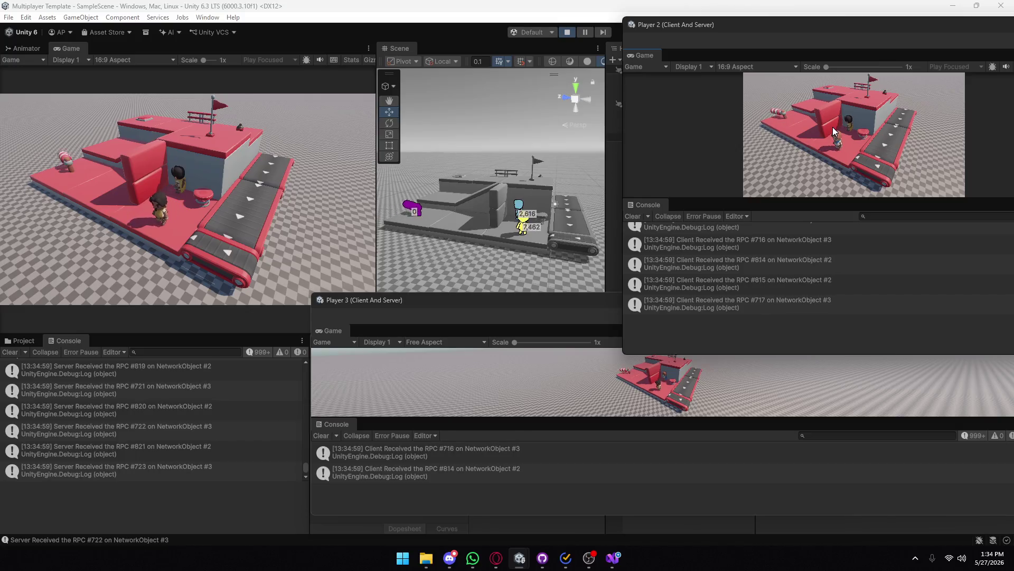
- Walk the player character left and right across the platform with the A and D keys
key(a)
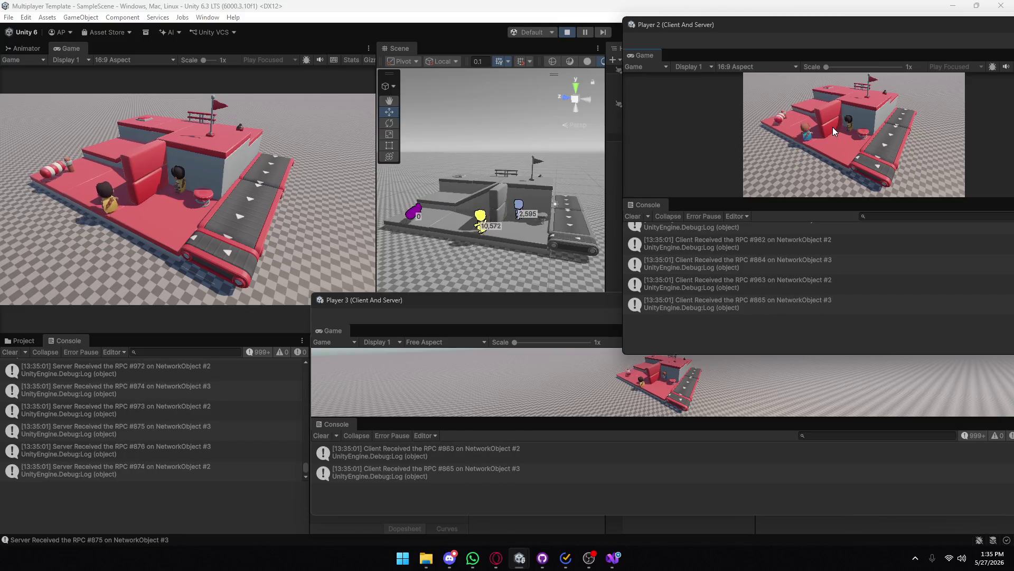
key(a)
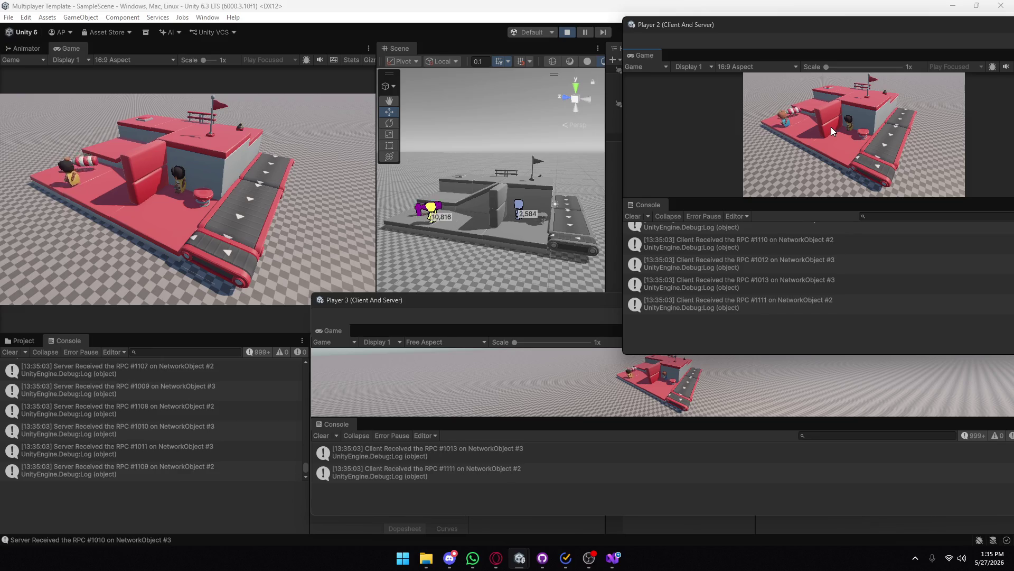
key(d)
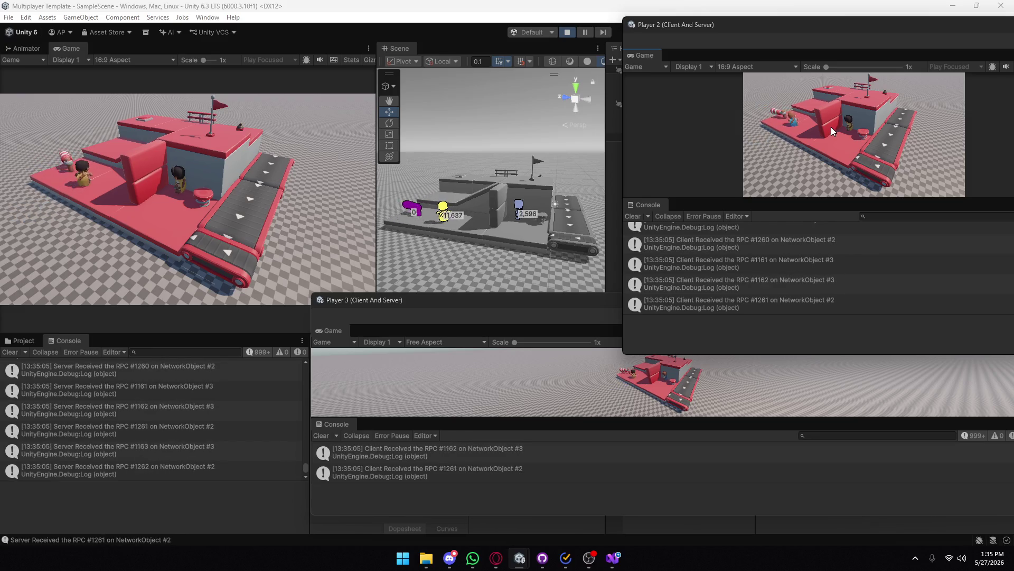
key(a)
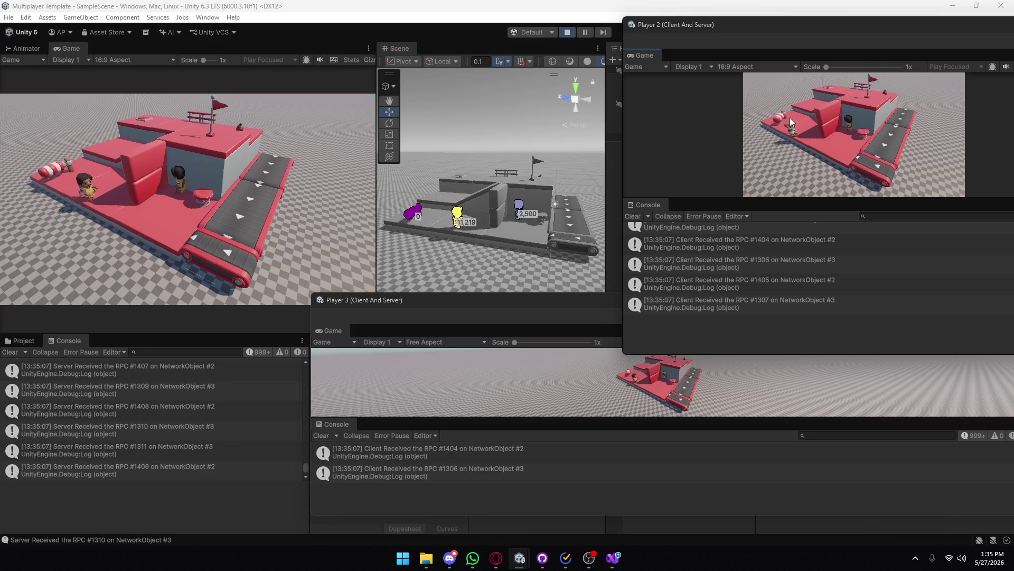
key(d)
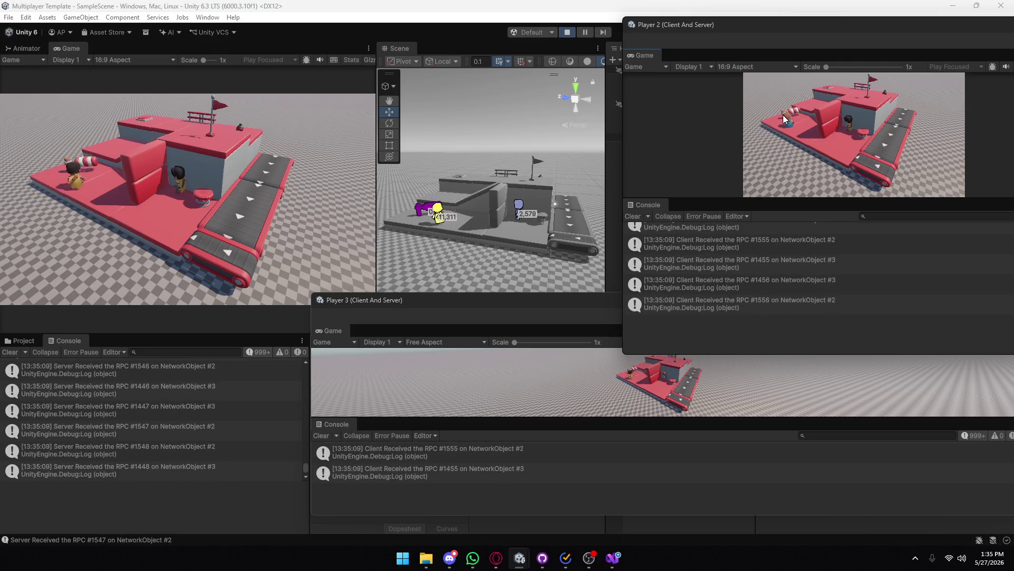
- Close the Player 2 and Player 3 virtual player views and stop play mode
mouse_move(807, 16)
mouse_down()
mouse_move(592, 48)
mouse_move(502, 90)
mouse_up()
click(730, 90)
drag(919, 302, 834, 293)
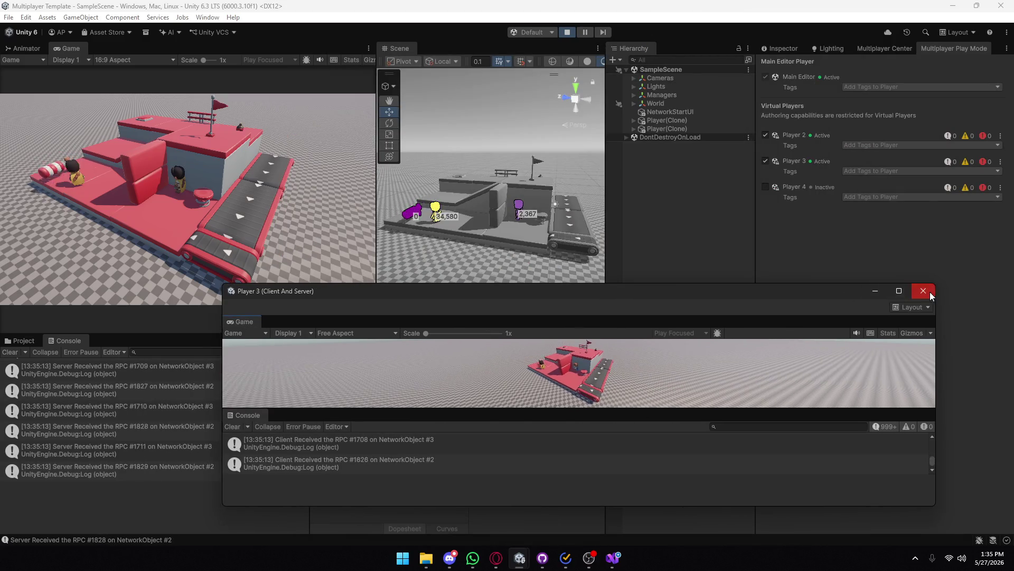
click(922, 291)
click(563, 32)
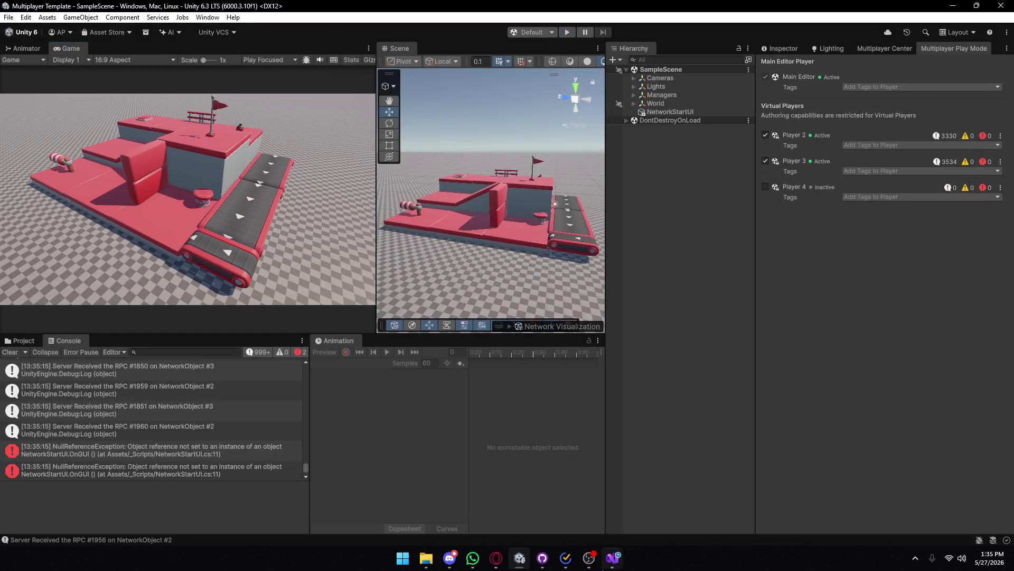
- Switch to Visual Studio, hide the leftover Player 3 window, and place the cursor at line 18's end
key(alt+Tab)
drag(873, 114, 902, 290)
click(875, 291)
click(465, 239)
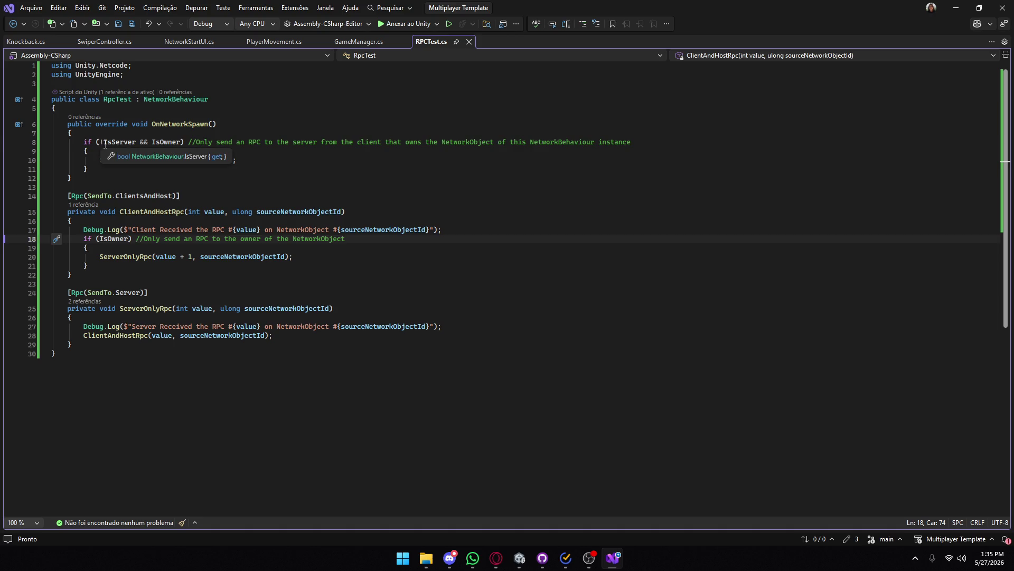
- Inspect IsOwner, ServerOnlyRpc and NetworkObjectId in OnNetworkSpawn's IsServer check, then go back to Unity
click(104, 142)
drag(152, 143, 176, 143)
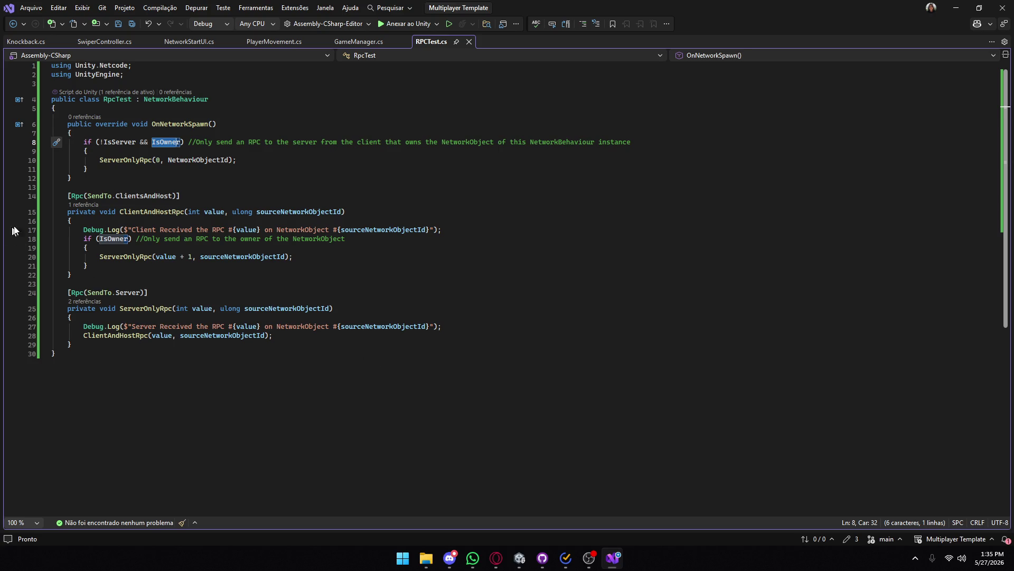
mouse_move(122, 163)
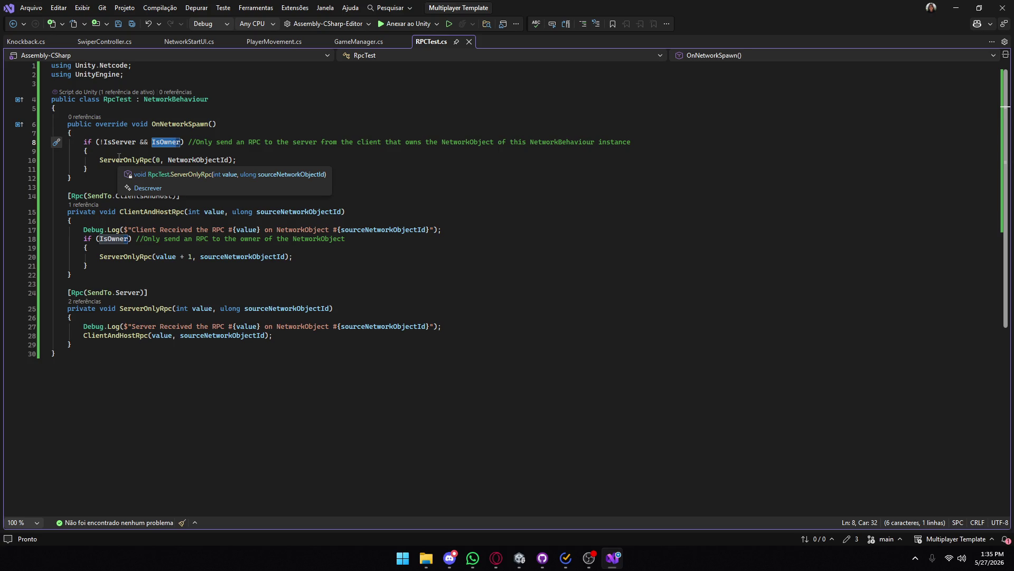
mouse_move(205, 162)
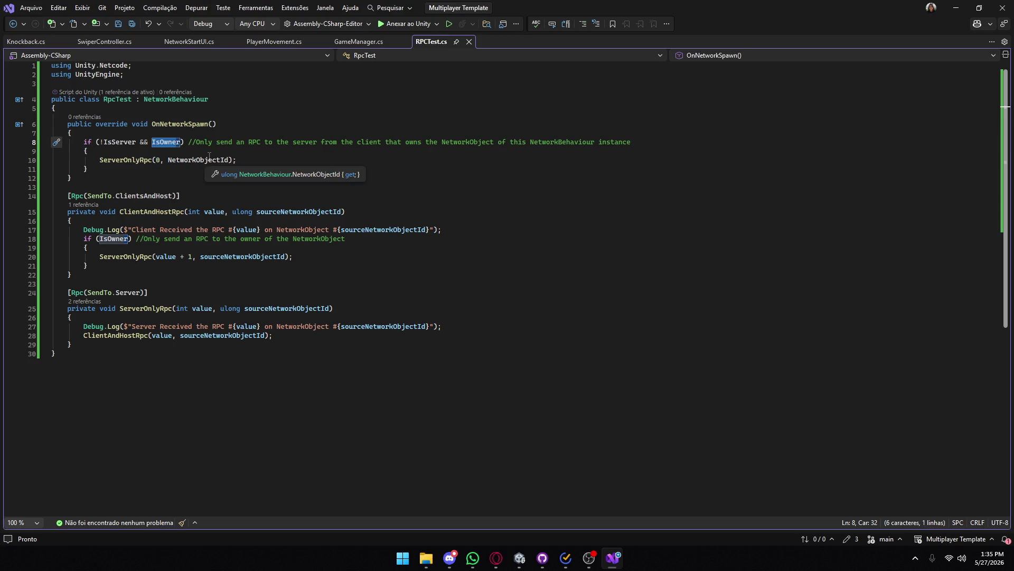
click(201, 160)
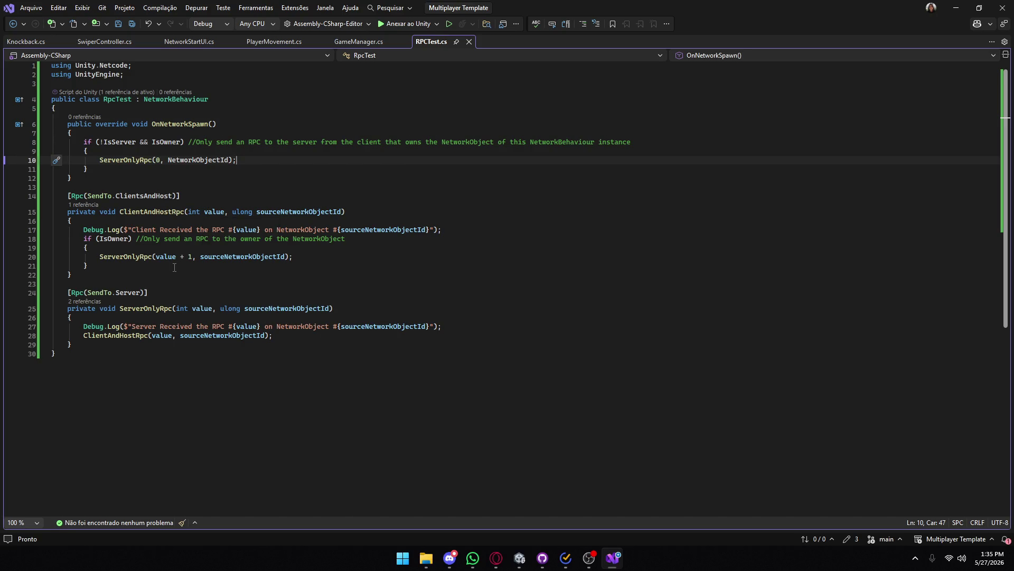
click(520, 558)
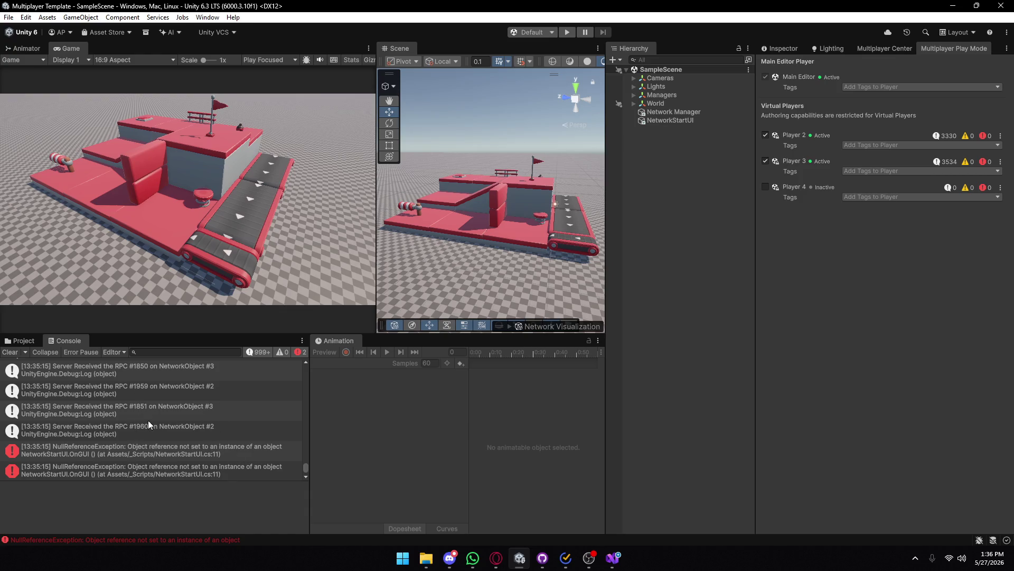
- Bring the Multiplayer Template Visual Studio window showing RPCTest.cs back to the front
mouse_move(610, 555)
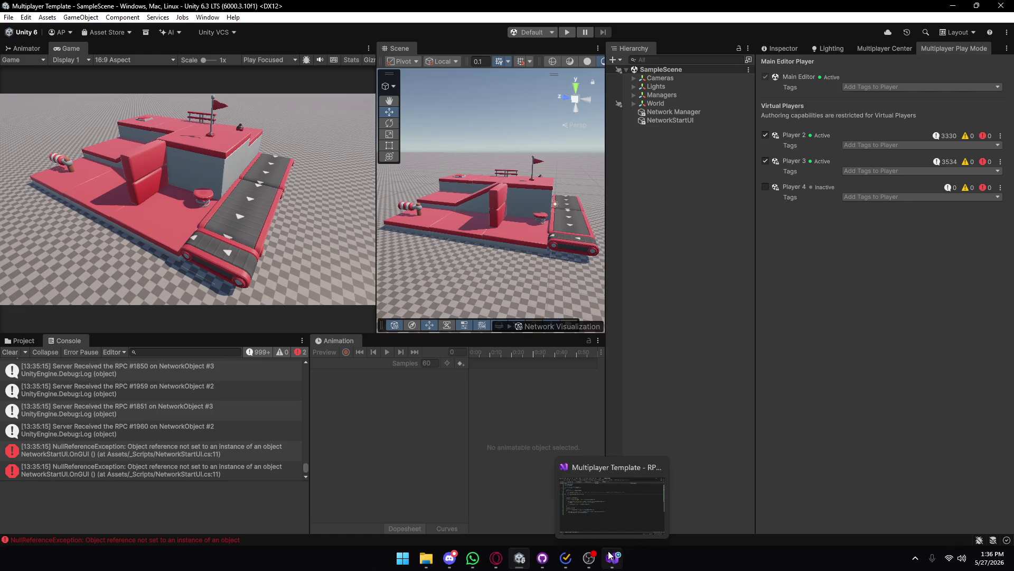
click(611, 555)
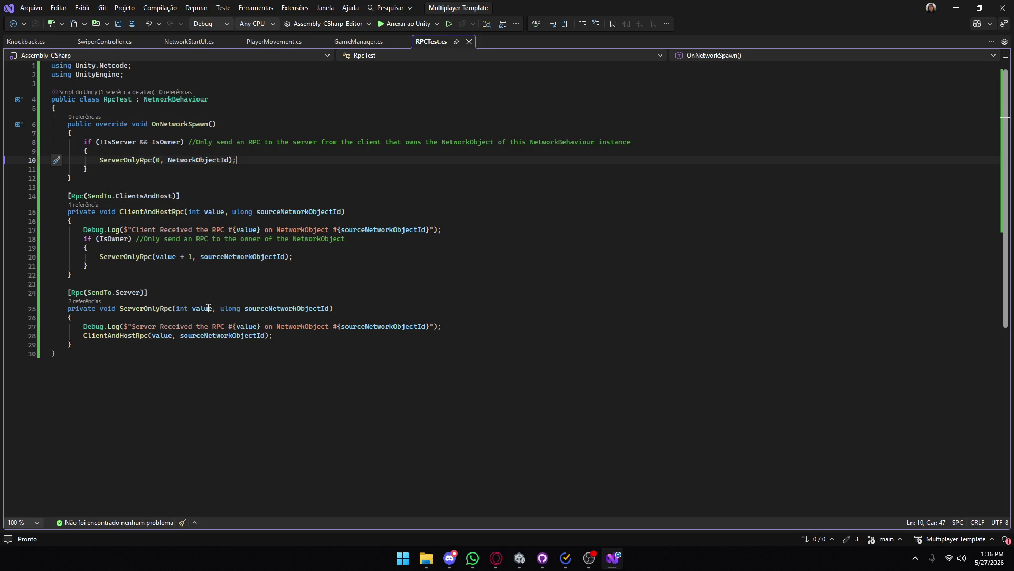
- Examine ClientAndHostRpc (lines 14–22) and its IsOwner block (lines 18–21), then return to Unity
mouse_move(126, 238)
mouse_move(66, 196)
mouse_down()
mouse_move(168, 259)
mouse_move(131, 272)
mouse_up()
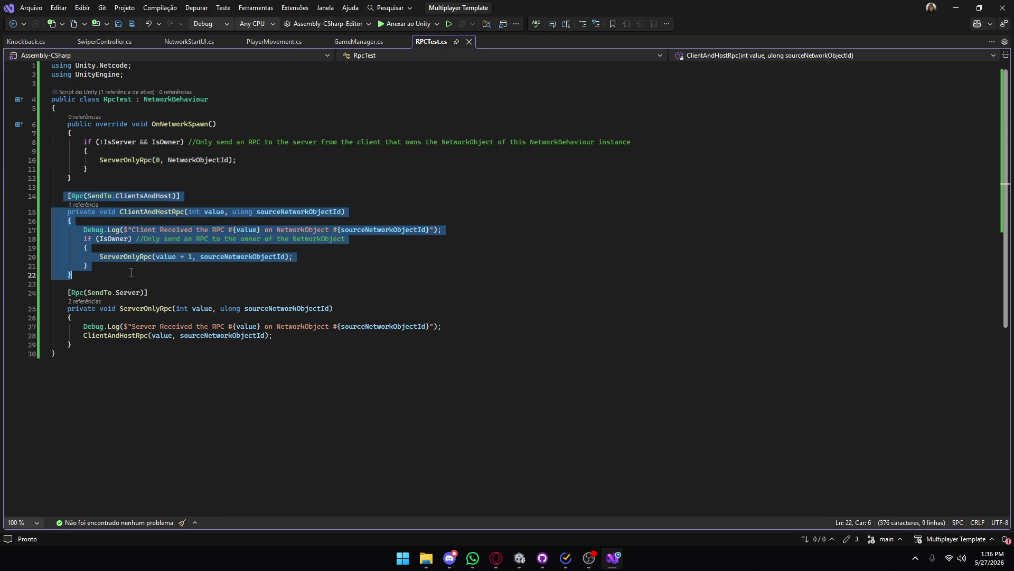
drag(52, 274, 64, 239)
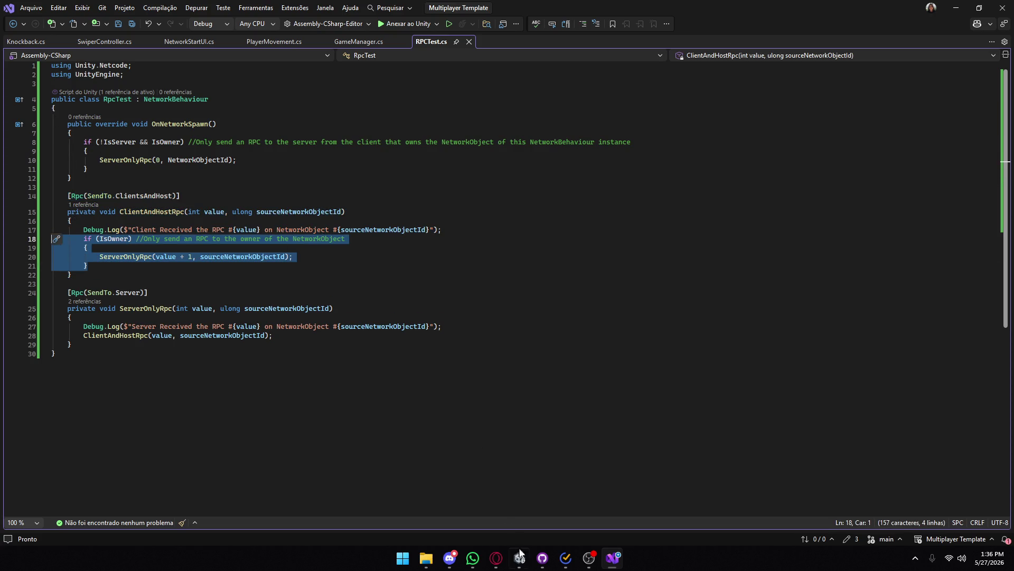
mouse_move(522, 564)
click(543, 488)
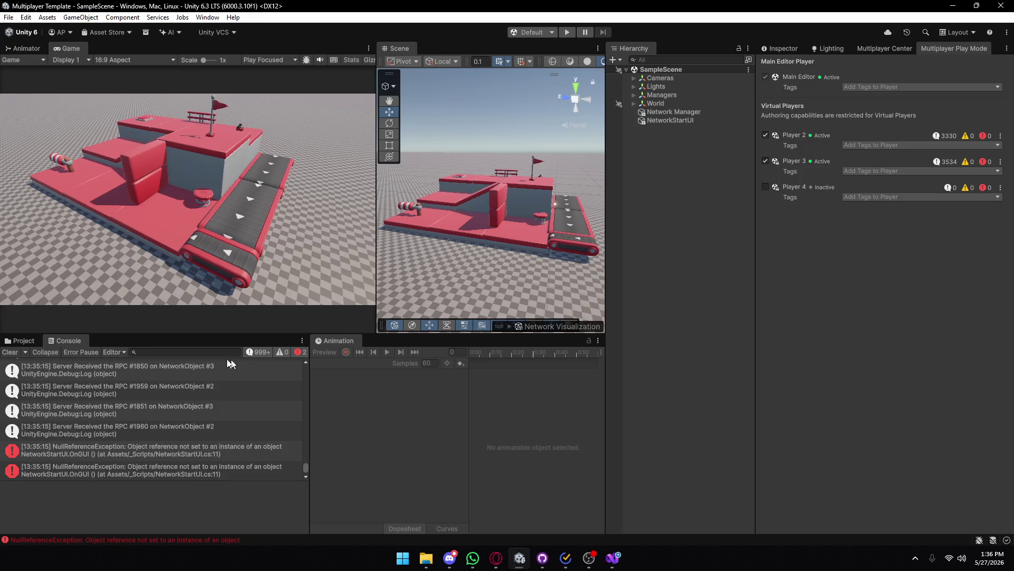
- Clear Unity's console, enlarge the Game and Scene views, and bring up the client-server quickstart page
click(15, 352)
drag(195, 333, 203, 380)
mouse_move(496, 557)
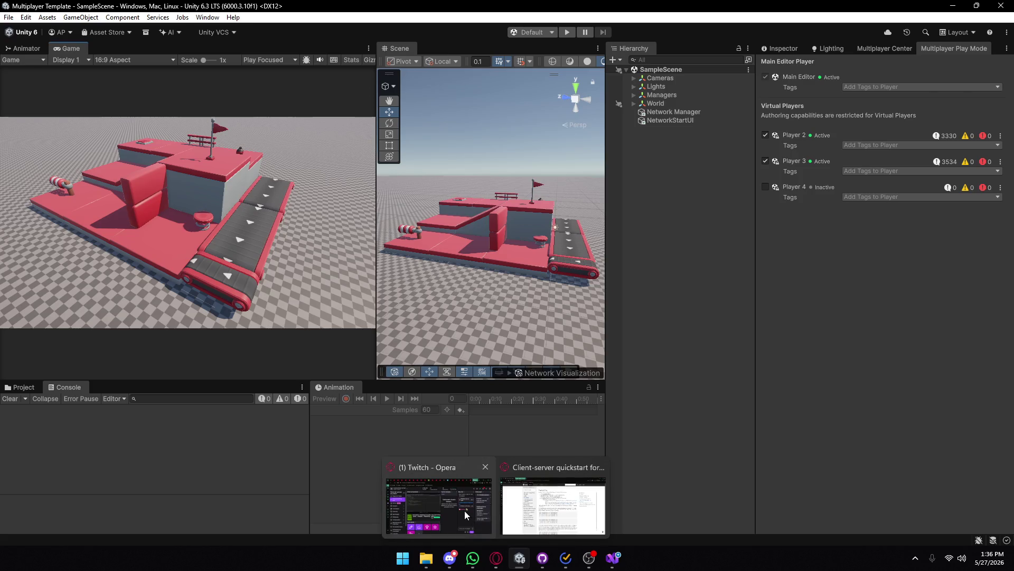
click(529, 508)
scroll(530, 476, down, 6)
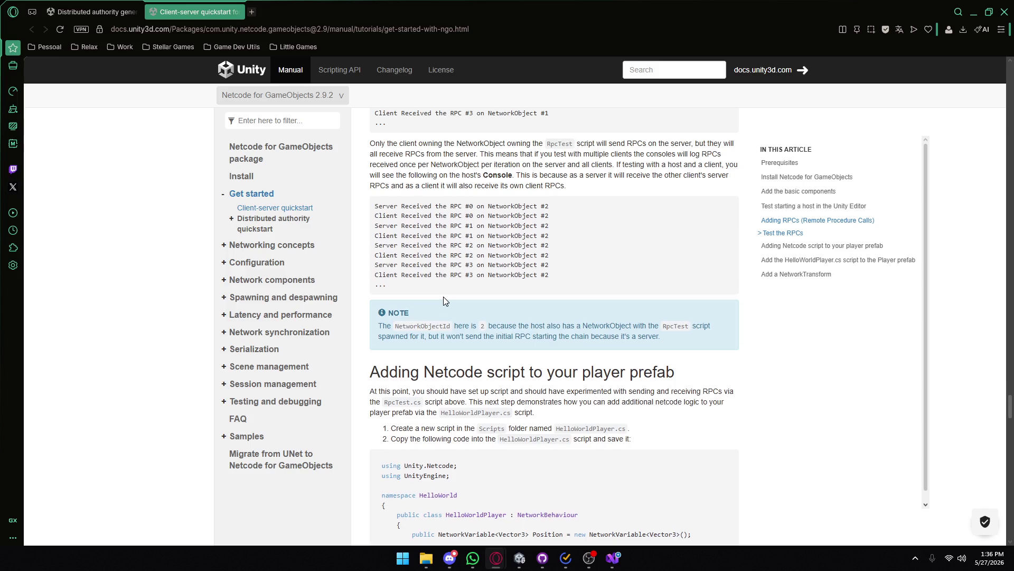
scroll(443, 296, down, 3)
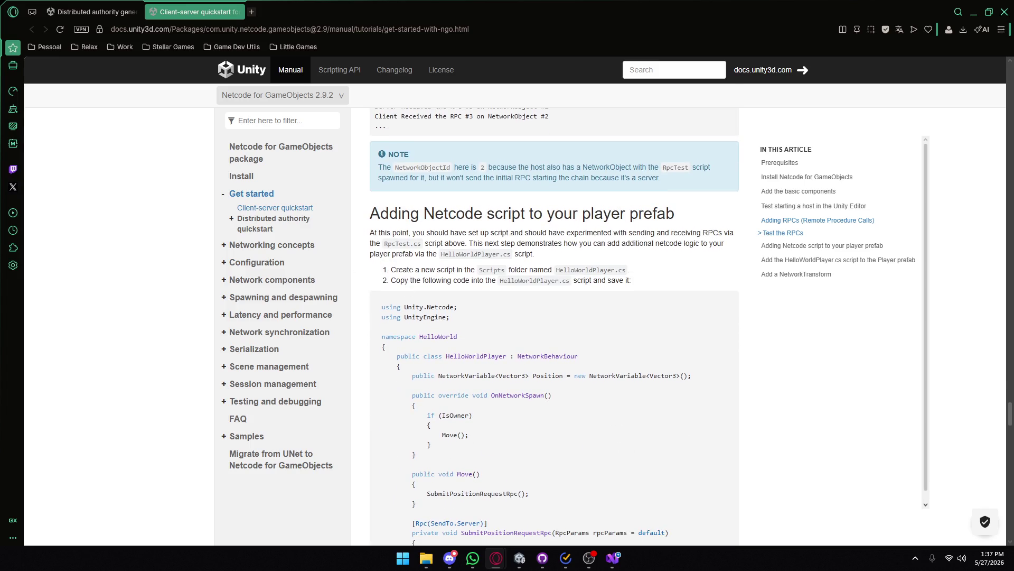
scroll(423, 248, down, 2)
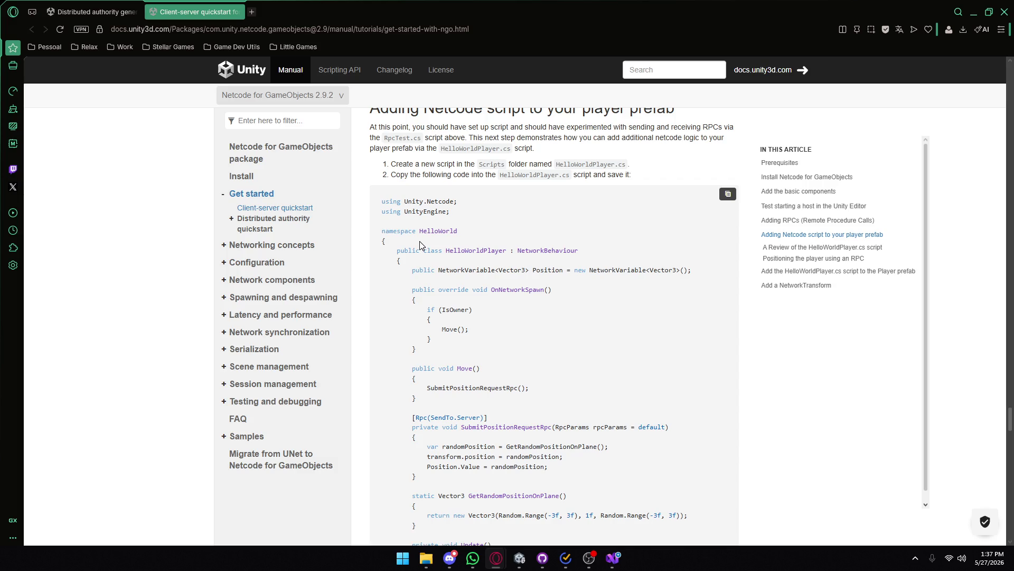
scroll(437, 223, up, 1)
- Highlight the intro sentences about having set up the script and experimenting with RPCs
drag(482, 159, 645, 158)
click(536, 178)
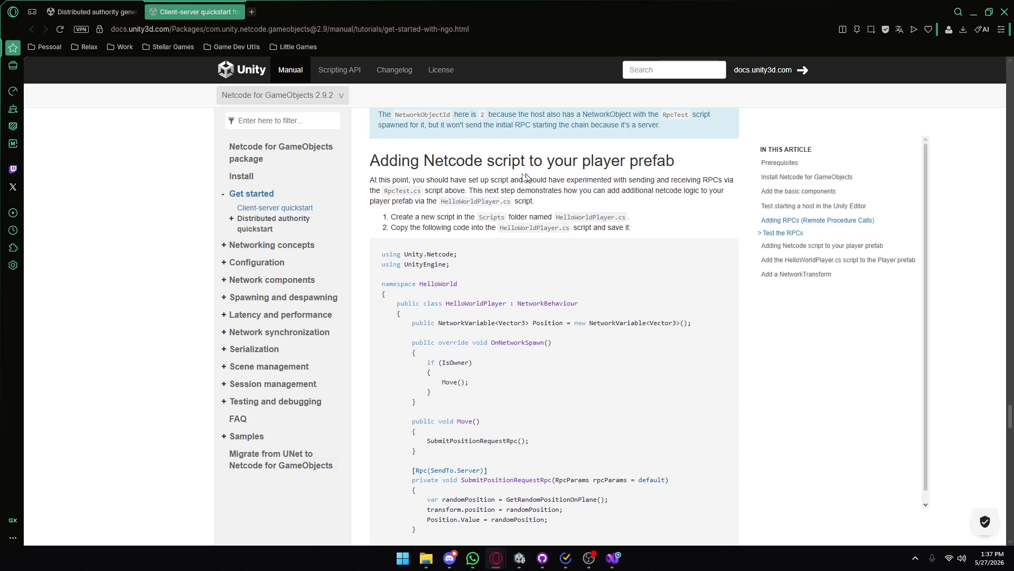
drag(448, 180, 612, 179)
click(583, 180)
click(626, 177)
drag(722, 180, 548, 180)
drag(447, 179, 449, 192)
click(496, 195)
double_click(495, 193)
click(496, 198)
- Highlight the text about adding additional netcode to the player prefab and scroll on
drag(519, 190, 632, 179)
click(632, 180)
double_click(641, 191)
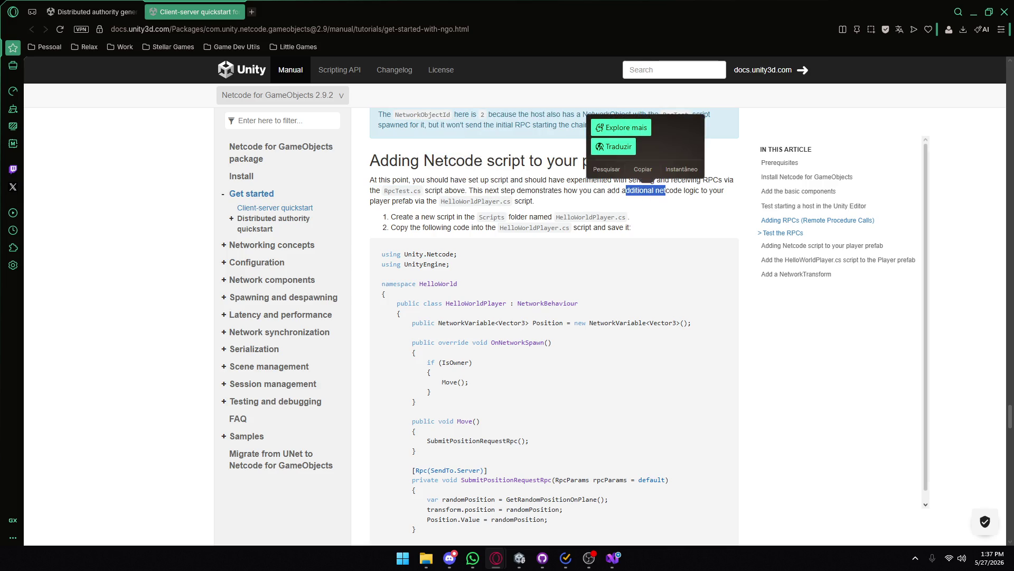
click(614, 190)
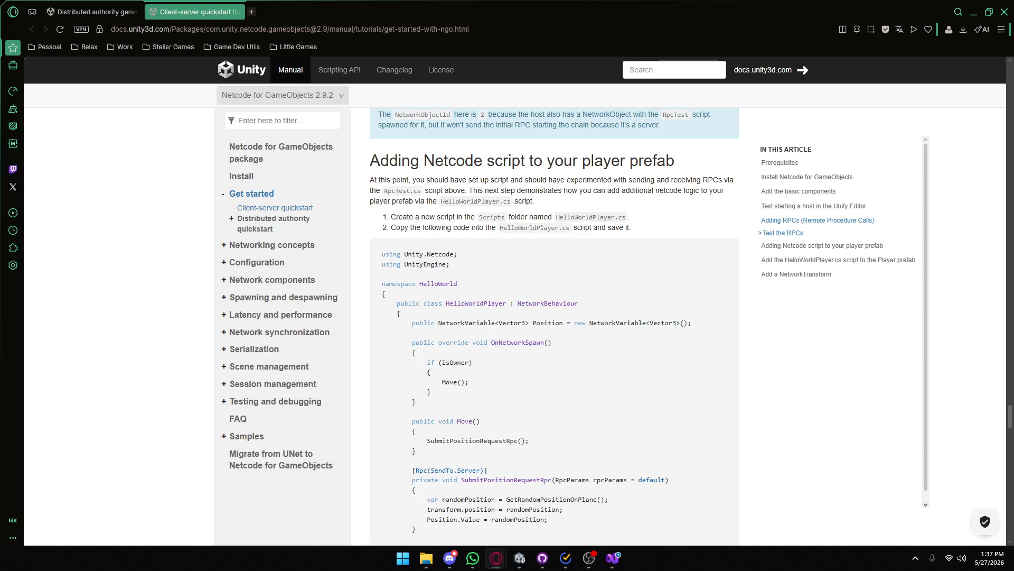
drag(628, 190, 660, 191)
click(677, 192)
drag(374, 201, 428, 201)
click(580, 207)
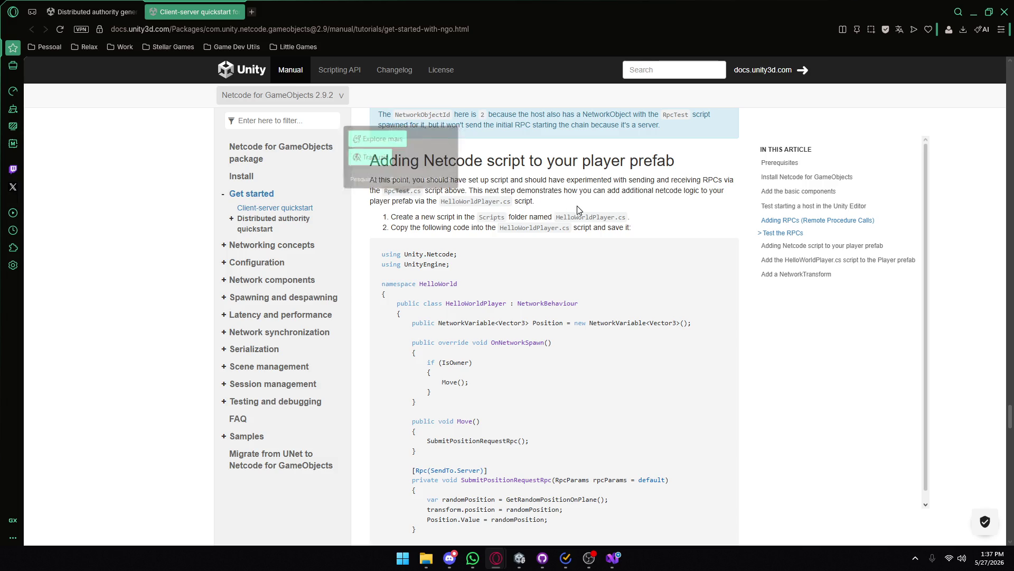
scroll(528, 211, down, 3)
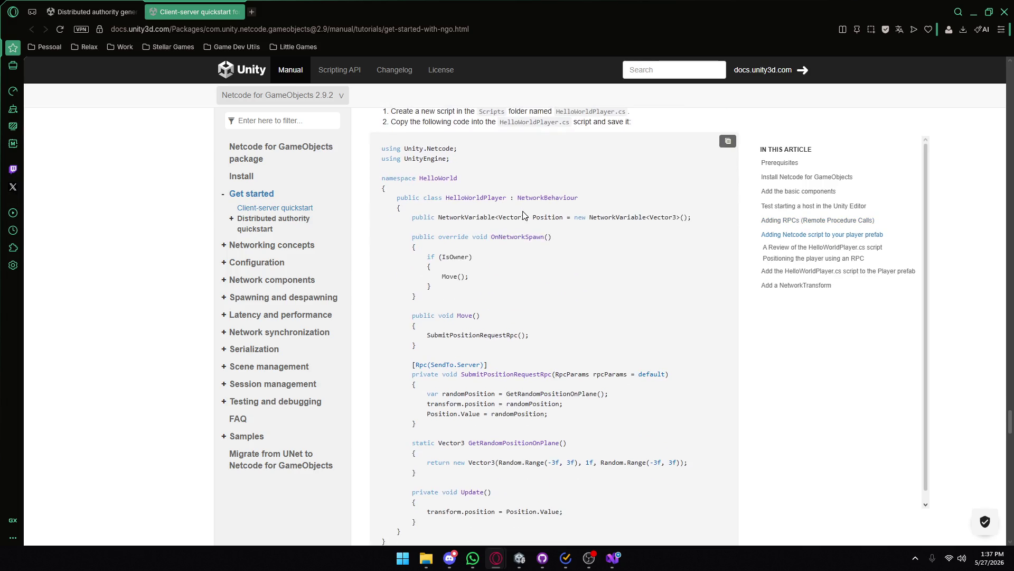
- Scroll the quickstart down to the 'Positioning the player using an RPC' heading
scroll(524, 215, down, 1)
scroll(525, 215, down, 3)
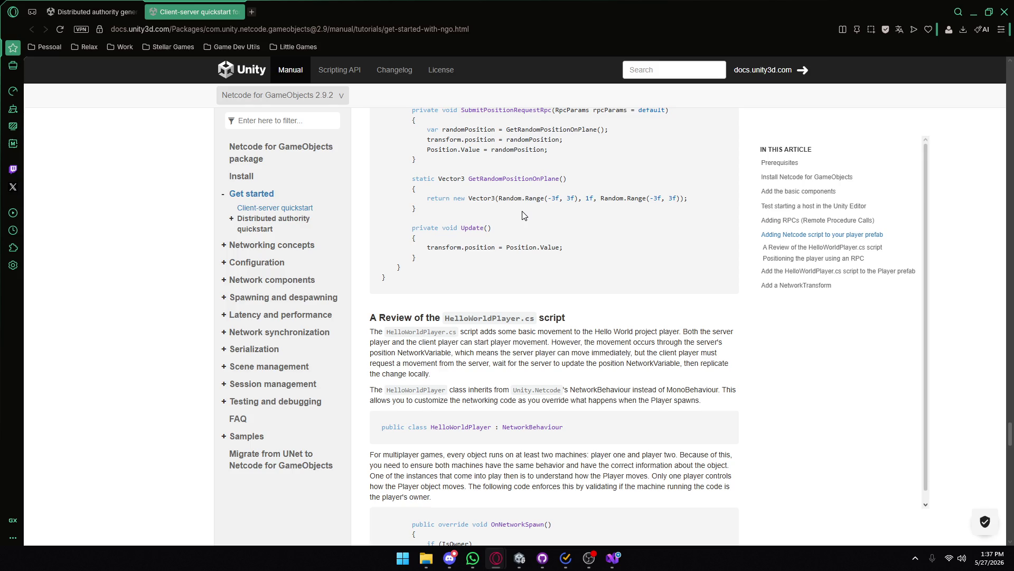
scroll(523, 215, down, 2)
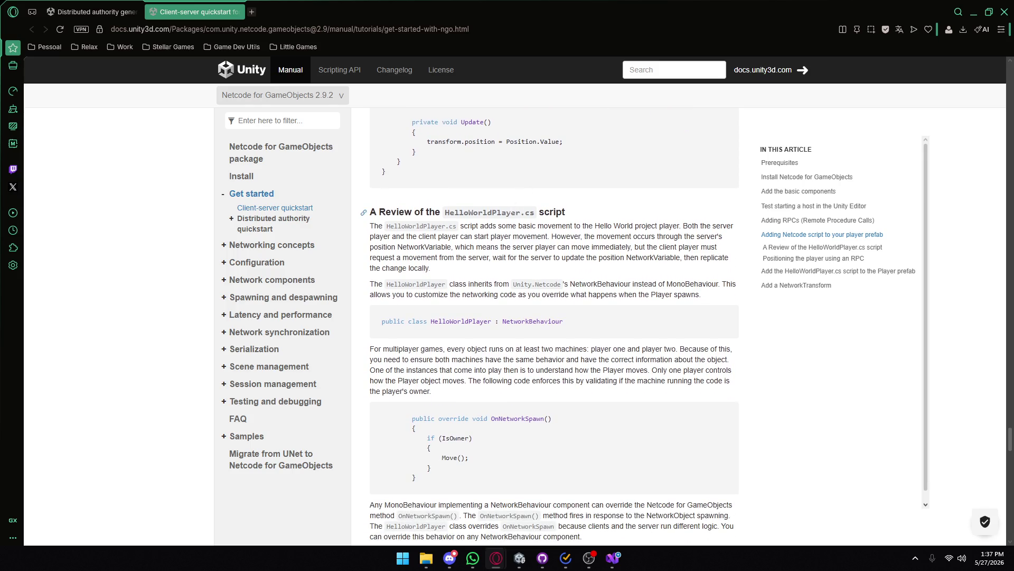
scroll(495, 204, down, 1)
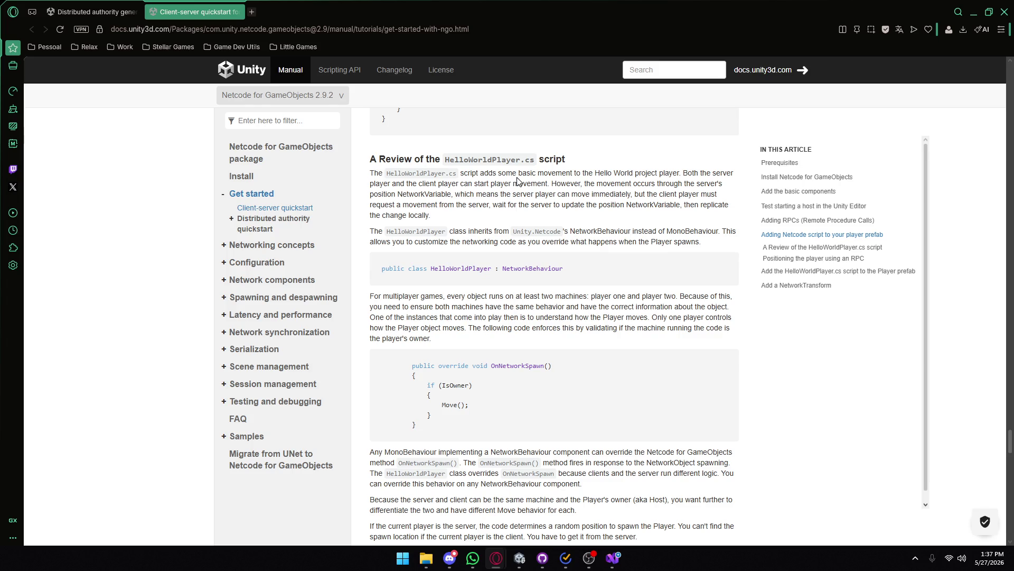
scroll(517, 181, down, 8)
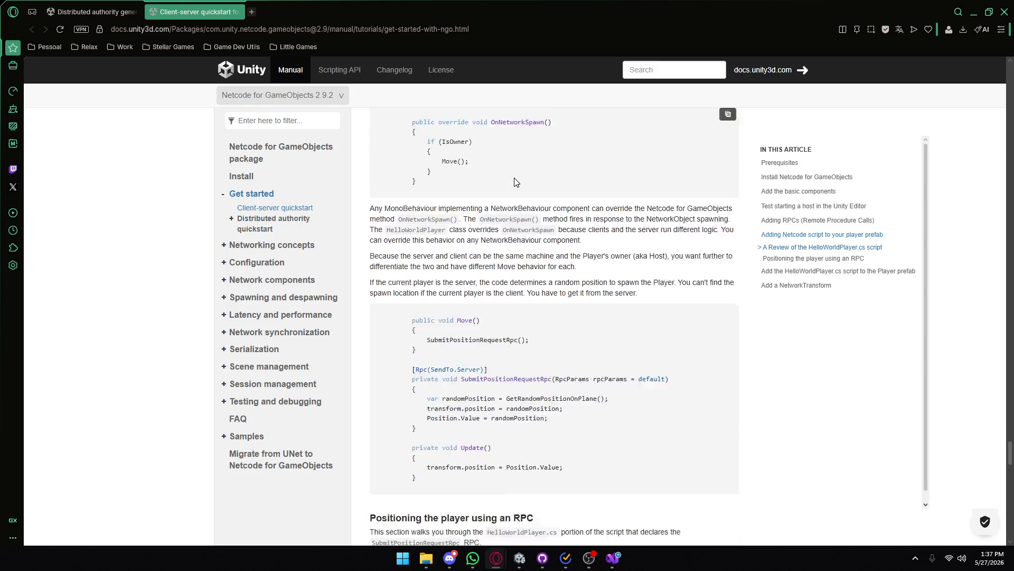
scroll(516, 181, down, 2)
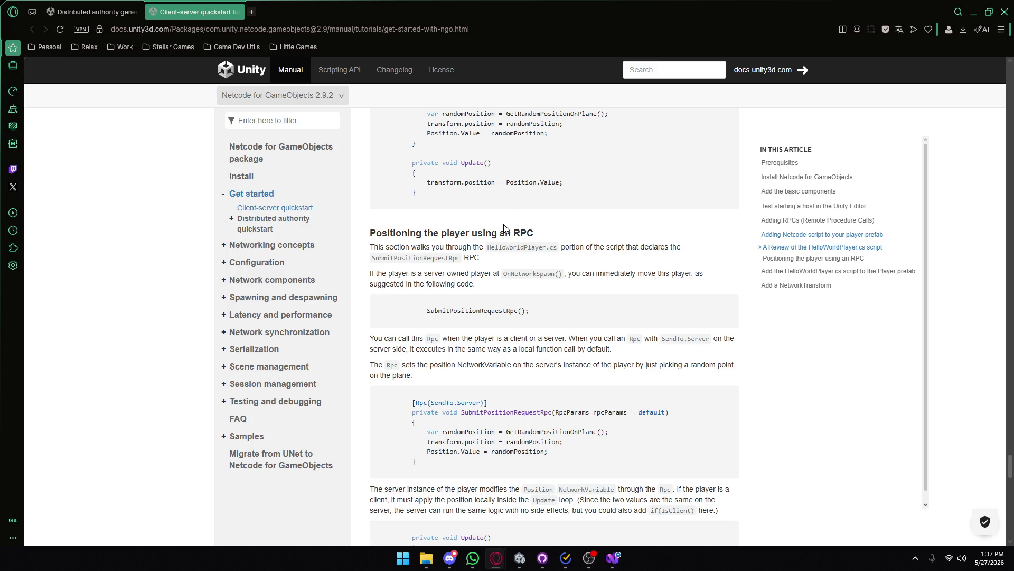
scroll(504, 228, down, 3)
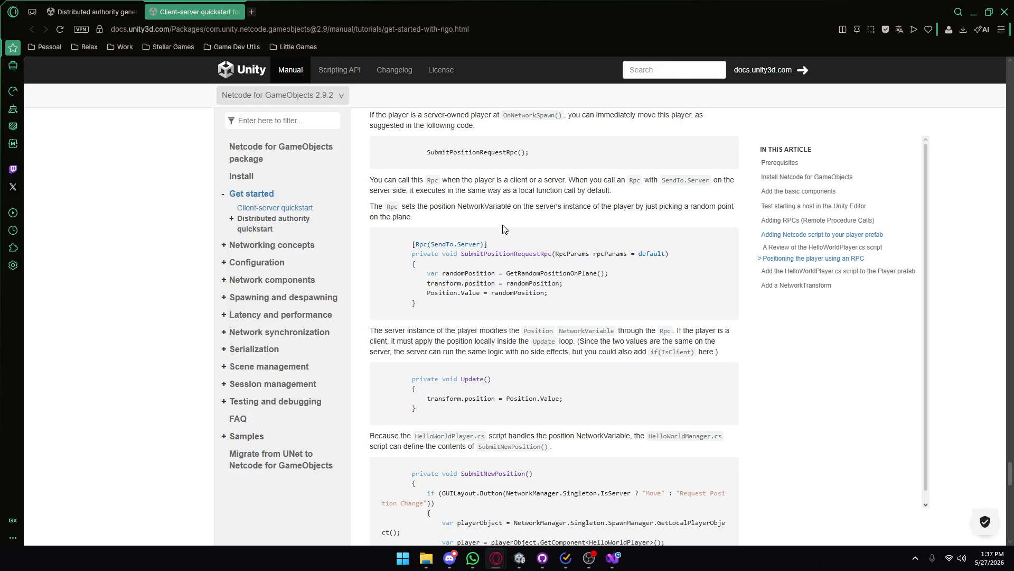
scroll(505, 229, down, 4)
scroll(504, 228, down, 2)
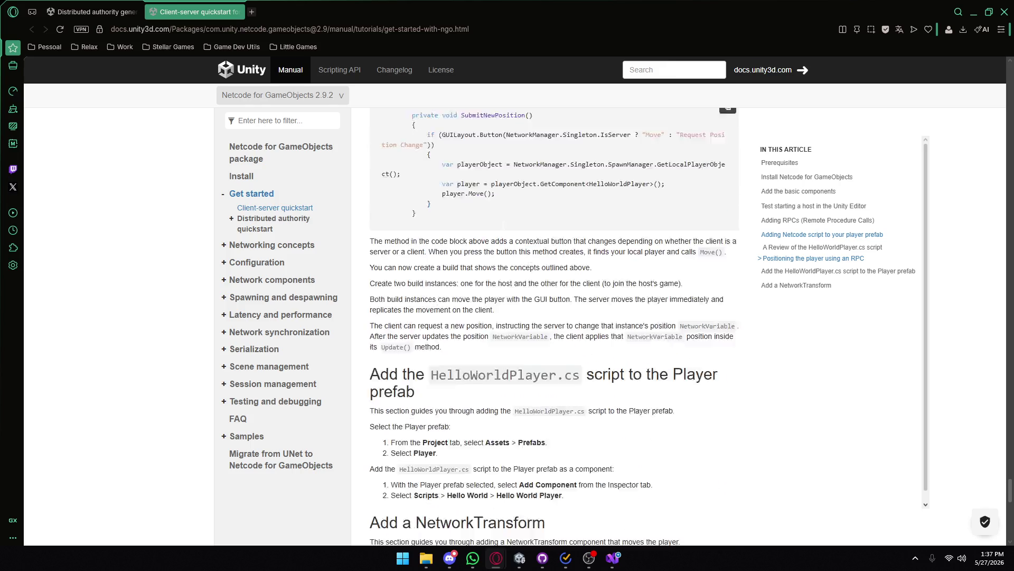
scroll(504, 227, up, 7)
scroll(504, 228, up, 2)
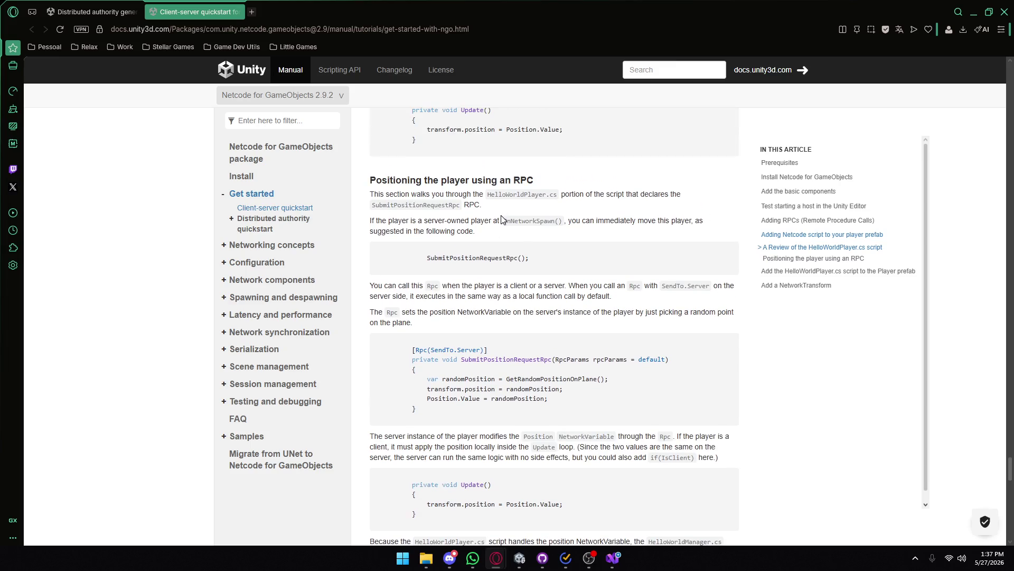
- Highlight the section's opening sentences on the server-owned player, client or server, and the position NetworkVariable
drag(407, 181, 523, 180)
drag(390, 194, 478, 195)
drag(584, 194, 669, 194)
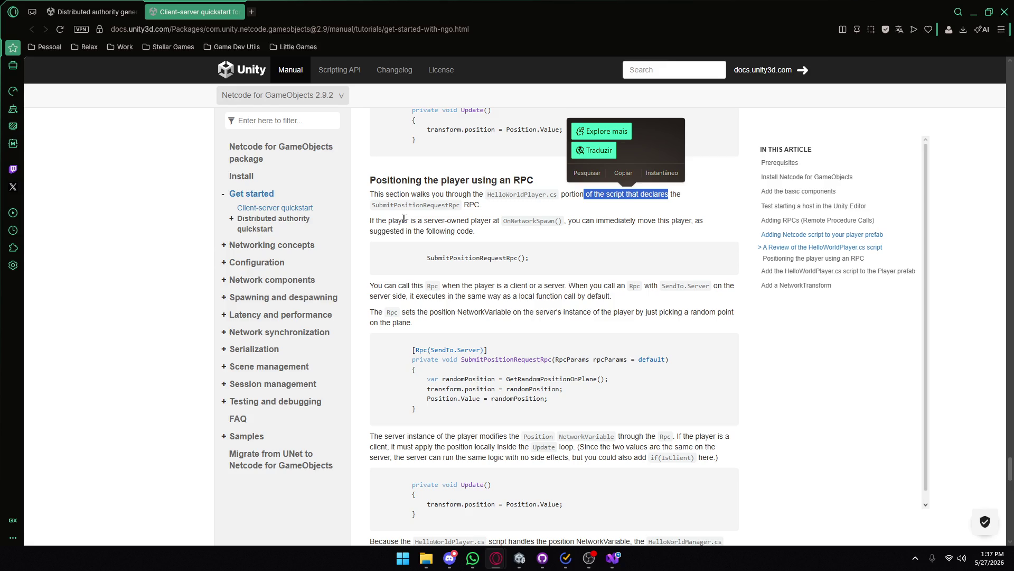
mouse_move(374, 221)
mouse_down()
mouse_move(423, 231)
mouse_move(499, 220)
mouse_up()
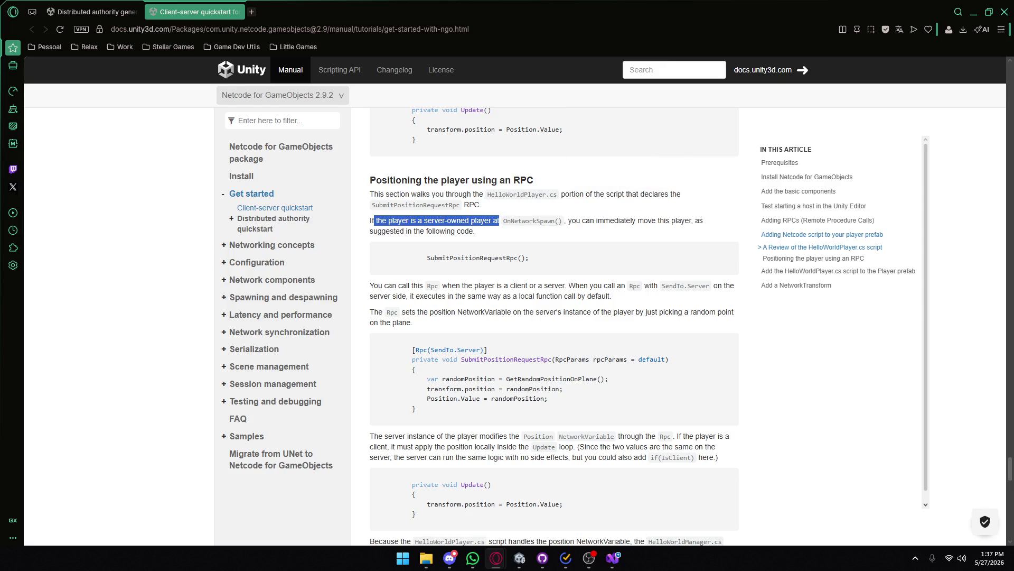
click(438, 238)
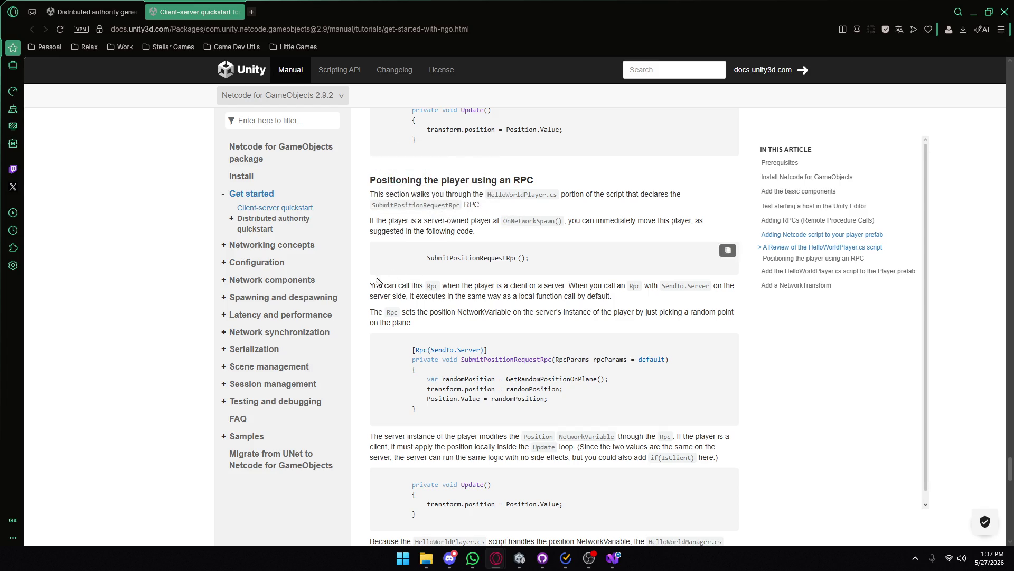
drag(373, 285, 626, 286)
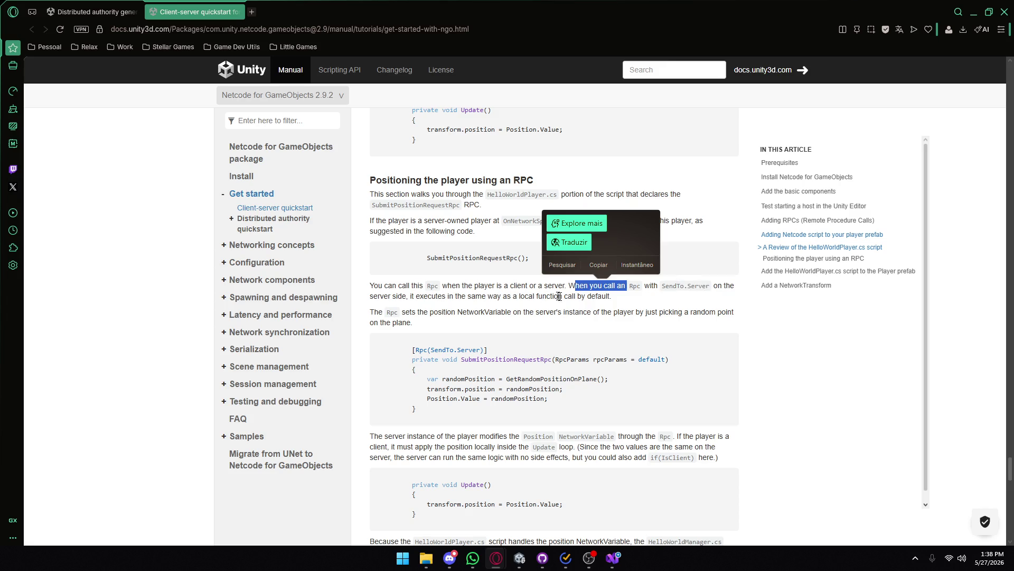
double_click(598, 296)
drag(417, 312, 525, 317)
click(525, 317)
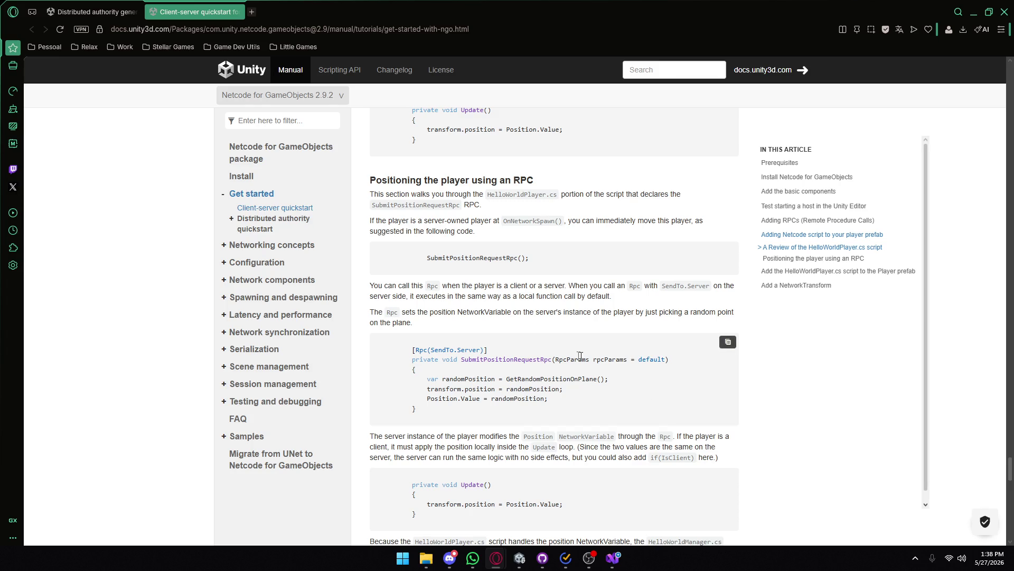
- Select the whole SubmitPositionRequestRpc code block
scroll(549, 347, down, 1)
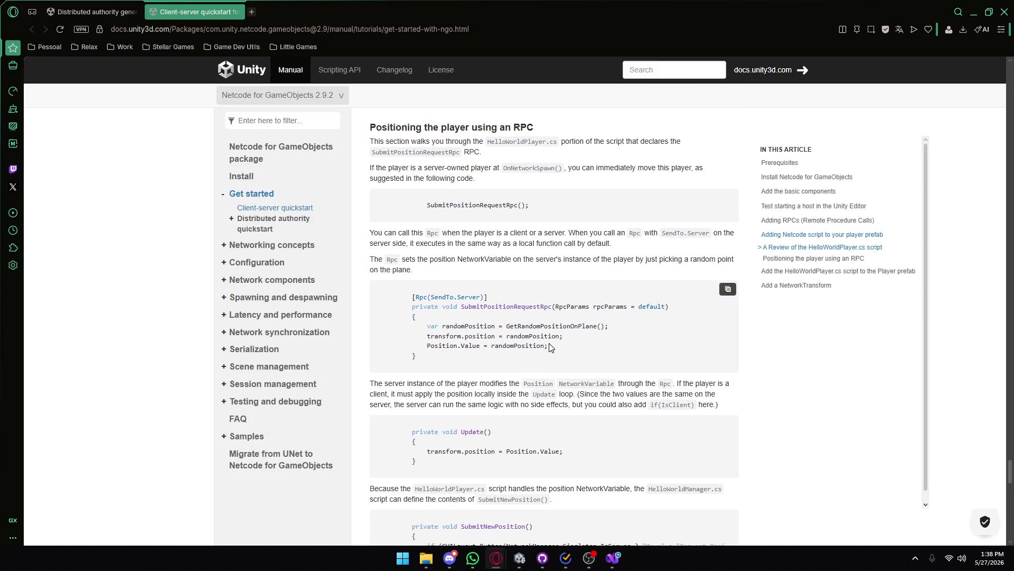
scroll(433, 284, up, 2)
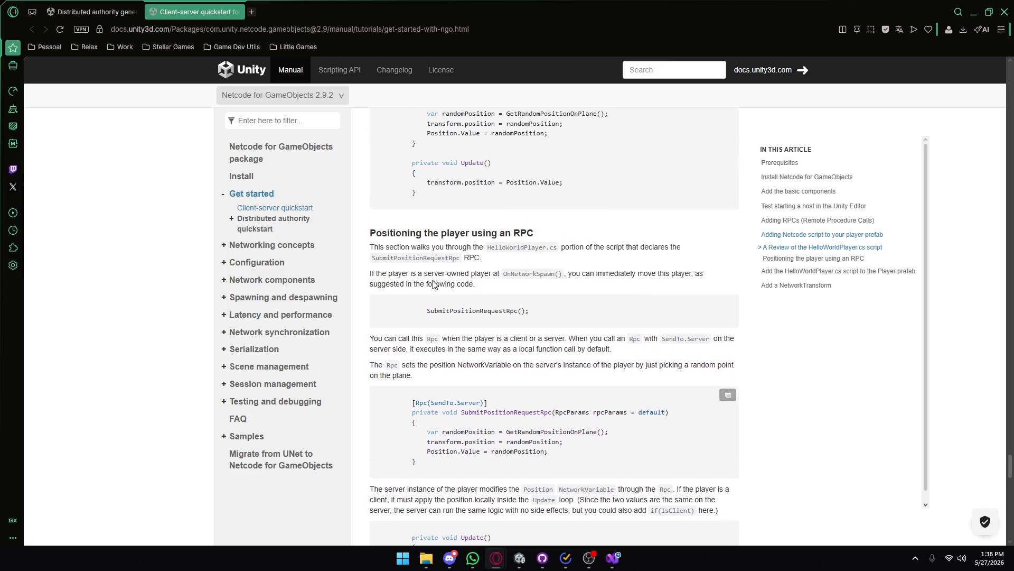
scroll(422, 350, down, 1)
drag(411, 349, 462, 417)
click(463, 417)
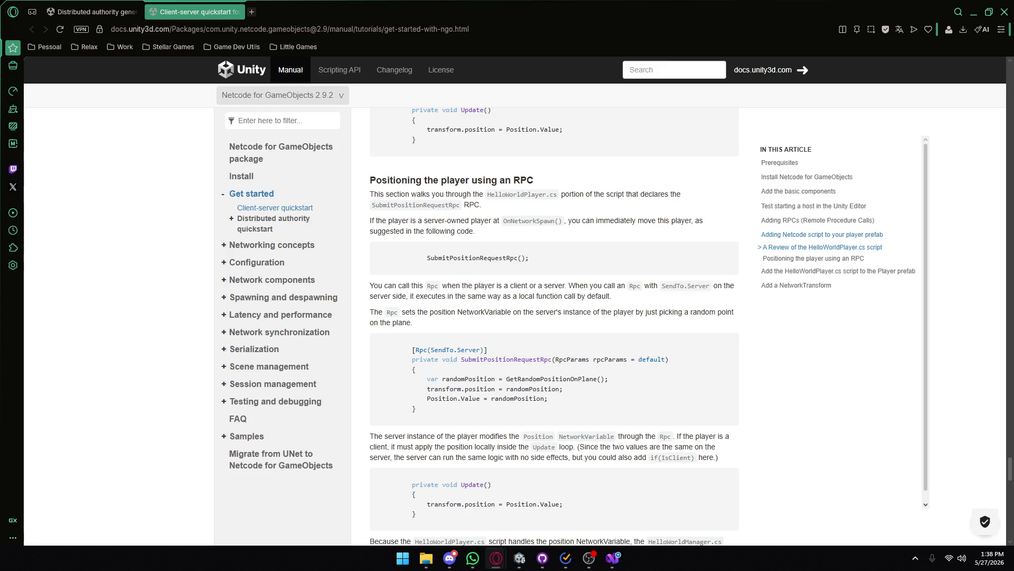
- Highlight how a server-side Rpc call executes, the NetworkVariable it sets, and lines of the RPC code
drag(423, 296, 519, 296)
click(548, 297)
drag(405, 311, 444, 312)
click(452, 311)
drag(457, 312, 513, 312)
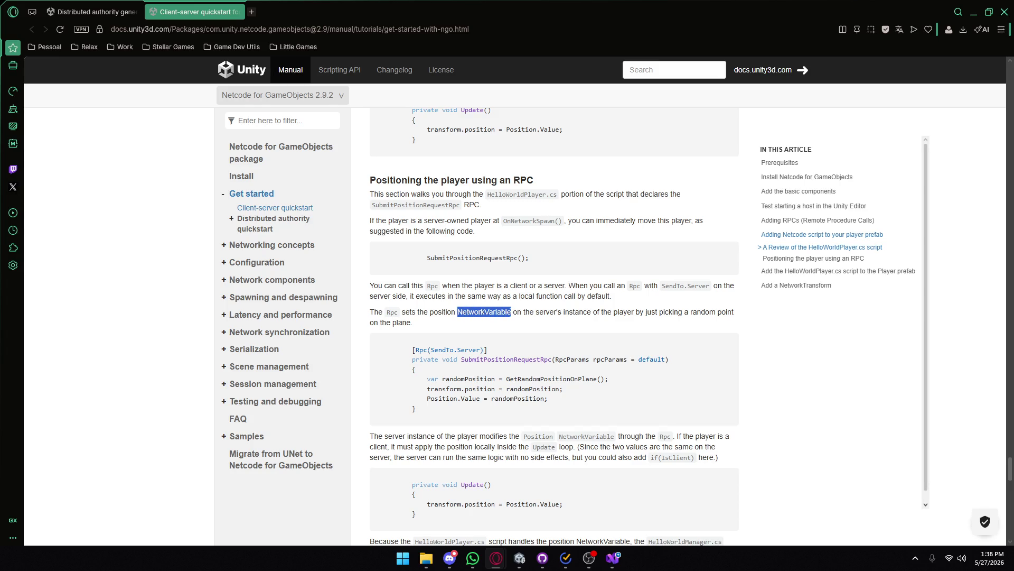
click(564, 376)
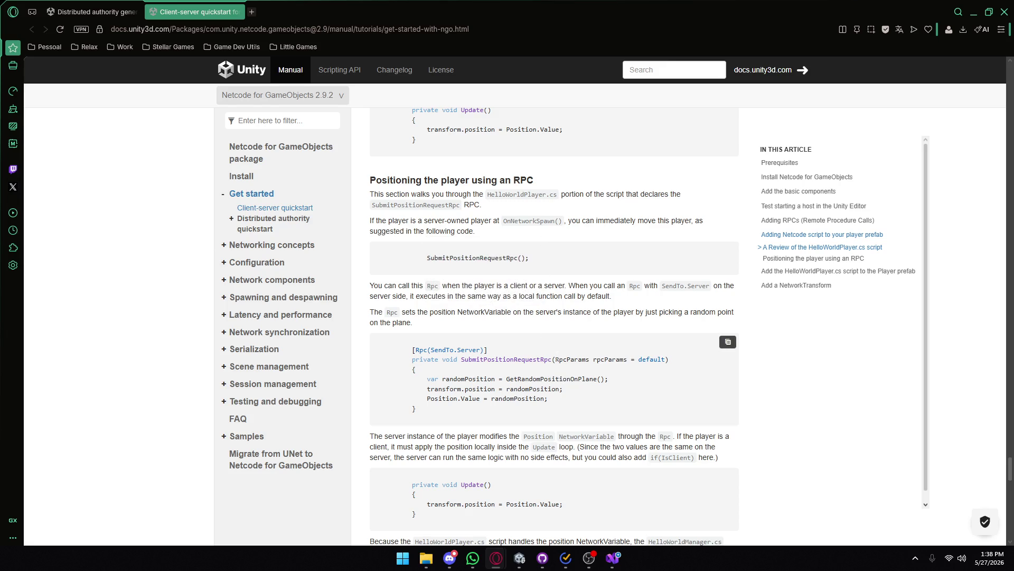
drag(459, 311, 510, 312)
click(510, 312)
mouse_move(530, 374)
mouse_move(427, 398)
mouse_down()
mouse_move(477, 397)
mouse_move(393, 370)
mouse_up()
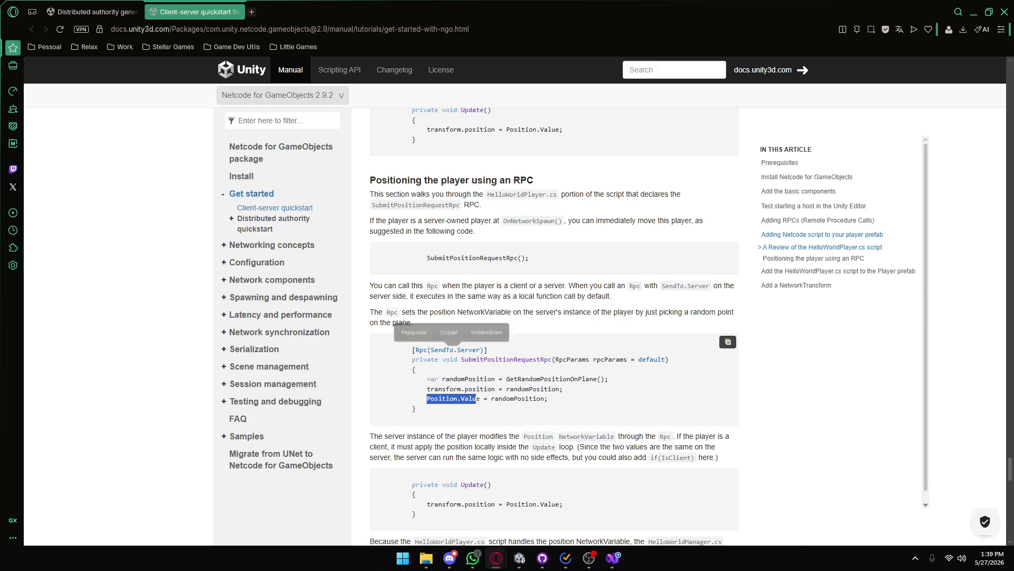
click(483, 404)
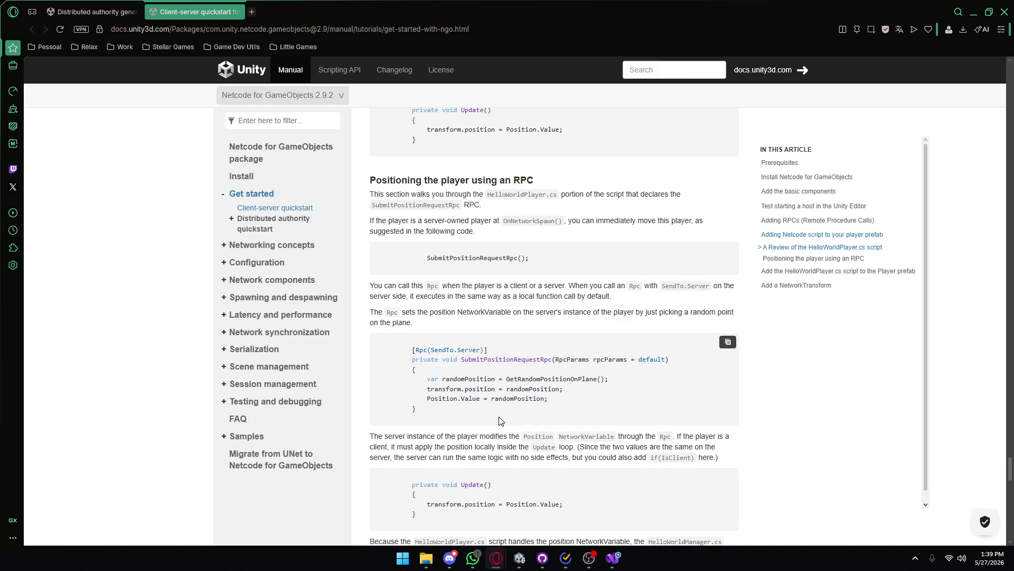
scroll(434, 325, down, 1)
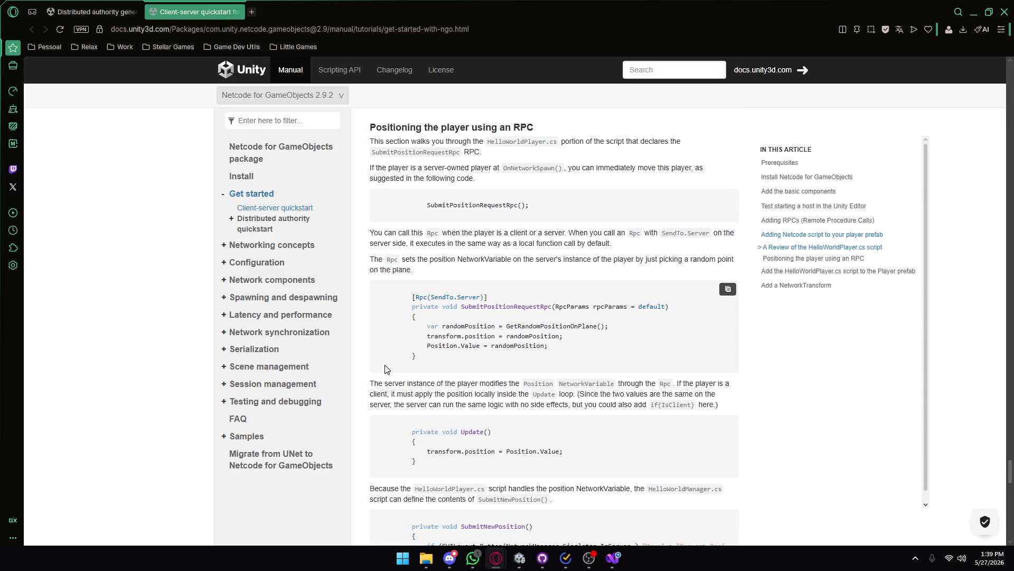
drag(569, 261, 710, 260)
click(667, 261)
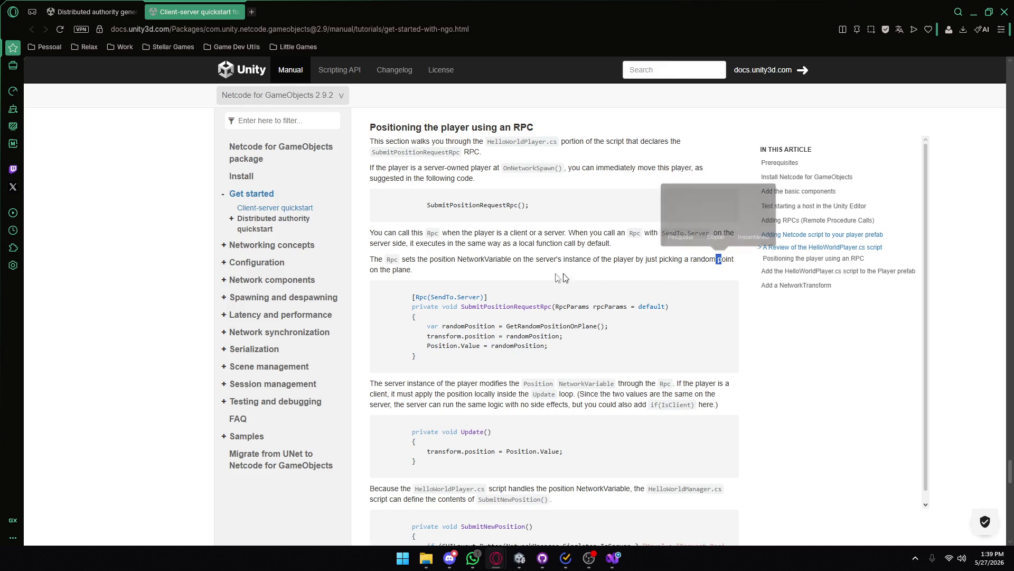
click(428, 281)
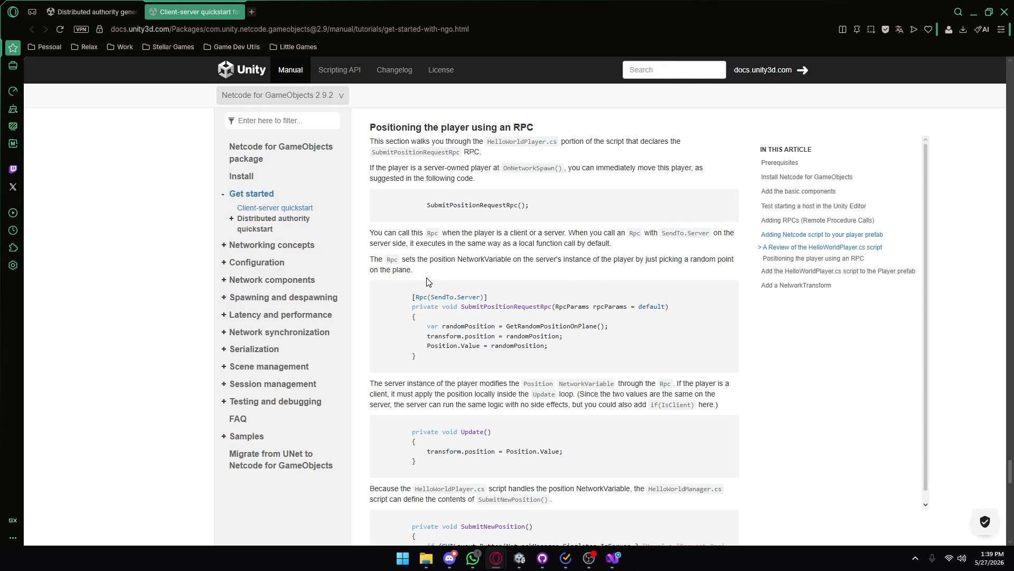
drag(370, 383, 505, 383)
click(516, 387)
drag(392, 383, 496, 384)
drag(578, 383, 607, 384)
drag(427, 345, 480, 345)
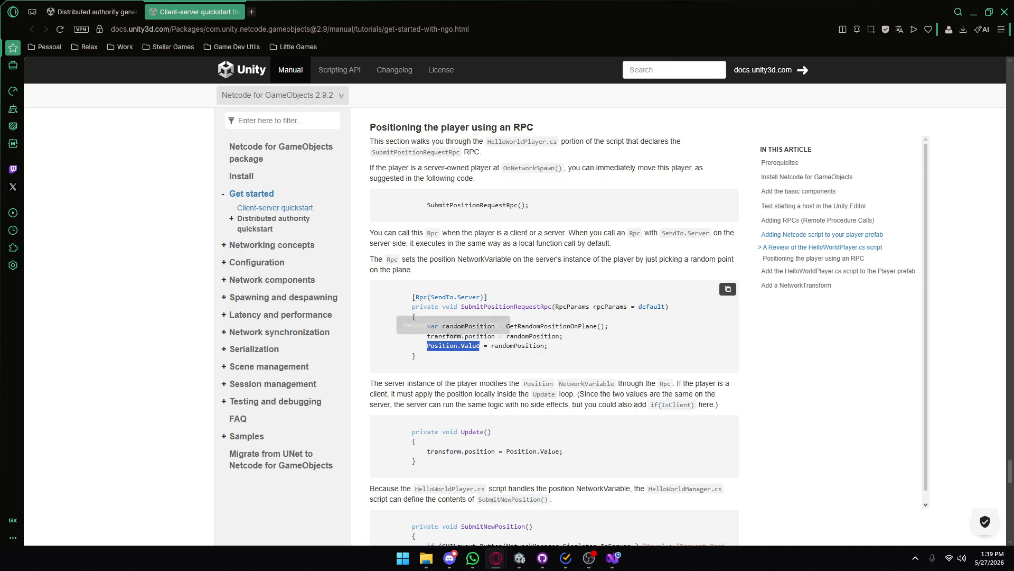
click(553, 381)
drag(609, 383, 713, 383)
click(675, 390)
drag(376, 395, 508, 393)
click(432, 393)
click(507, 396)
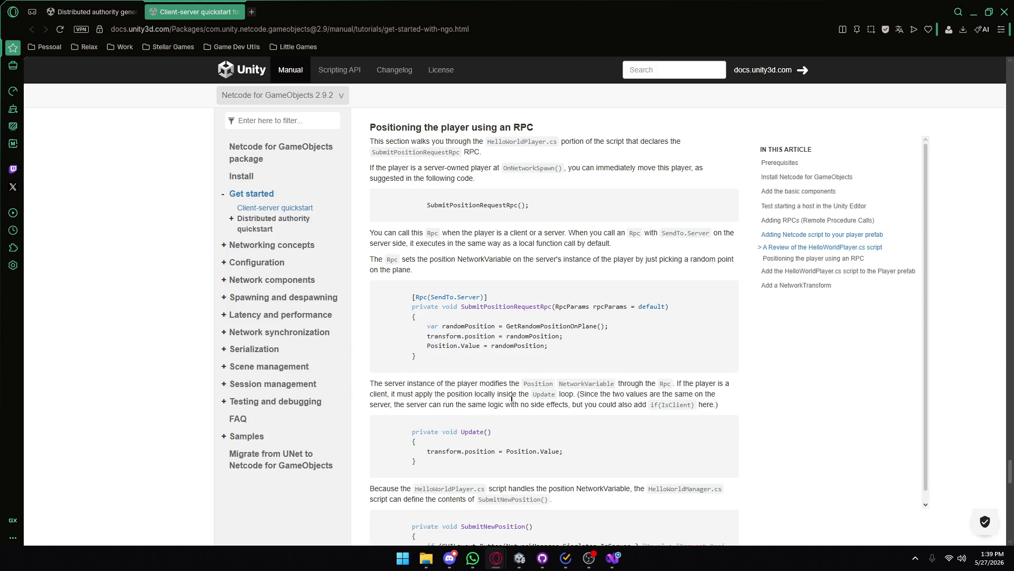
mouse_move(574, 394)
mouse_down()
mouse_move(532, 393)
mouse_move(707, 393)
mouse_up()
click(496, 350)
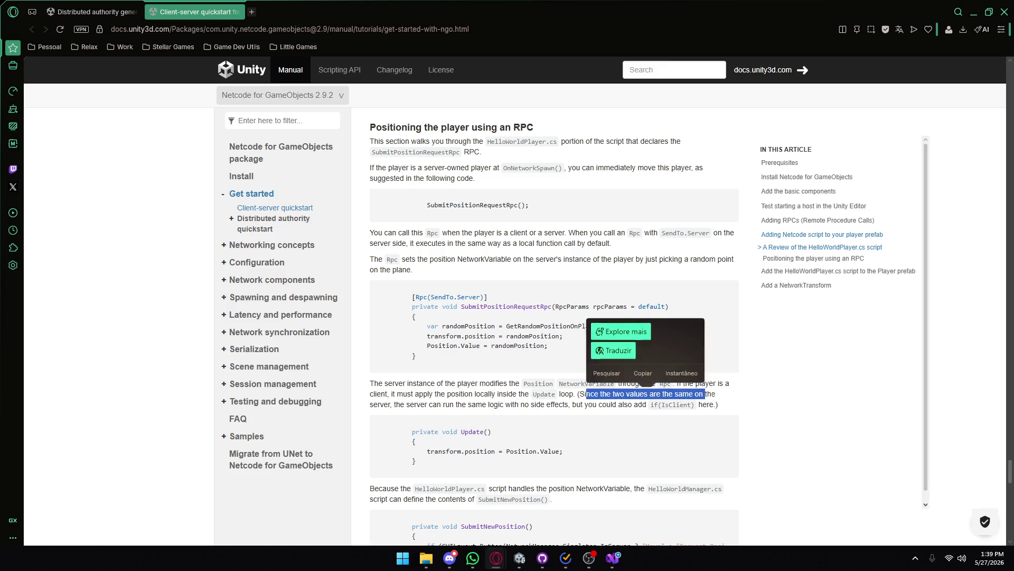
click(482, 403)
mouse_move(386, 405)
mouse_down()
mouse_move(575, 405)
mouse_move(564, 404)
mouse_up()
click(561, 404)
click(575, 404)
click(576, 405)
drag(576, 405, 713, 404)
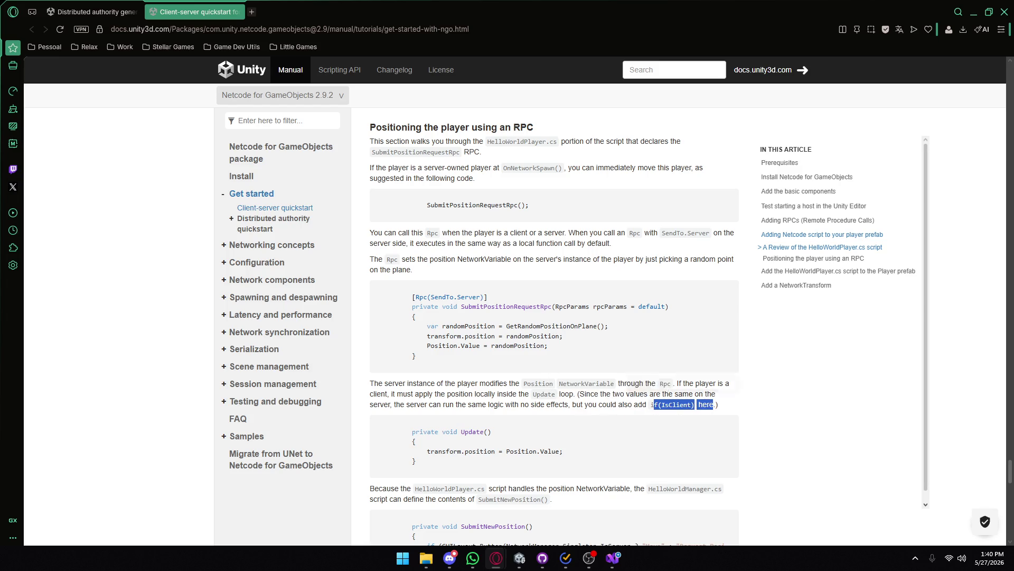
click(511, 429)
- Highlight the text from 'Because' into the Update() code and the phrase defining SubmitNewPosition
scroll(511, 429, down, 3)
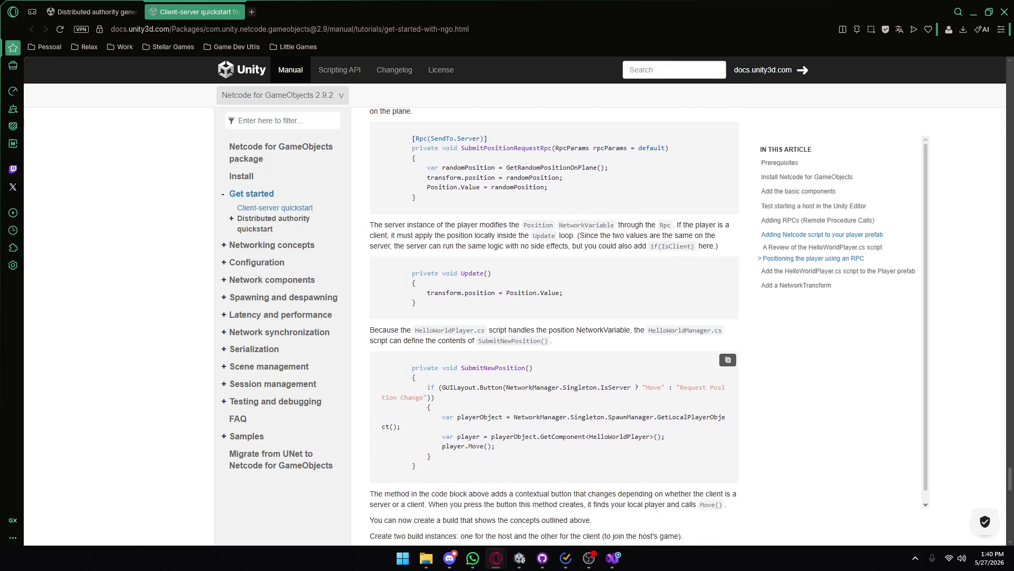
scroll(525, 393, down, 1)
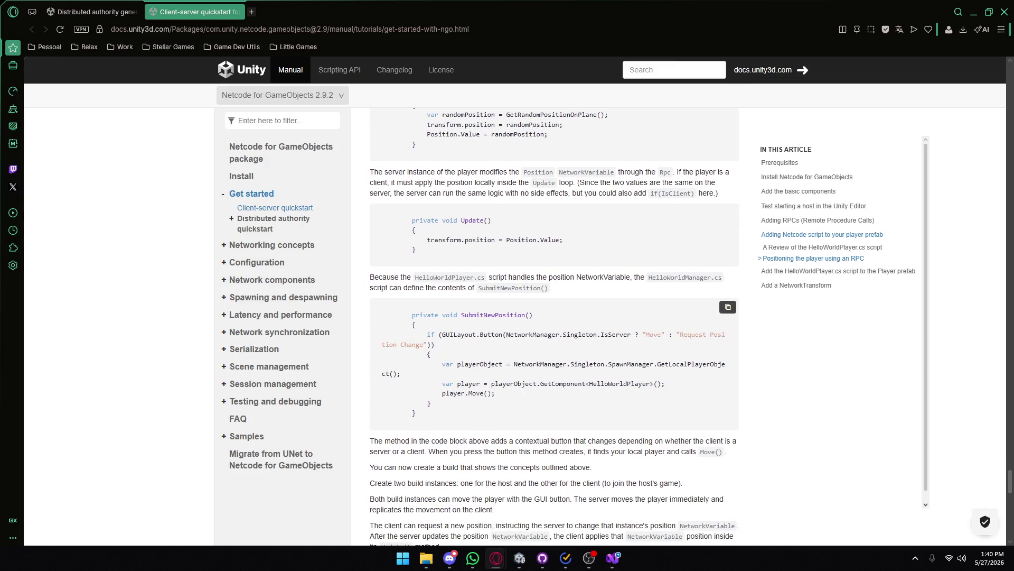
mouse_move(374, 277)
mouse_down()
mouse_move(484, 277)
mouse_move(492, 261)
mouse_move(461, 220)
mouse_up()
click(461, 220)
drag(370, 288, 465, 288)
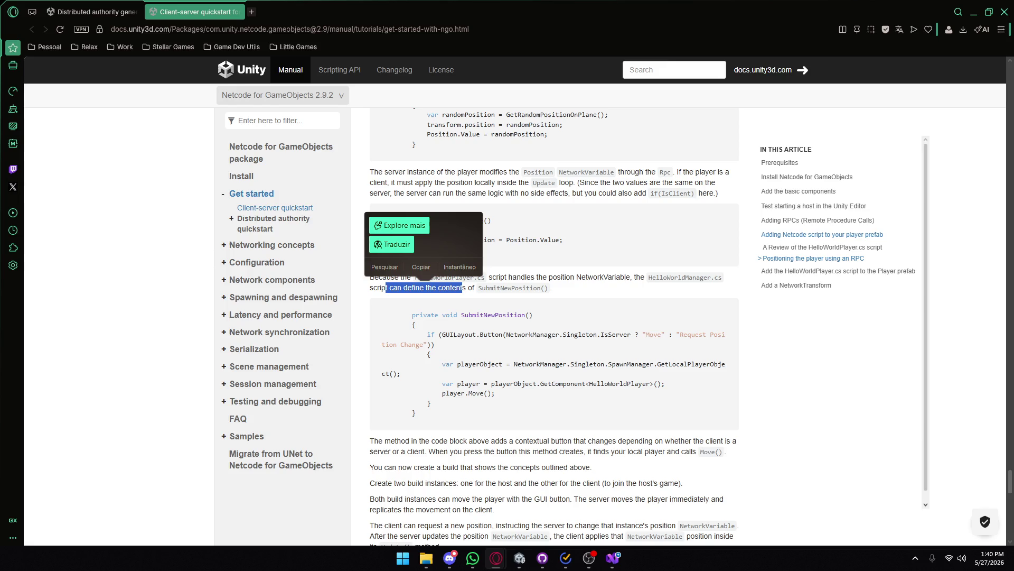
click(502, 287)
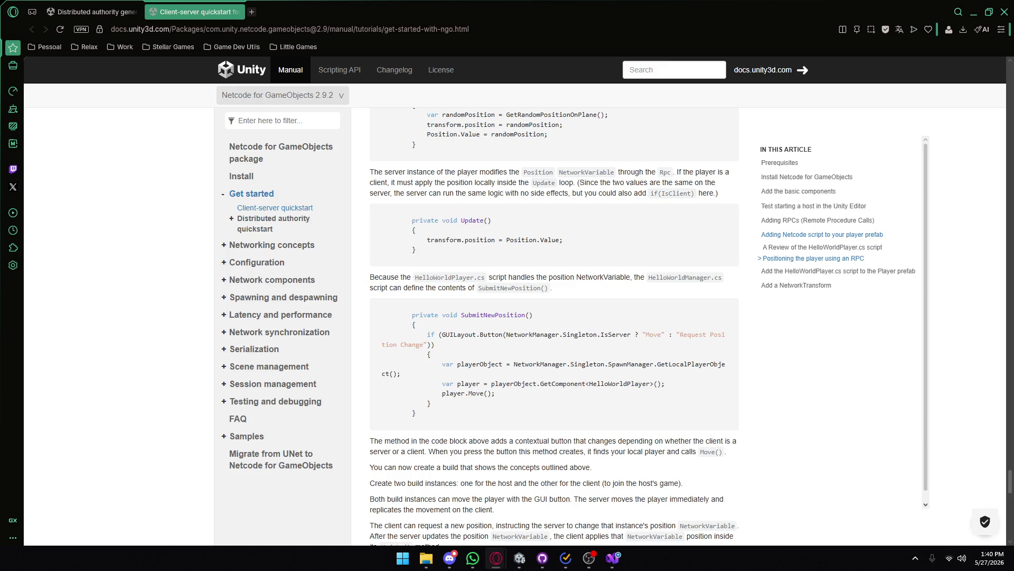
mouse_move(463, 304)
- Highlight the GUILayout.Button call, the word Move, and the Request Position Change label
scroll(466, 355, down, 1)
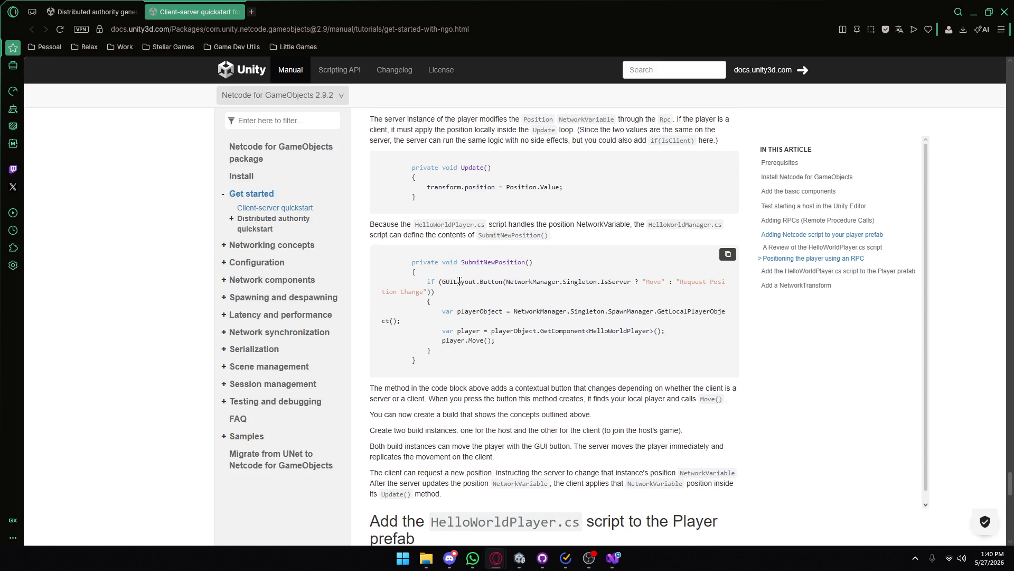
drag(441, 282, 541, 281)
click(594, 284)
double_click(653, 281)
drag(692, 282, 714, 281)
click(462, 299)
- Highlight playerObject, the GetComponent<HelloWorldPlayer> call, and the SpawnManager local player lookup line
drag(507, 311, 457, 312)
click(457, 312)
drag(494, 331, 650, 331)
click(507, 339)
mouse_move(513, 311)
mouse_down()
mouse_move(576, 311)
mouse_move(422, 332)
mouse_move(403, 323)
mouse_up()
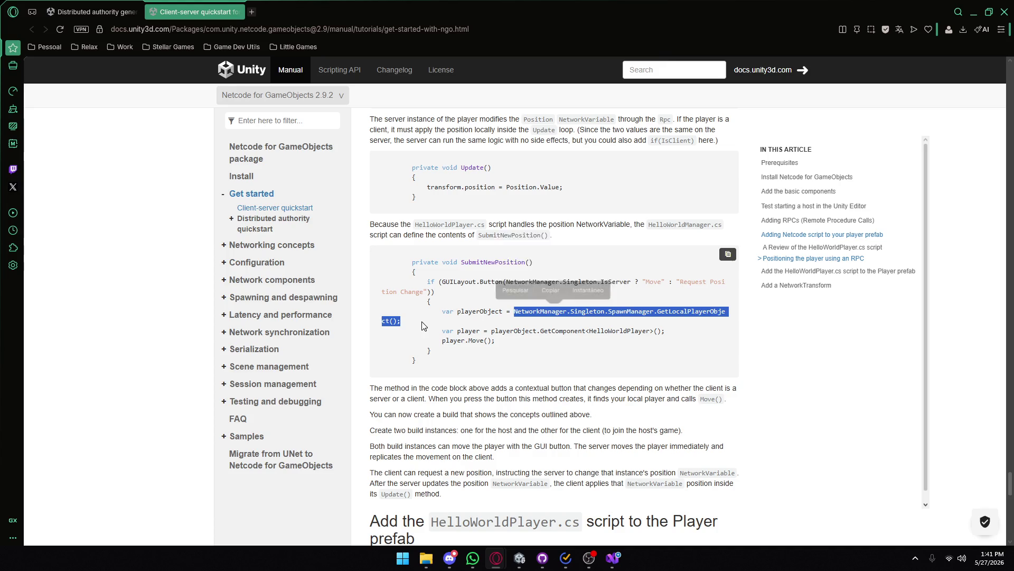
click(615, 320)
double_click(632, 311)
click(611, 341)
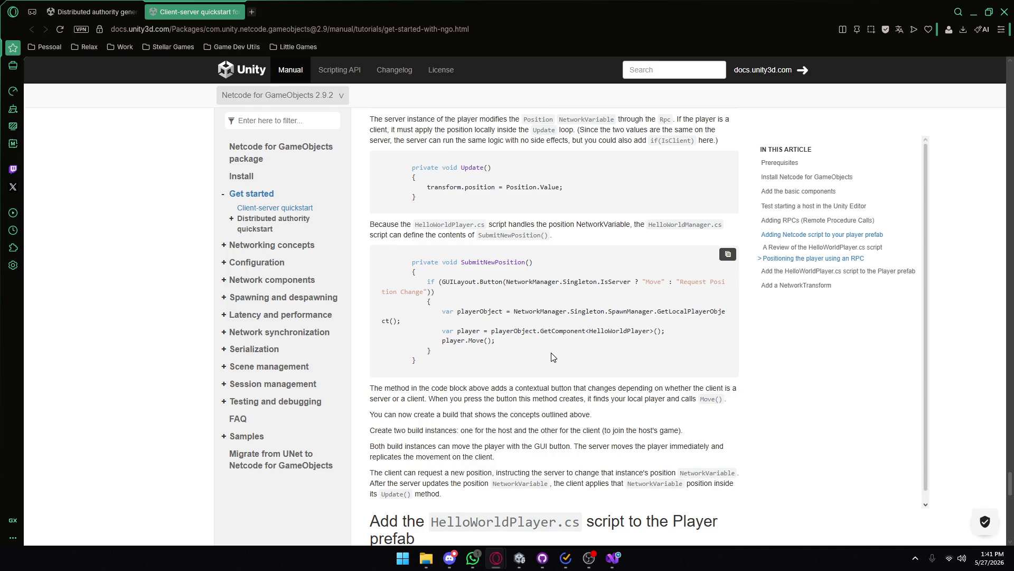
- Scroll back up to the 'Positioning the player using an RPC' section
scroll(552, 357, down, 1)
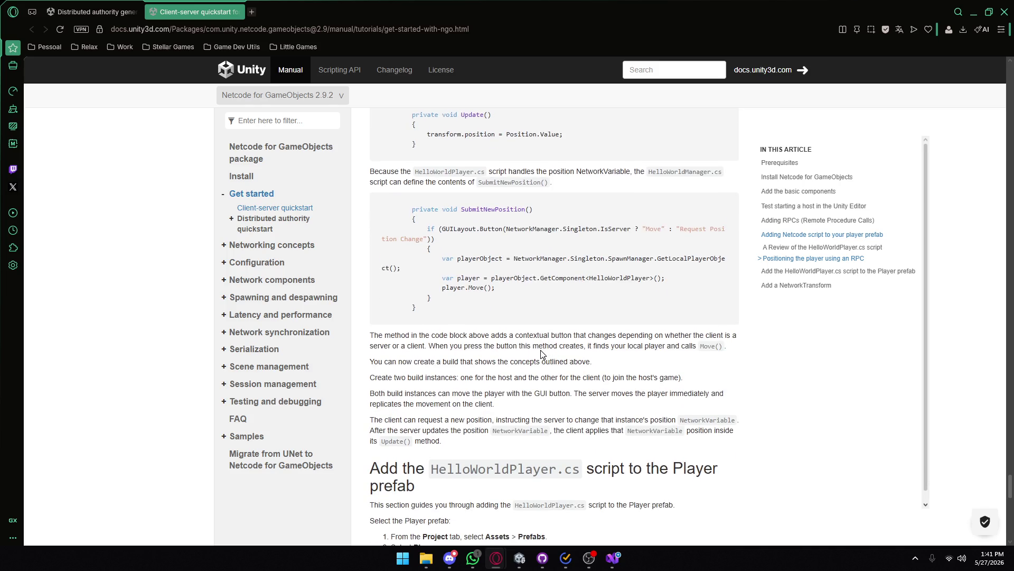
scroll(541, 353, down, 2)
scroll(537, 353, up, 3)
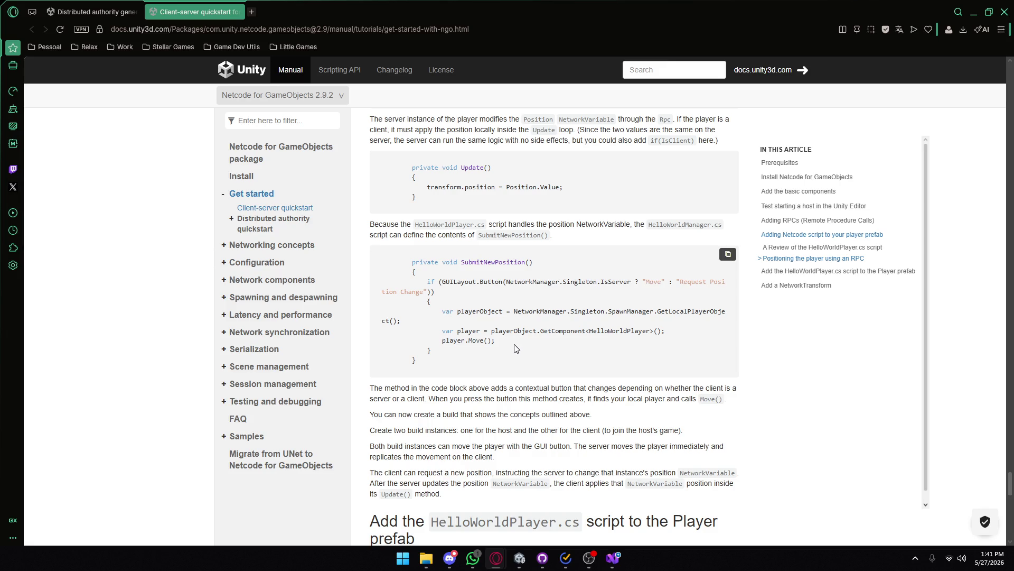
scroll(516, 348, up, 6)
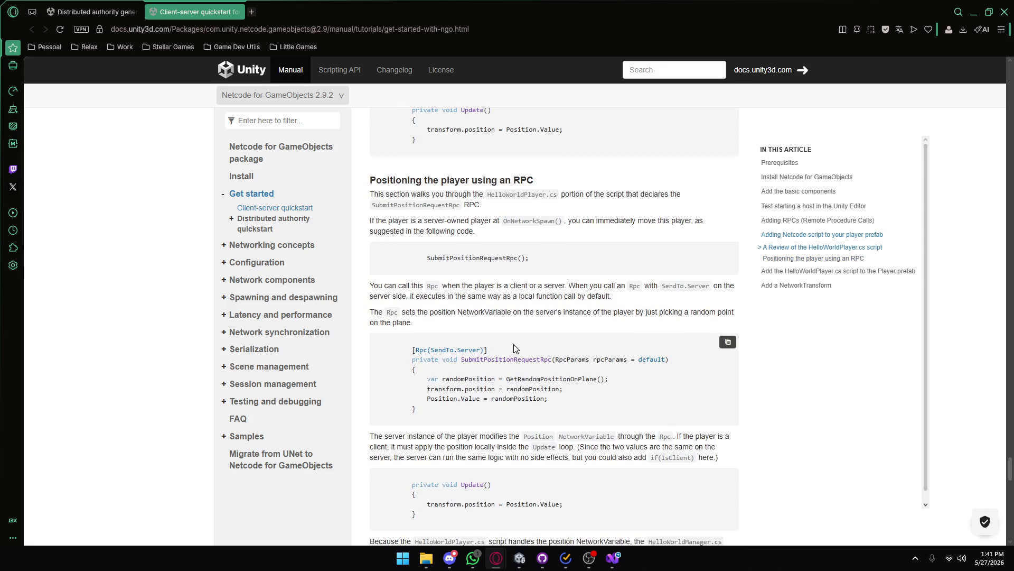
- Select part of the SubmitNewPosition code
scroll(515, 348, up, 2)
scroll(515, 347, down, 7)
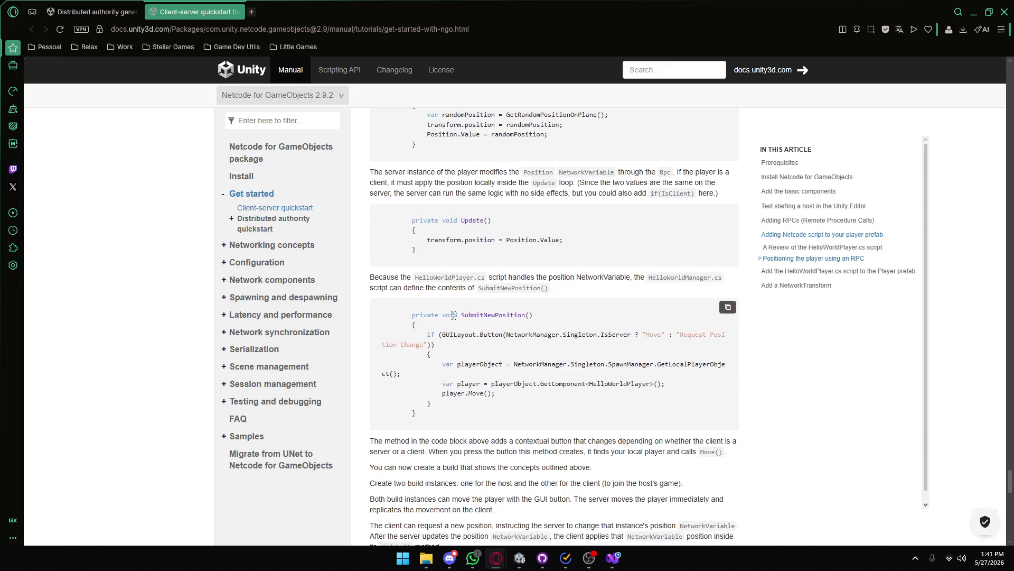
drag(426, 315, 502, 420)
click(502, 420)
- Scroll up past the RPC sections to 'The HelloWorldManager.cs script' heading
scroll(498, 418, up, 7)
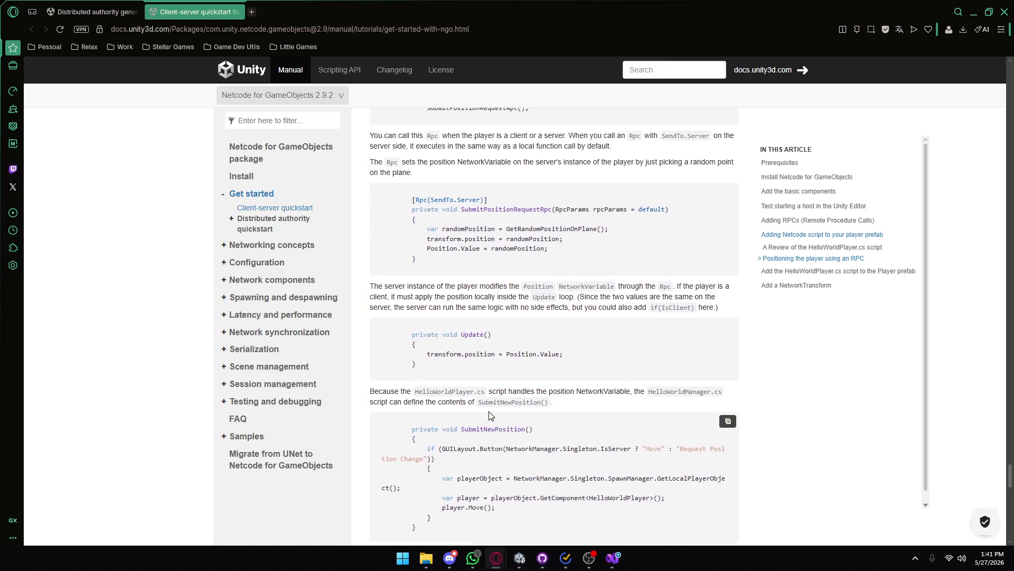
scroll(488, 415, up, 7)
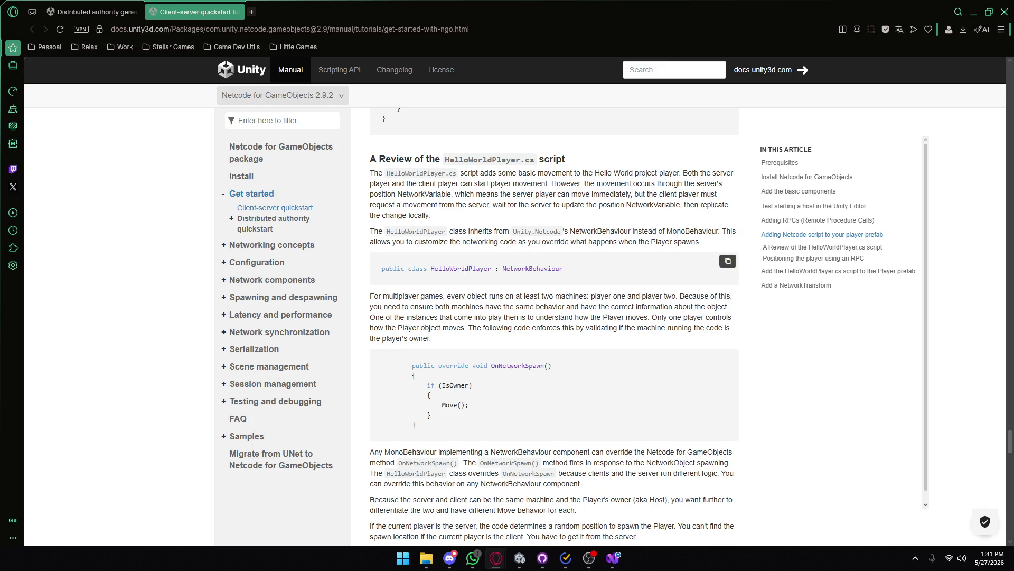
scroll(480, 286, up, 11)
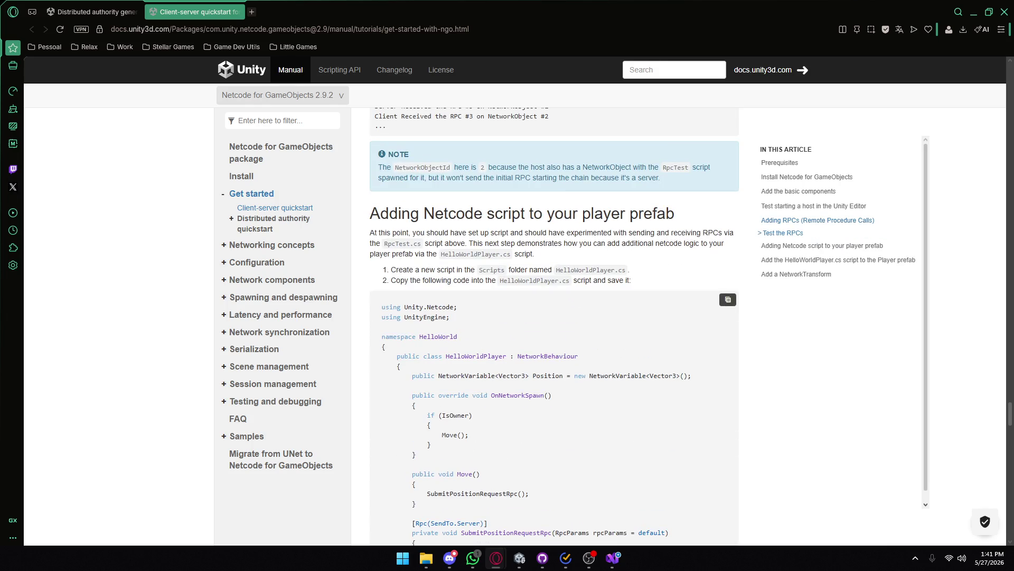
scroll(486, 344, up, 8)
scroll(492, 360, up, 11)
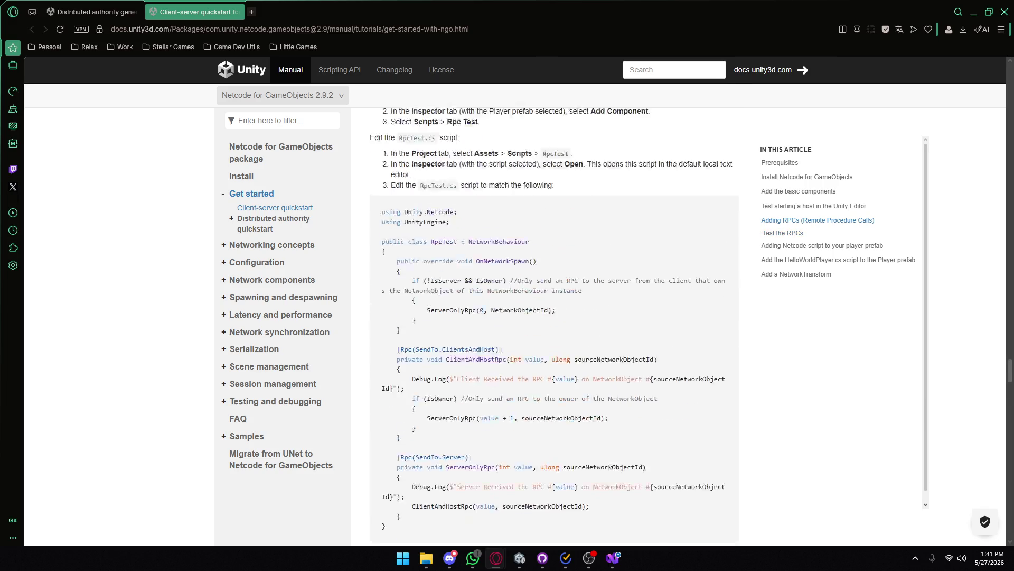
scroll(493, 360, up, 5)
scroll(494, 360, up, 6)
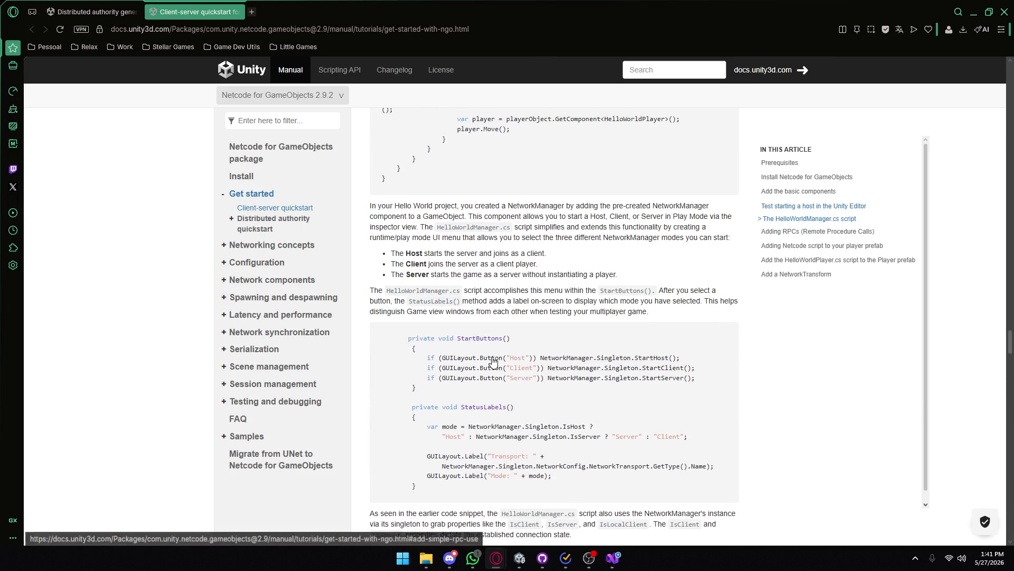
scroll(494, 360, up, 11)
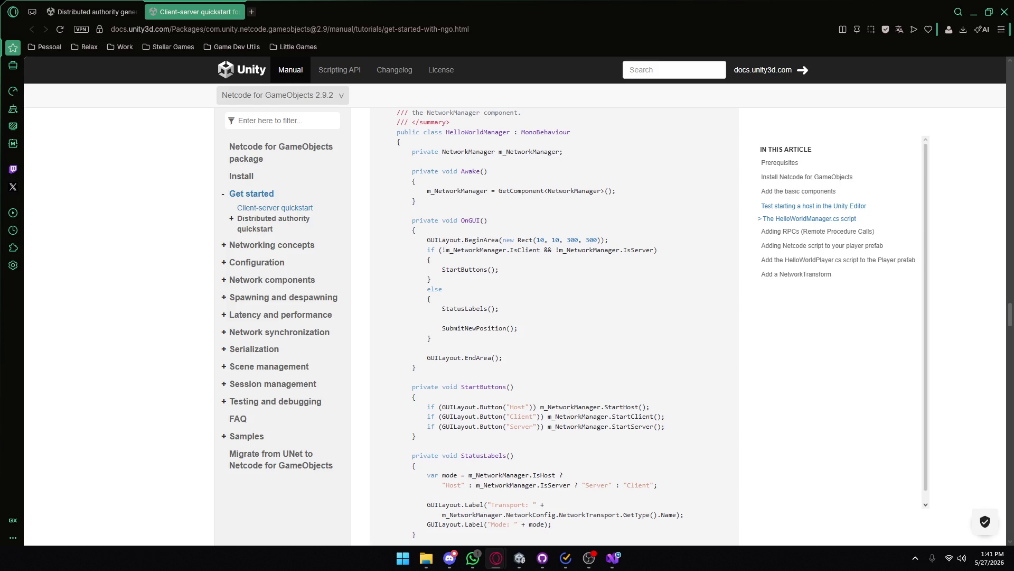
scroll(493, 359, up, 3)
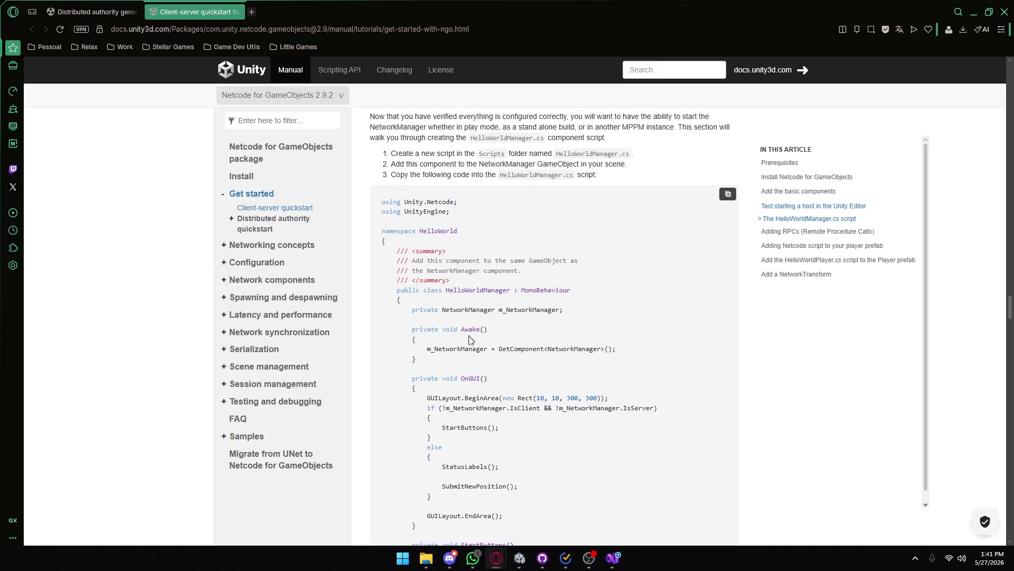
scroll(468, 363, up, 3)
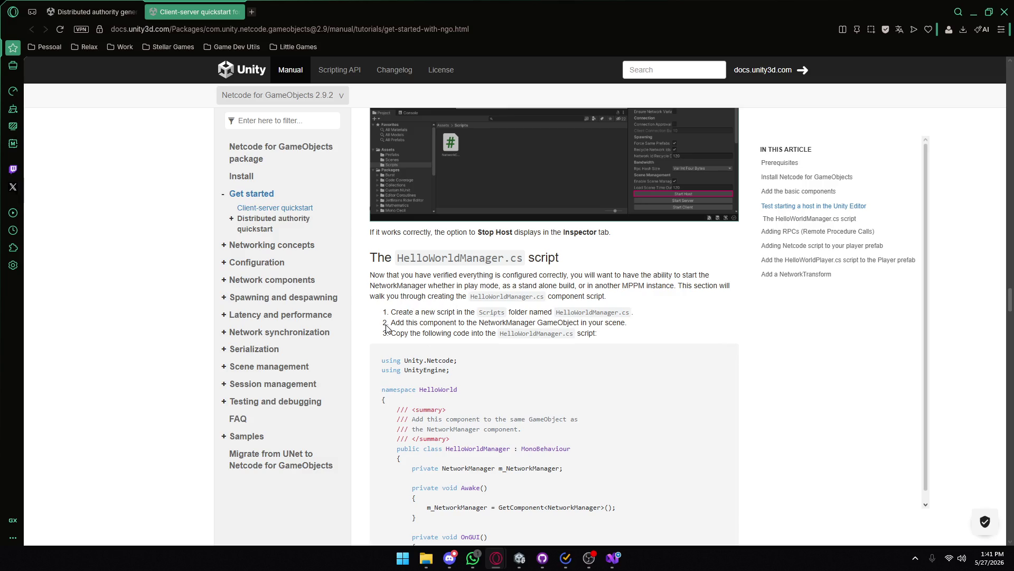
- Select the three GUILayout.Button lines for Host, Client and Server, then scroll down
scroll(416, 372, down, 4)
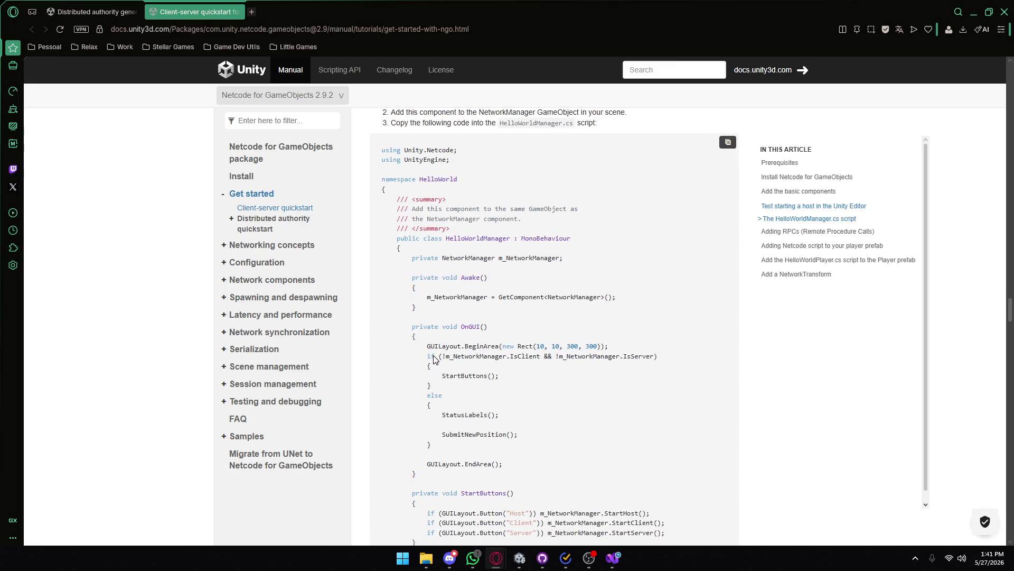
scroll(470, 428, down, 2)
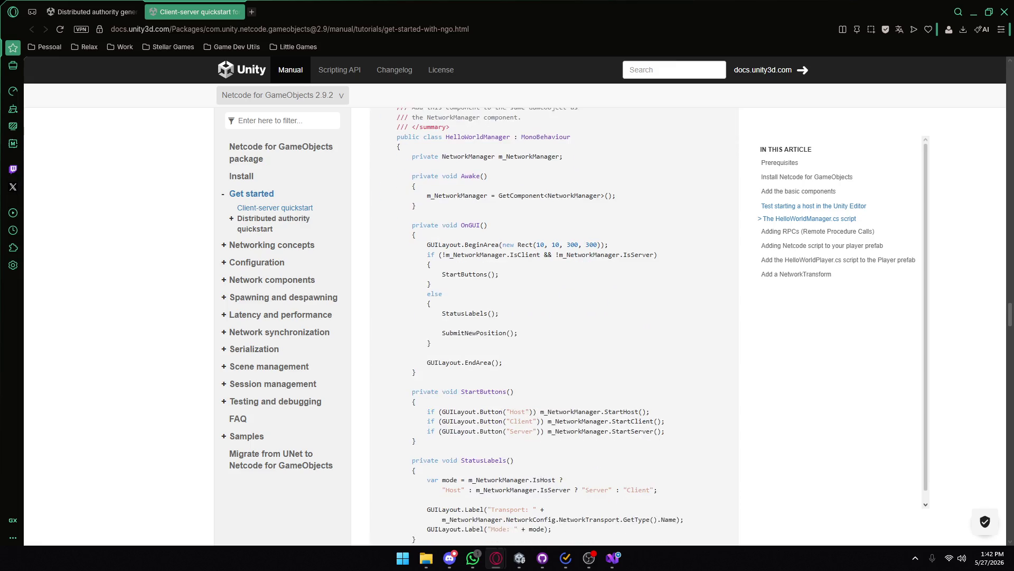
drag(386, 405, 532, 445)
click(533, 445)
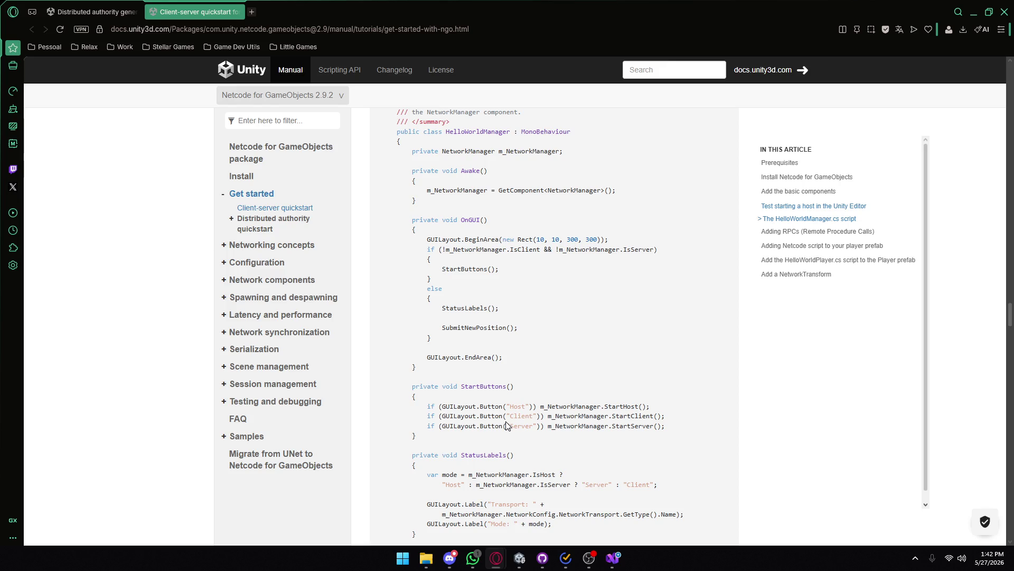
scroll(508, 405, down, 3)
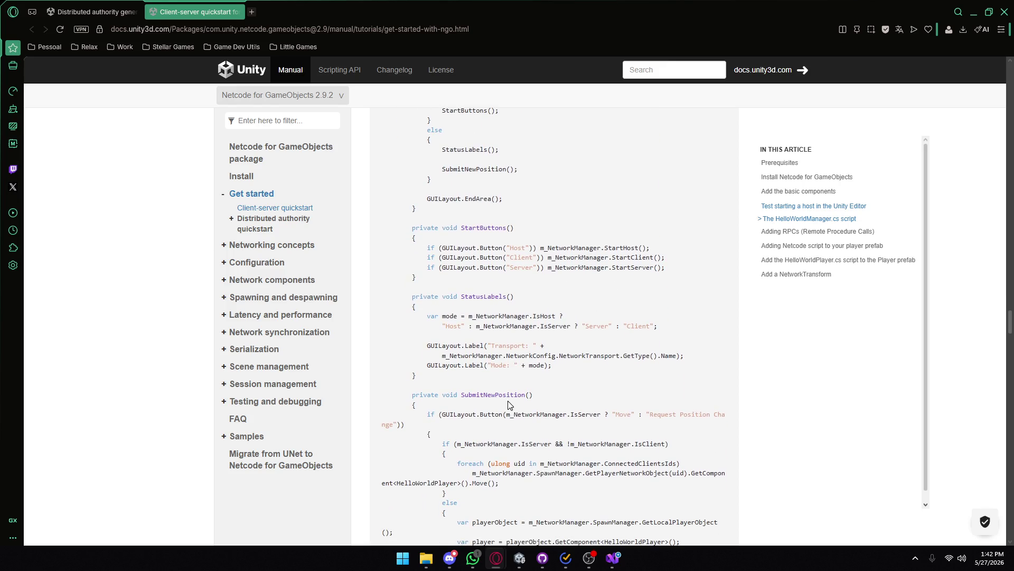
scroll(509, 405, down, 6)
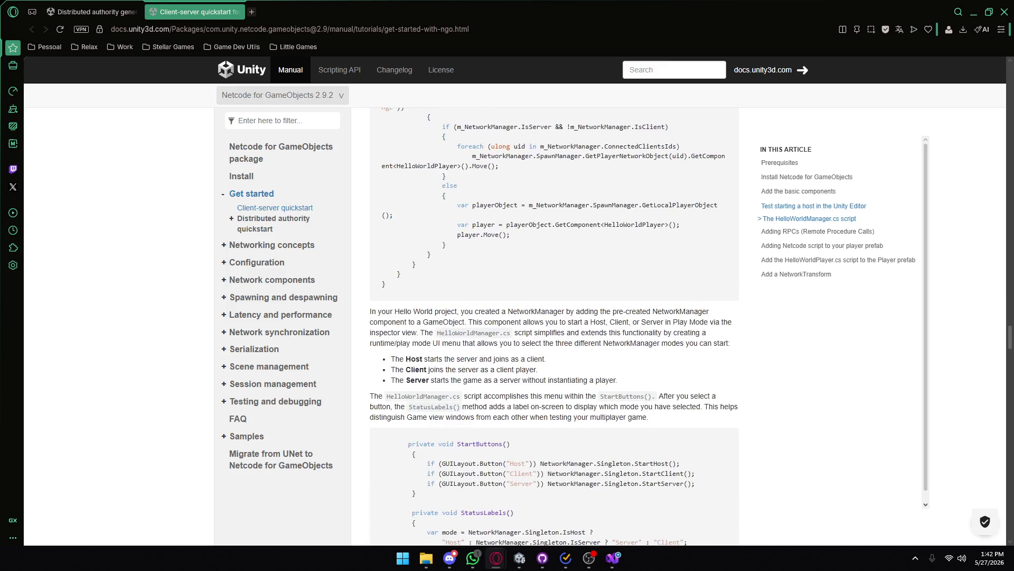
scroll(508, 404, up, 3)
drag(408, 236, 510, 398)
click(510, 397)
drag(443, 279, 518, 402)
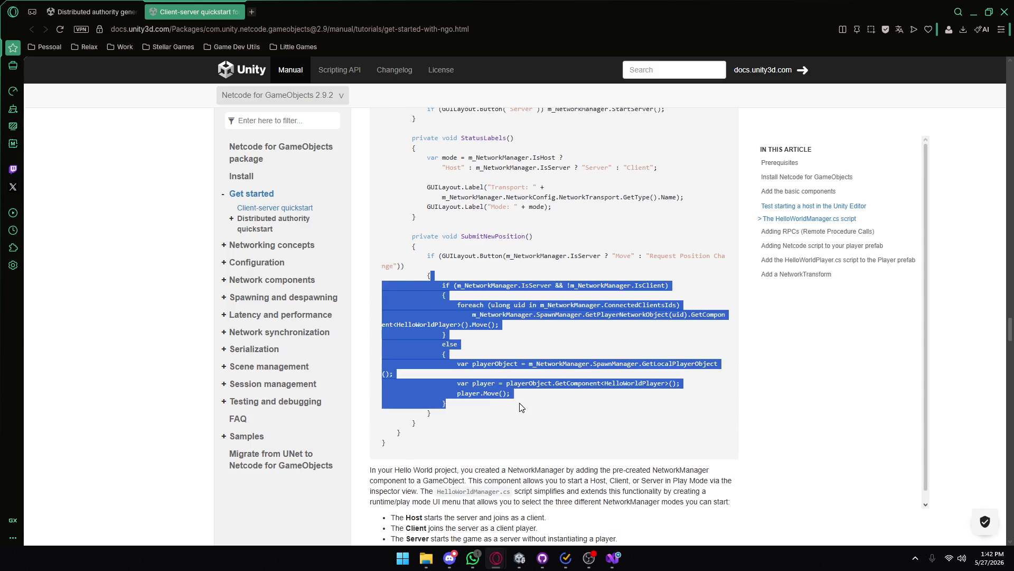
click(553, 351)
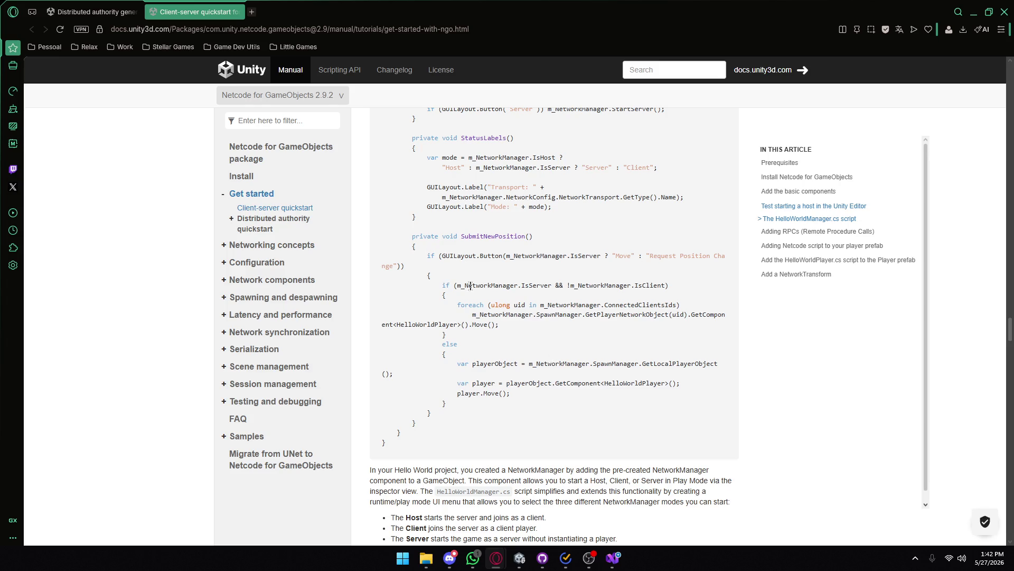
drag(457, 285, 668, 285)
click(590, 297)
triple_click(613, 305)
click(668, 305)
double_click(520, 305)
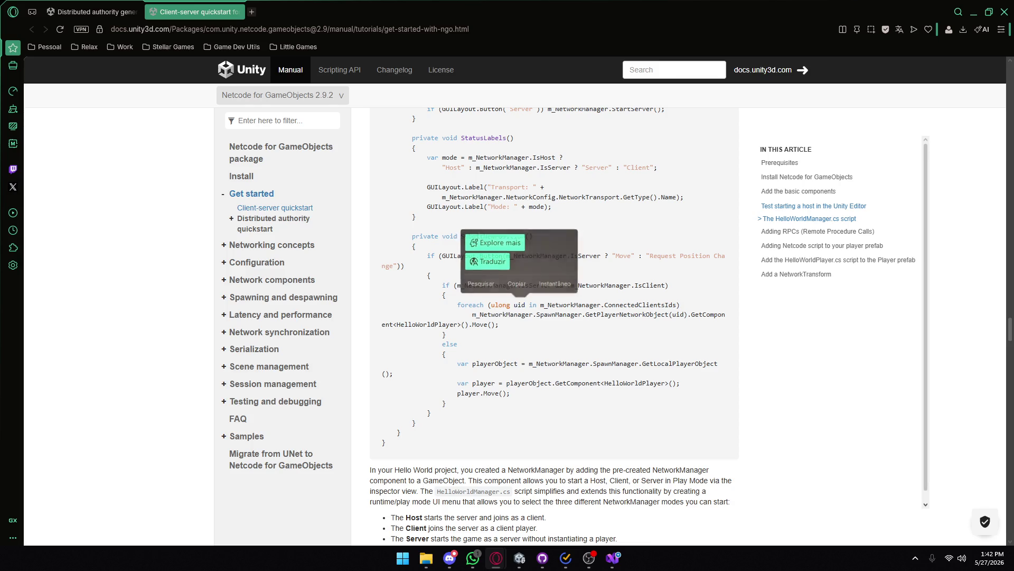
mouse_move(473, 314)
mouse_down()
mouse_move(591, 330)
mouse_move(704, 315)
mouse_up()
drag(526, 324, 477, 324)
click(525, 333)
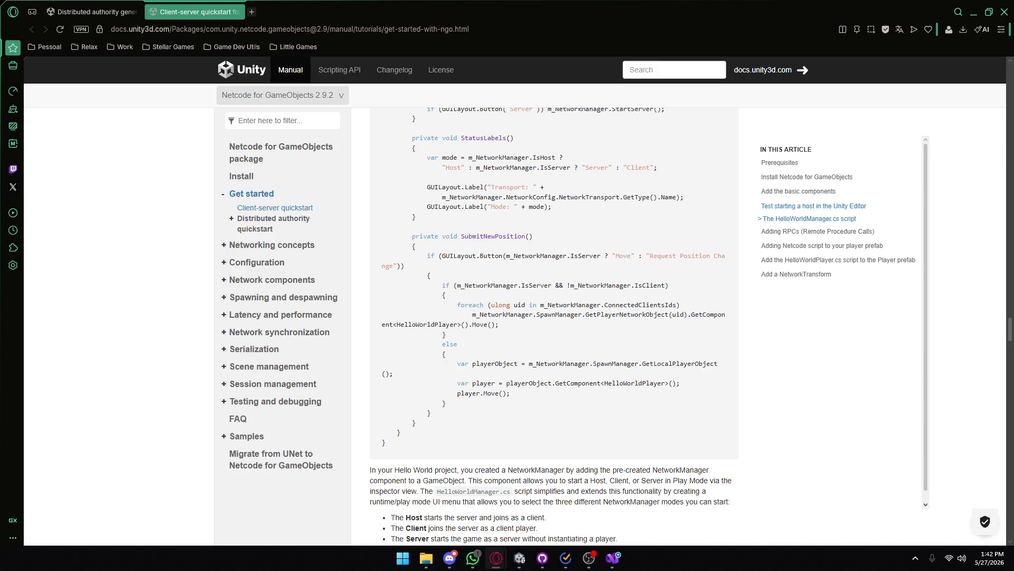
mouse_move(475, 363)
mouse_down()
mouse_move(597, 364)
mouse_move(393, 374)
mouse_up()
click(570, 403)
- Copy the else-branch lines that get the local player object and call player.Move()
drag(550, 400, 443, 363)
click(515, 305)
drag(456, 285, 623, 285)
click(554, 295)
- Highlight SubmitNewPosition's IsServer check, foreach block and body to study its structure
mouse_move(475, 315)
mouse_down()
mouse_move(550, 314)
mouse_move(508, 332)
mouse_up()
mouse_move(437, 285)
mouse_down()
mouse_move(499, 348)
mouse_move(502, 404)
mouse_up()
click(470, 299)
drag(454, 300, 507, 340)
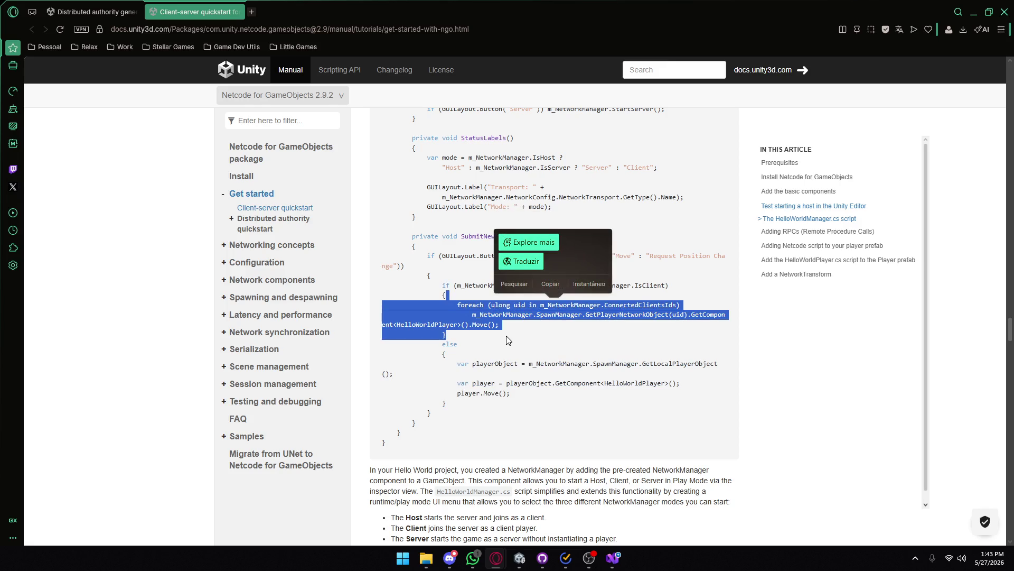
click(559, 360)
mouse_move(534, 417)
mouse_down()
mouse_move(402, 285)
mouse_move(402, 221)
mouse_up()
click(526, 383)
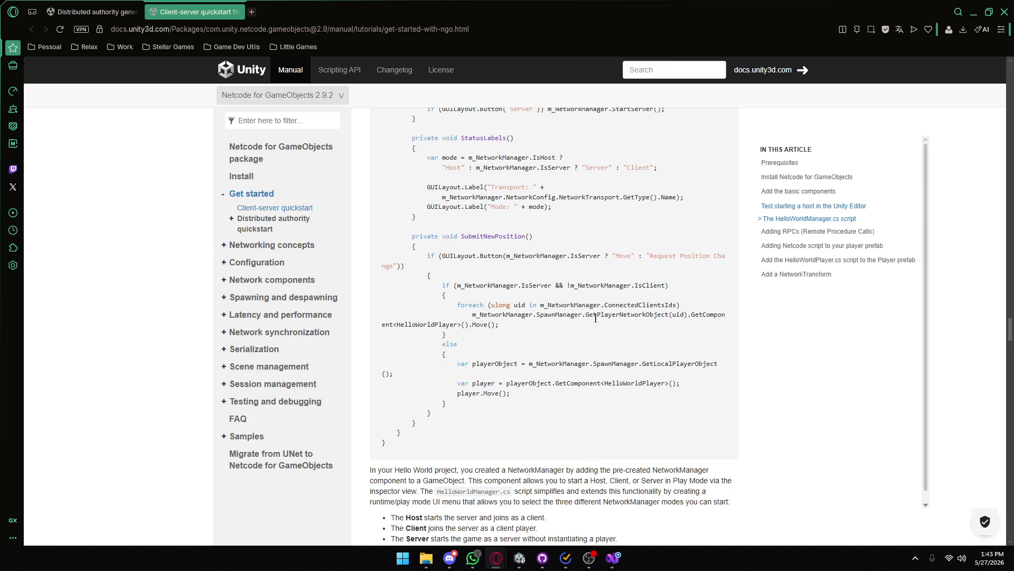
- Highlight the PlayerNetworkObject and GetLocalPlayerObject calls in SubmitNewPosition
drag(597, 314, 666, 315)
drag(676, 363, 709, 363)
click(623, 350)
drag(616, 315, 699, 315)
click(554, 338)
- Re-read the var player and player.Move() lines and the GetPlayerNetworkObject call
mouse_move(517, 394)
mouse_down()
mouse_move(510, 383)
mouse_move(484, 394)
mouse_up()
click(519, 398)
click(528, 400)
drag(622, 317, 654, 314)
click(654, 314)
drag(606, 383, 382, 372)
click(655, 378)
- Read through the Hello World paragraph introducing the HelloWorldManager script
scroll(587, 349, up, 1)
scroll(412, 309, up, 4)
scroll(411, 309, down, 8)
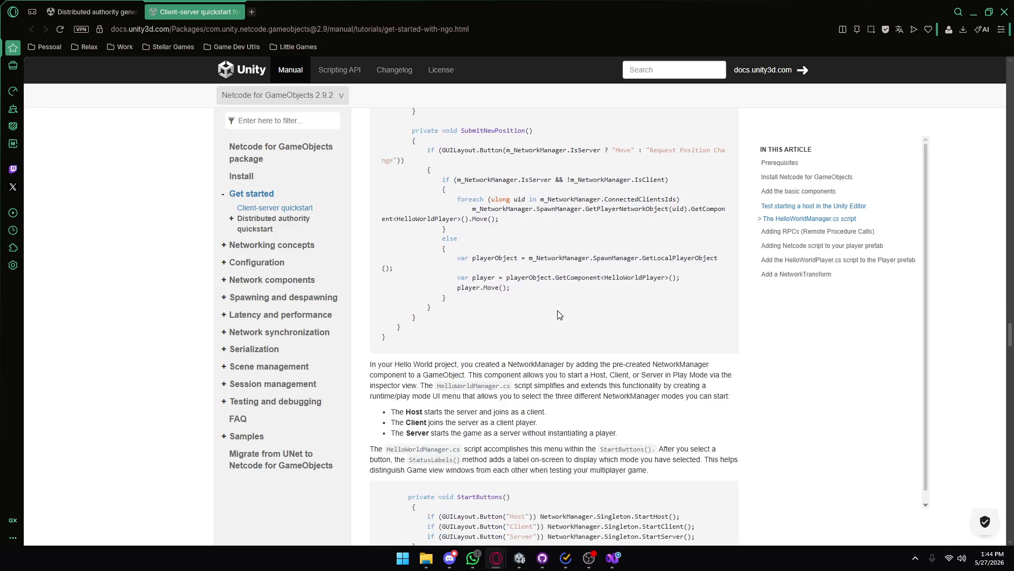
mouse_move(376, 311)
mouse_down()
mouse_move(527, 323)
mouse_move(703, 312)
mouse_up()
drag(404, 321, 560, 322)
click(503, 242)
click(584, 327)
double_click(635, 322)
click(646, 320)
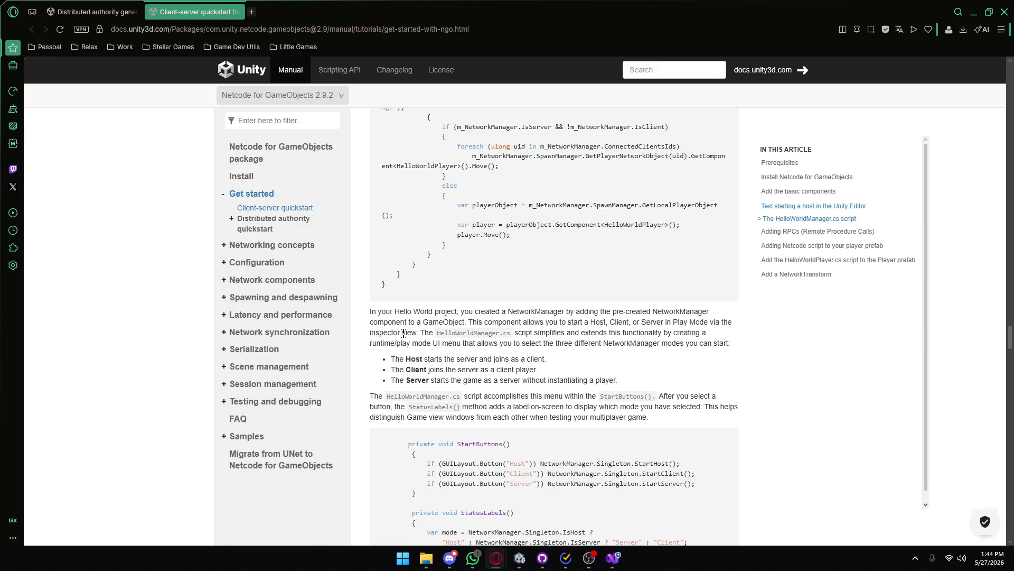
drag(531, 332, 649, 332)
click(631, 352)
- Read the sentences explaining StartButtons, StatusLabels and the on-screen mode label
scroll(632, 351, down, 1)
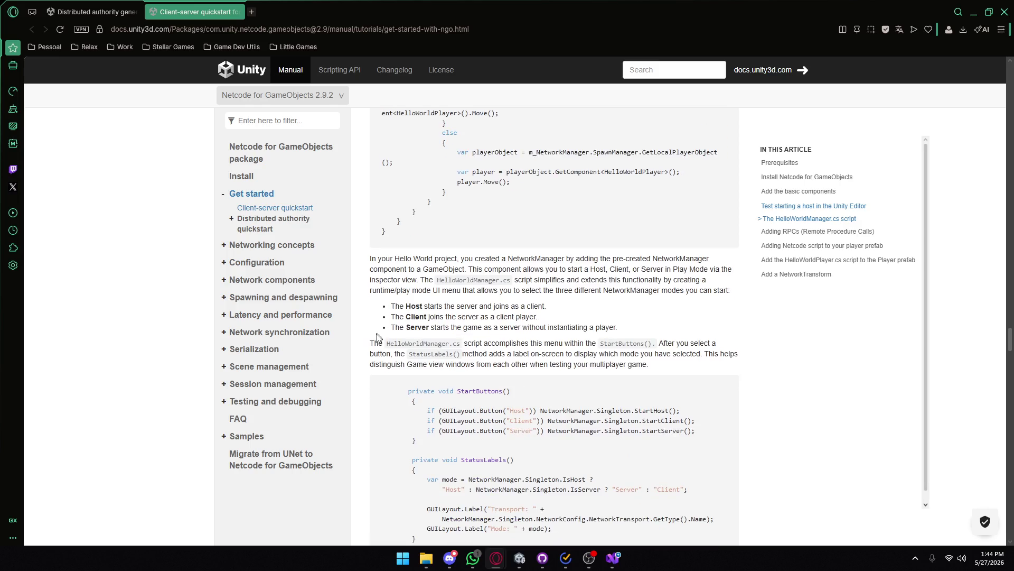
drag(481, 343, 546, 343)
click(544, 343)
drag(482, 342, 531, 353)
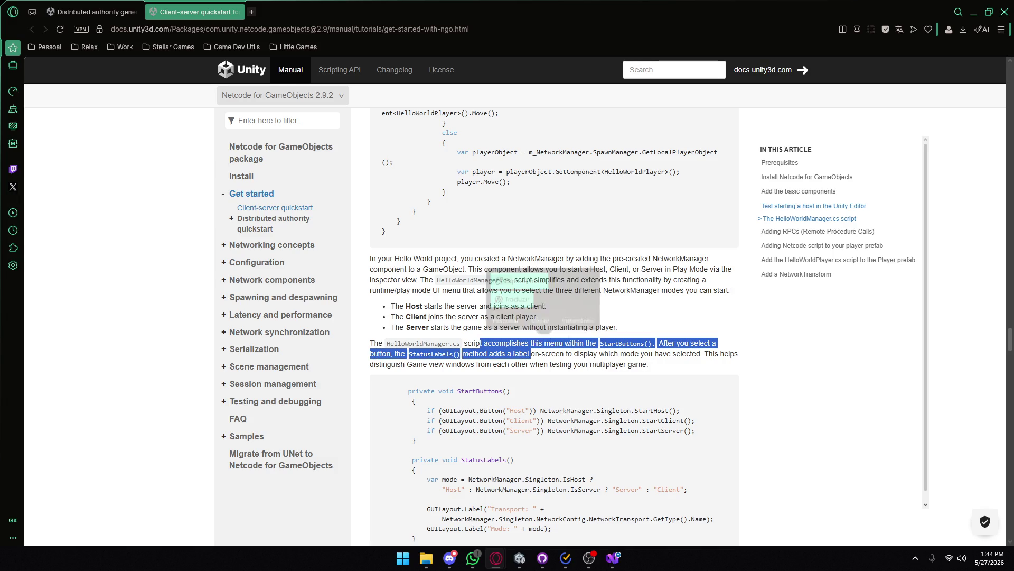
click(628, 343)
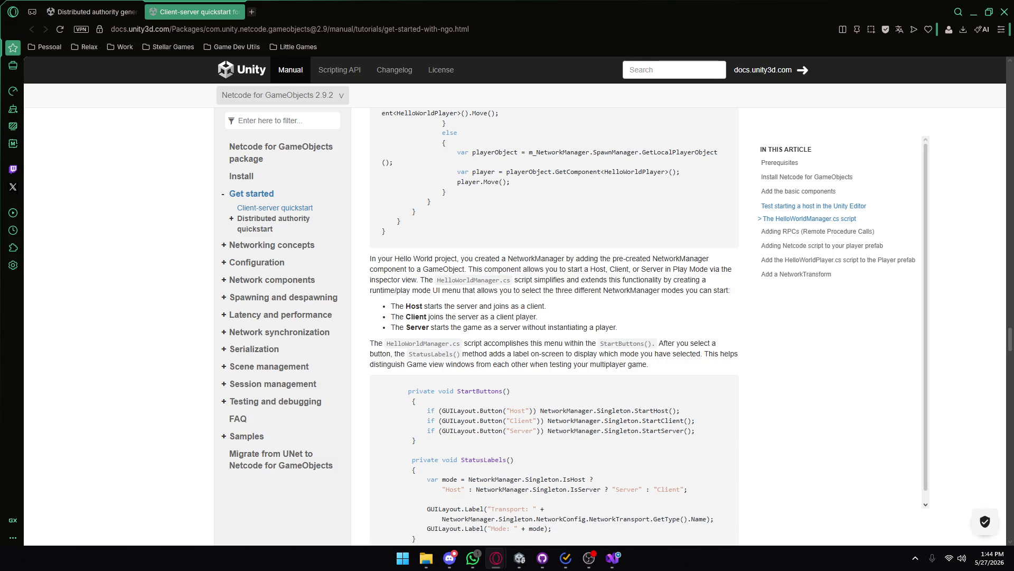
drag(666, 344, 712, 343)
click(435, 355)
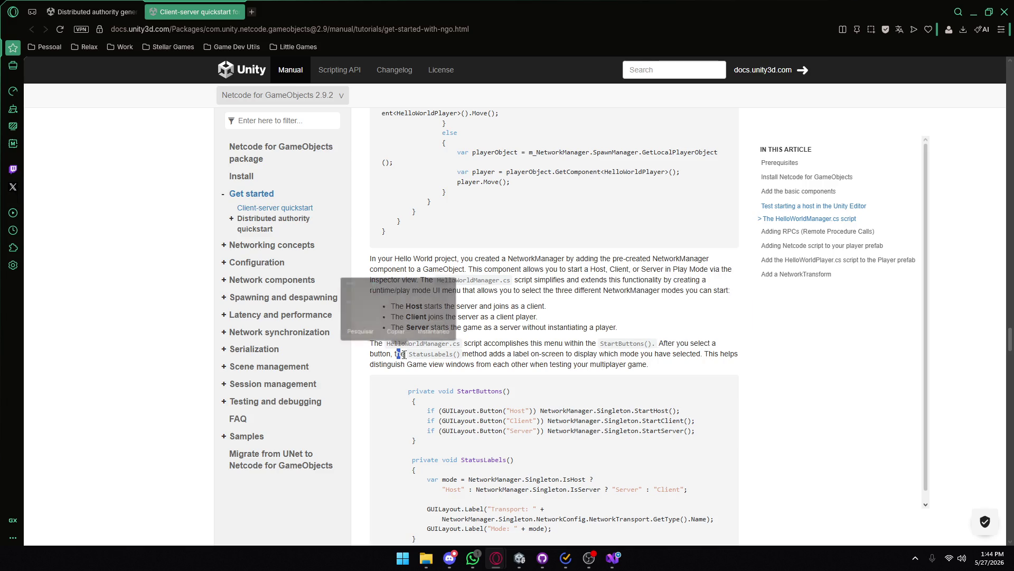
mouse_move(468, 353)
mouse_down()
mouse_move(570, 354)
mouse_move(481, 344)
mouse_up()
mouse_move(578, 354)
mouse_down()
mouse_move(684, 358)
mouse_move(658, 354)
mouse_up()
click(706, 354)
click(516, 361)
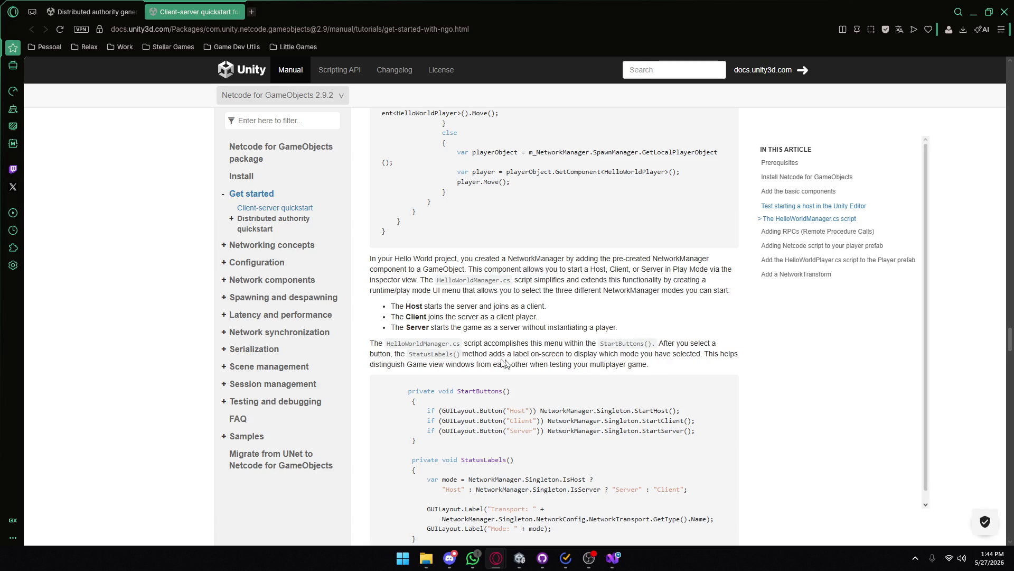
drag(423, 364, 611, 364)
click(528, 365)
- Scroll down to the StatusLabels() method and highlight it
scroll(517, 317, down, 3)
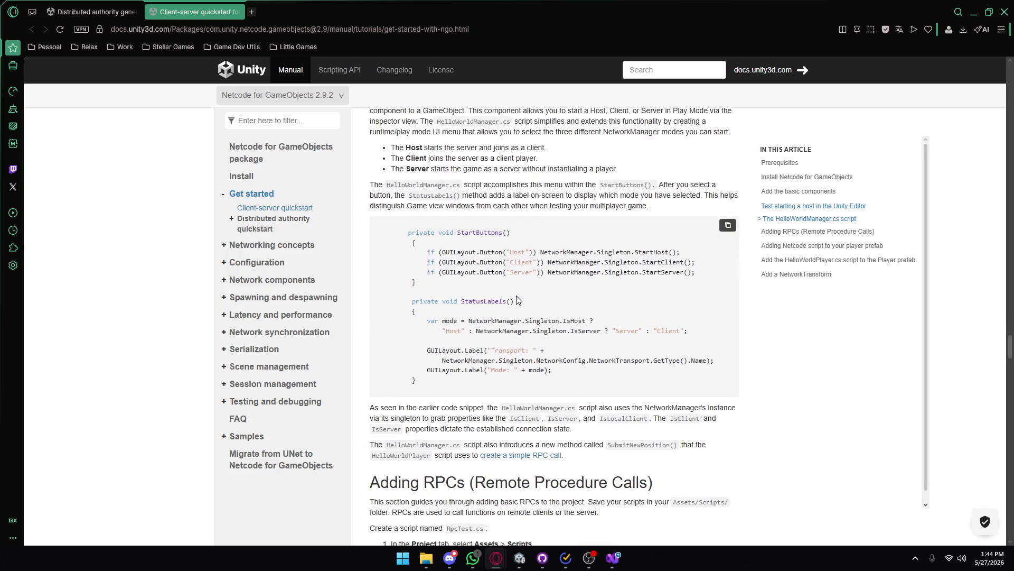
scroll(518, 299, down, 5)
scroll(524, 322, up, 2)
drag(394, 297, 554, 383)
click(554, 383)
drag(434, 376, 373, 303)
click(465, 378)
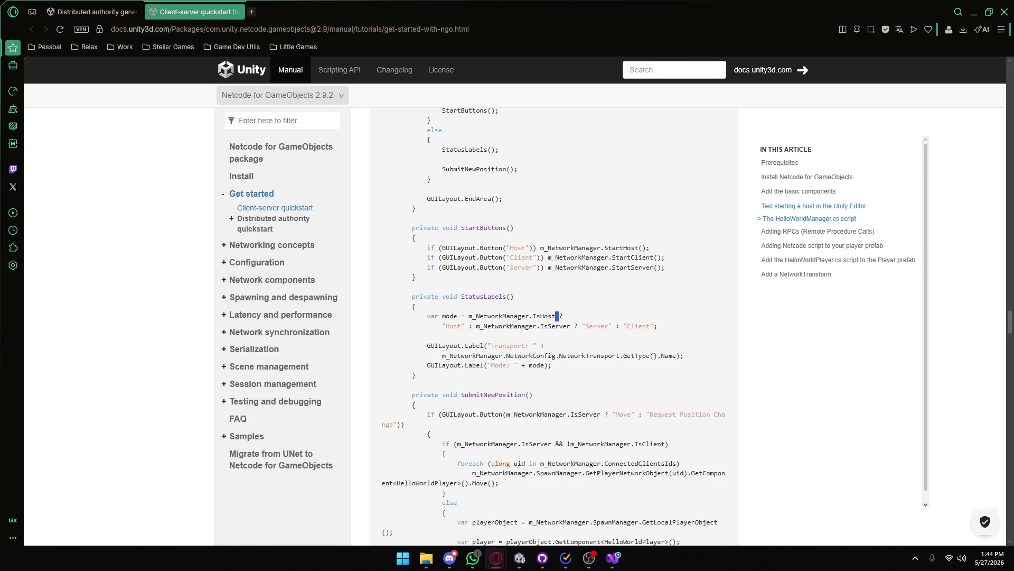
- Examine the Host and Client mode strings in StatusLabels, then return to RPCTest.cs in Visual Studio
drag(465, 326, 449, 325)
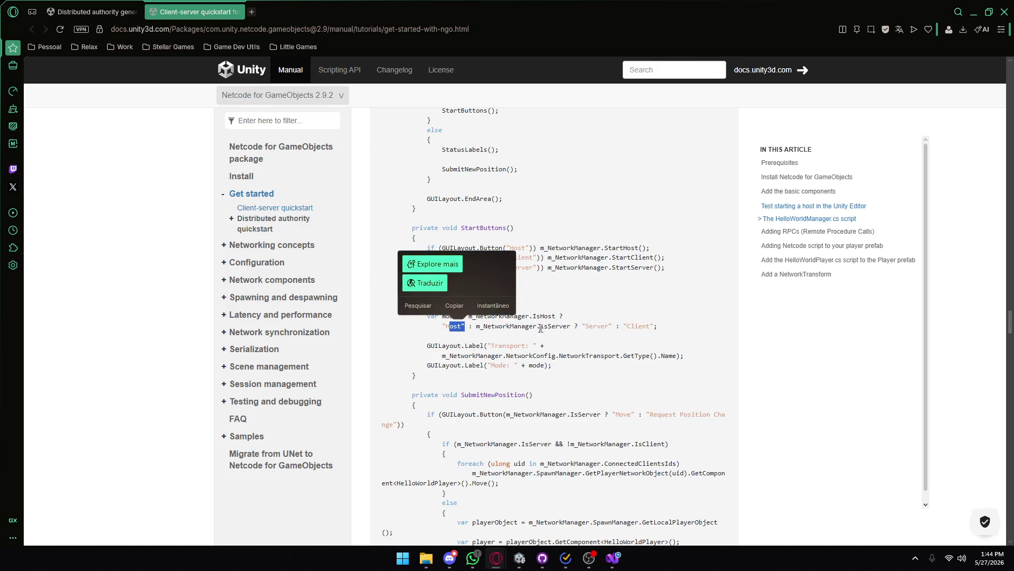
drag(657, 326, 489, 326)
click(596, 341)
double_click(597, 326)
drag(634, 326, 661, 331)
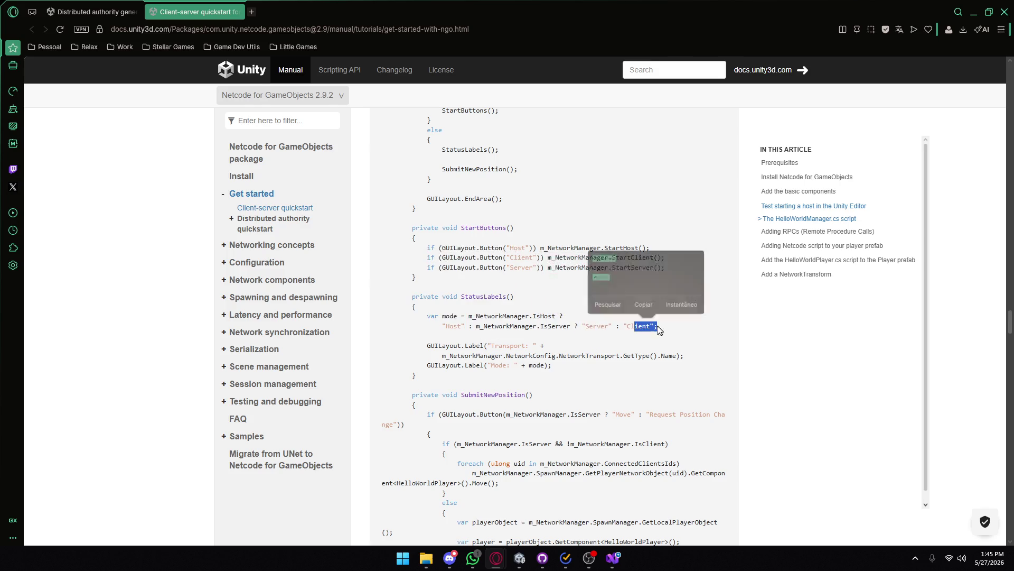
click(571, 339)
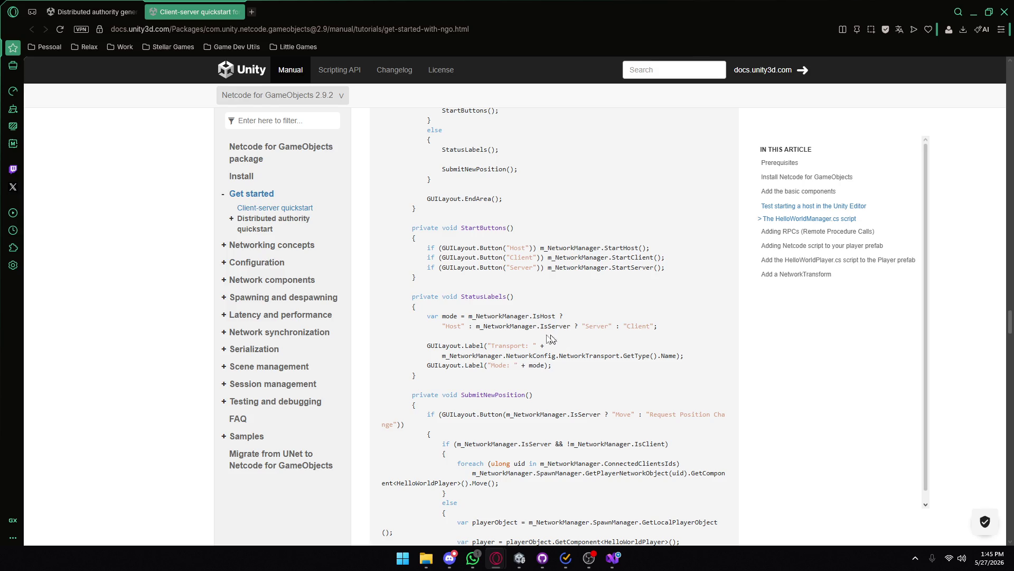
mouse_move(436, 377)
mouse_down()
mouse_move(407, 312)
mouse_move(383, 297)
mouse_up()
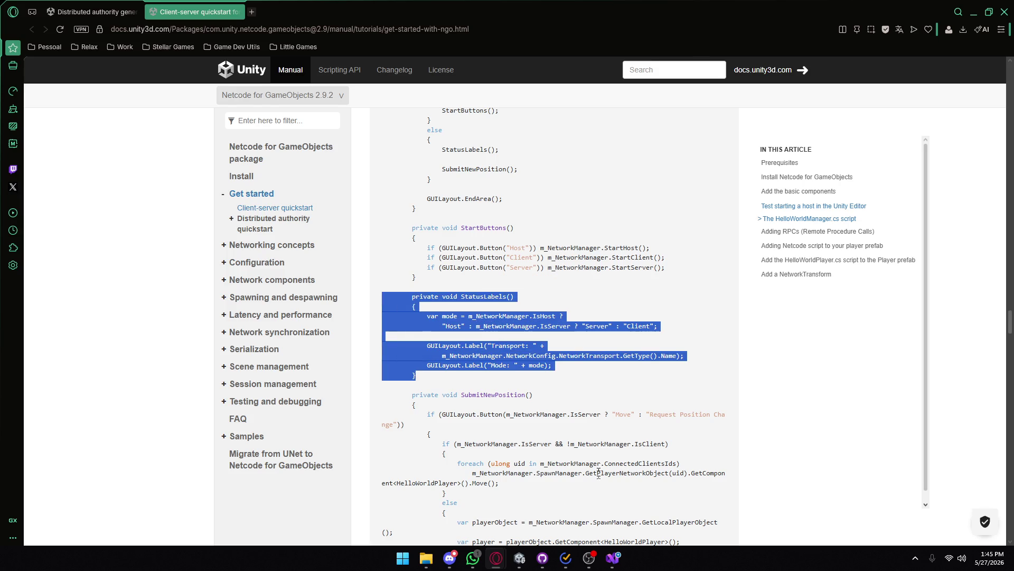
click(612, 559)
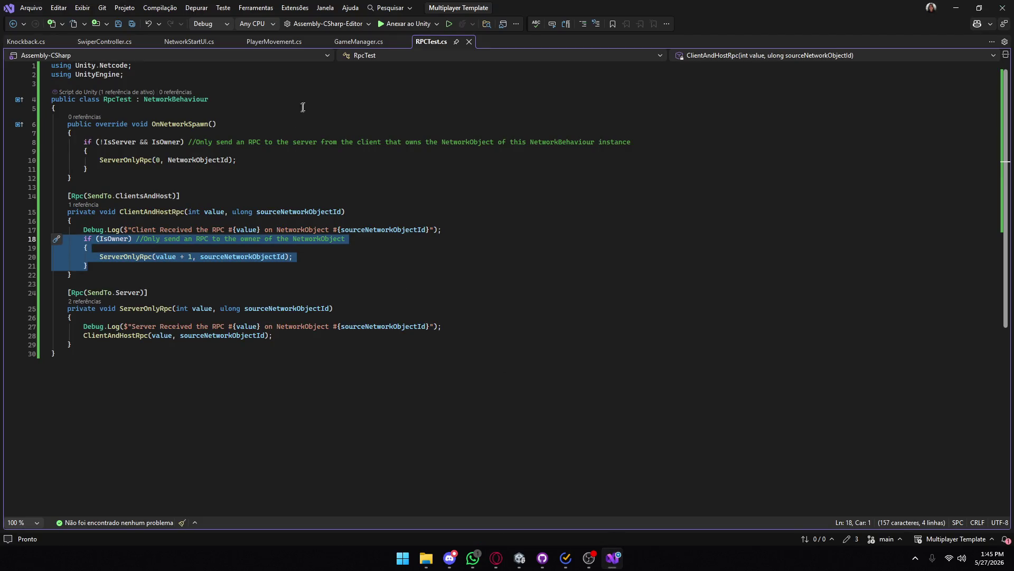
- Open NetworkStartUI.cs for comparison, then go back to the Client-server quickstart page
click(192, 41)
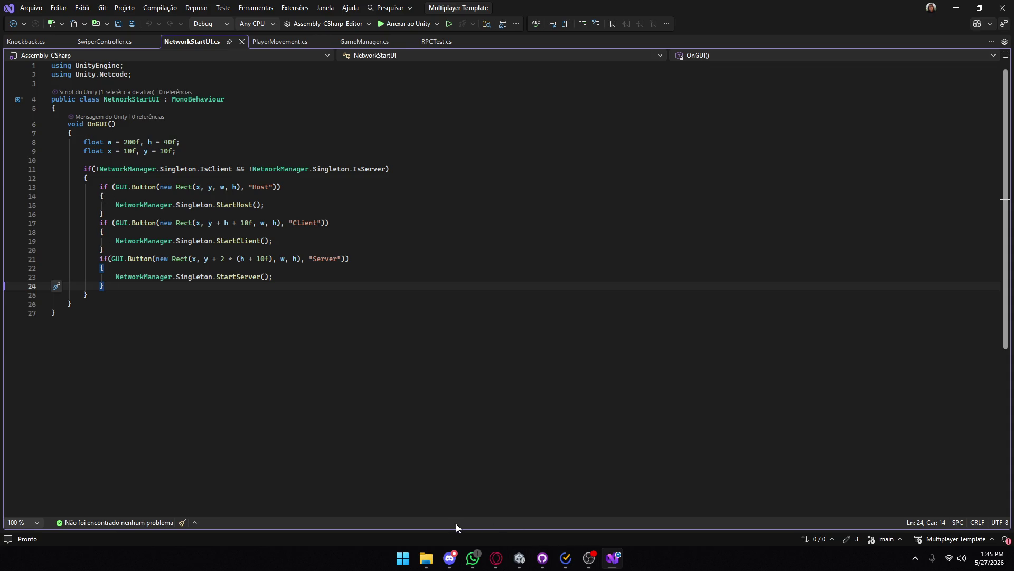
mouse_move(491, 559)
click(529, 507)
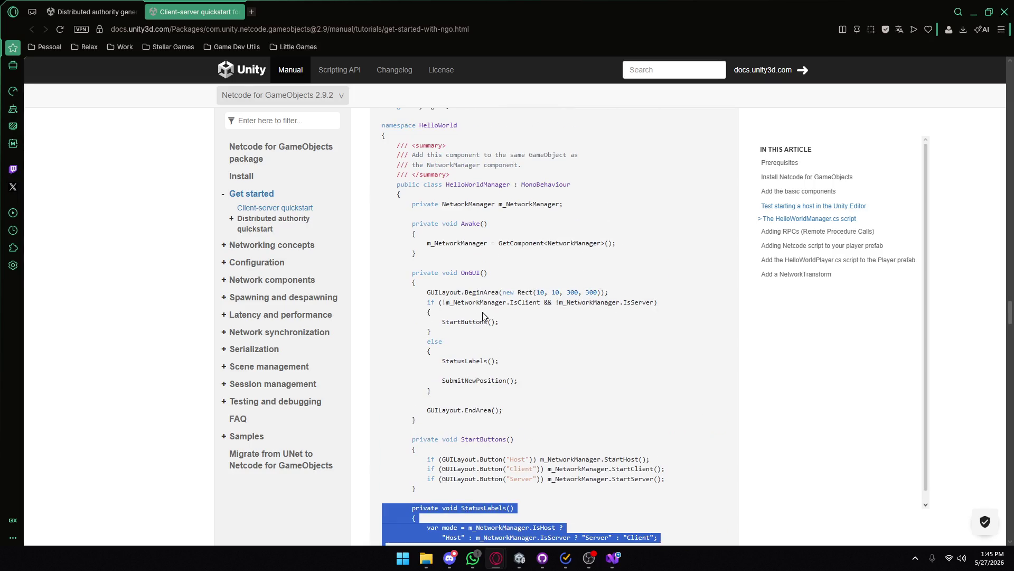
- Study OnGUI's IsServer if-condition calling StartButtons and its else branch calling StatusLabels
drag(500, 361, 435, 361)
click(474, 407)
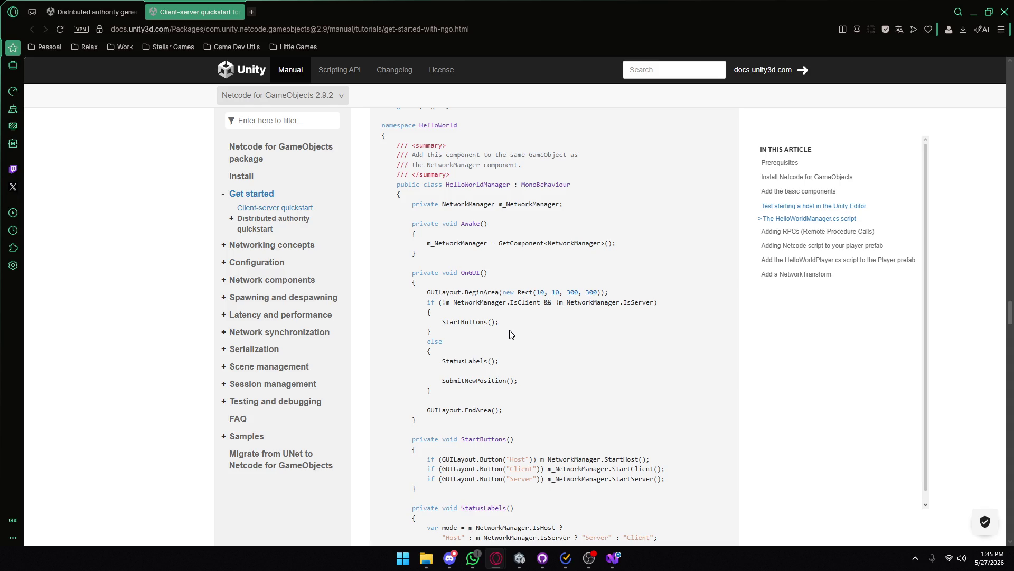
scroll(512, 334, down, 1)
drag(500, 269, 454, 268)
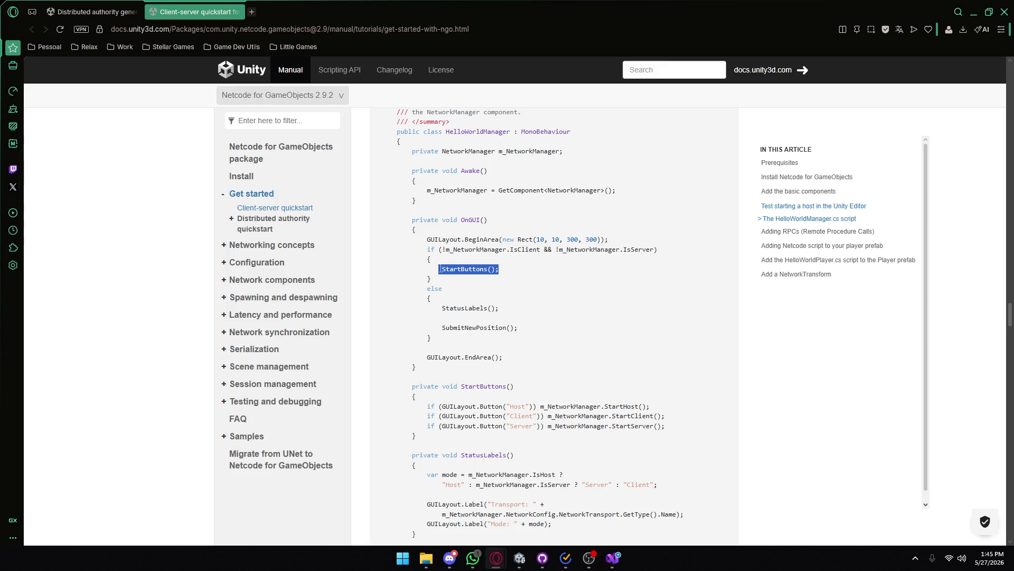
click(442, 269)
mouse_move(439, 249)
mouse_down()
mouse_move(431, 259)
mouse_move(665, 252)
mouse_up()
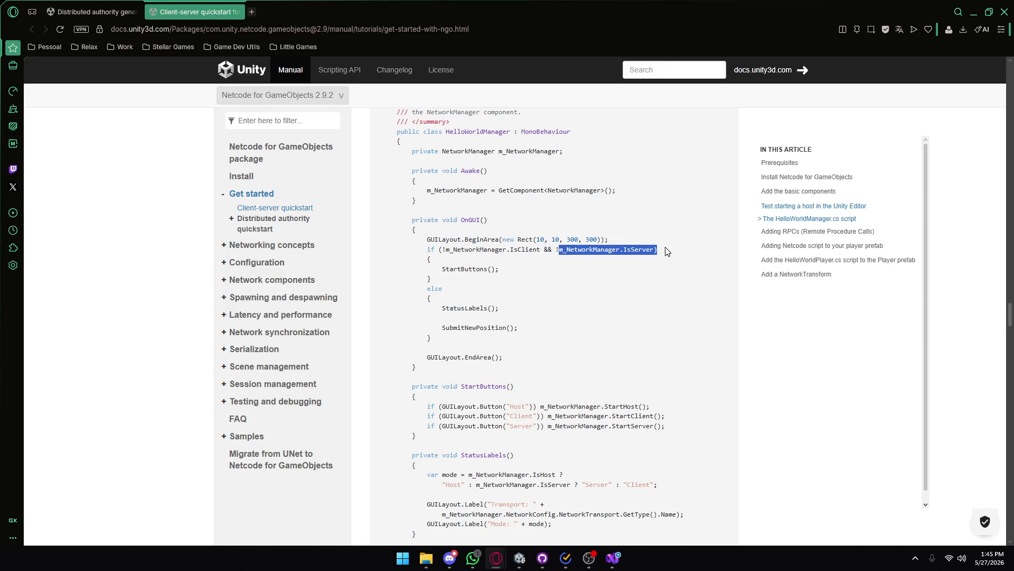
click(661, 250)
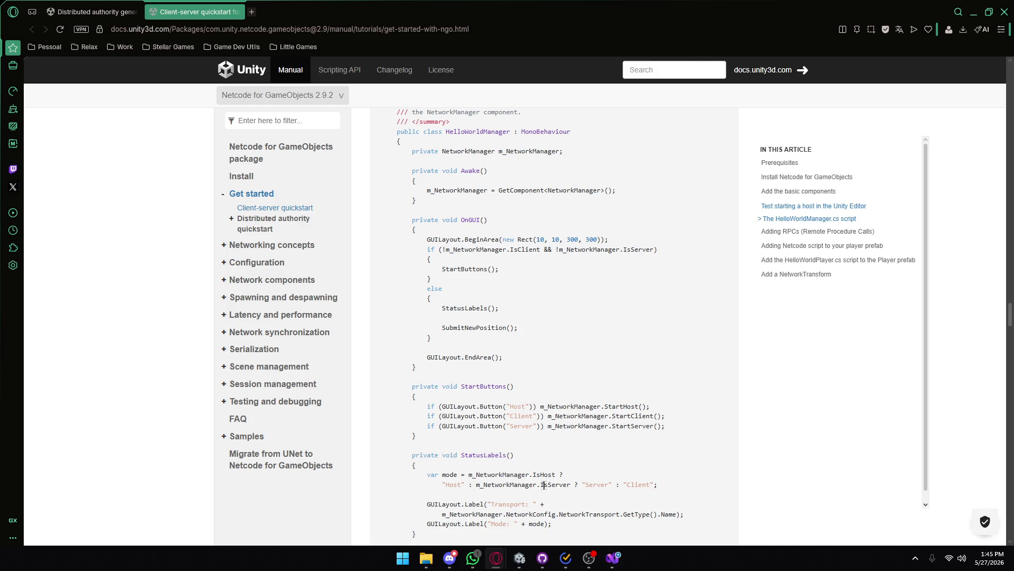
- Scroll further down the sample code, then switch to the Unity editor
click(473, 557)
scroll(581, 300, down, 1)
scroll(581, 299, down, 2)
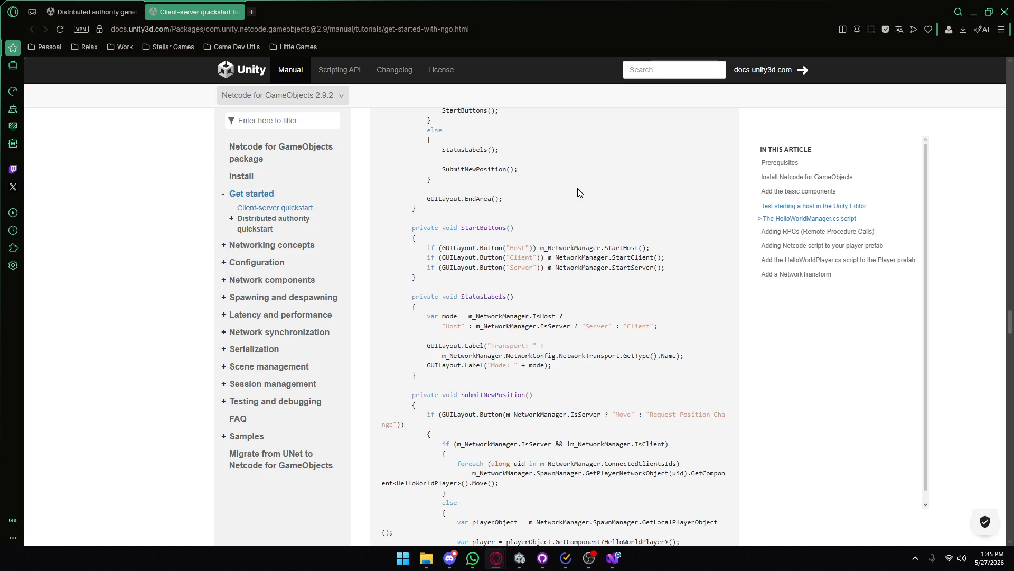
click(519, 558)
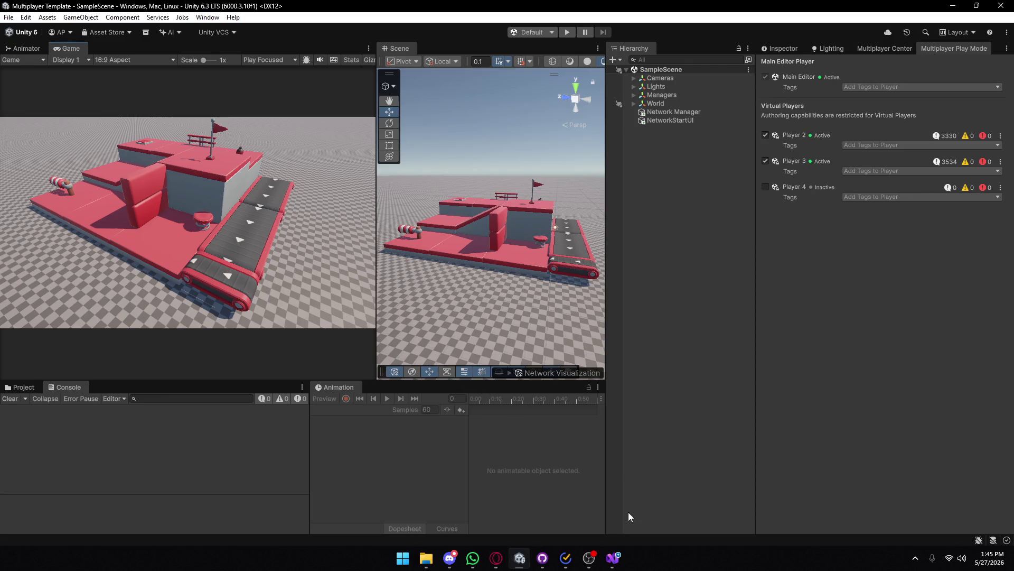
- In NetworkStartUI.cs, inspect the NetworkManager.Singleton reference in the if condition
click(613, 558)
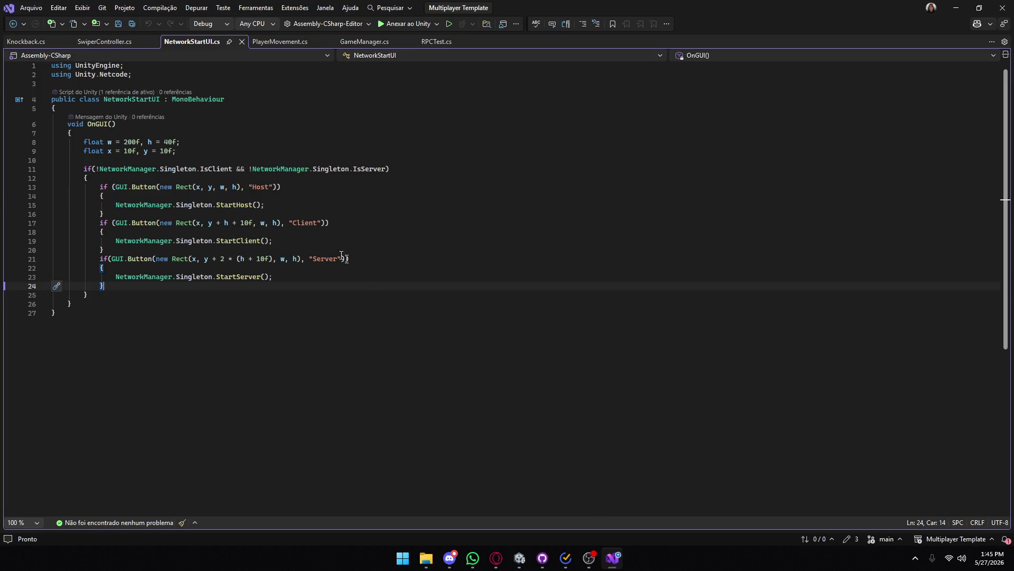
drag(159, 170, 296, 170)
click(278, 170)
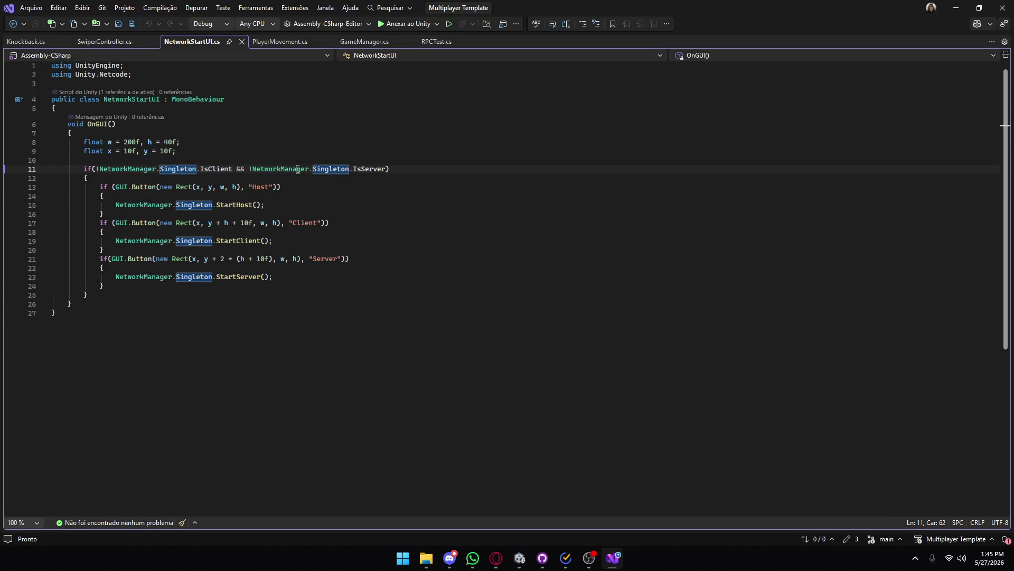
click(243, 179)
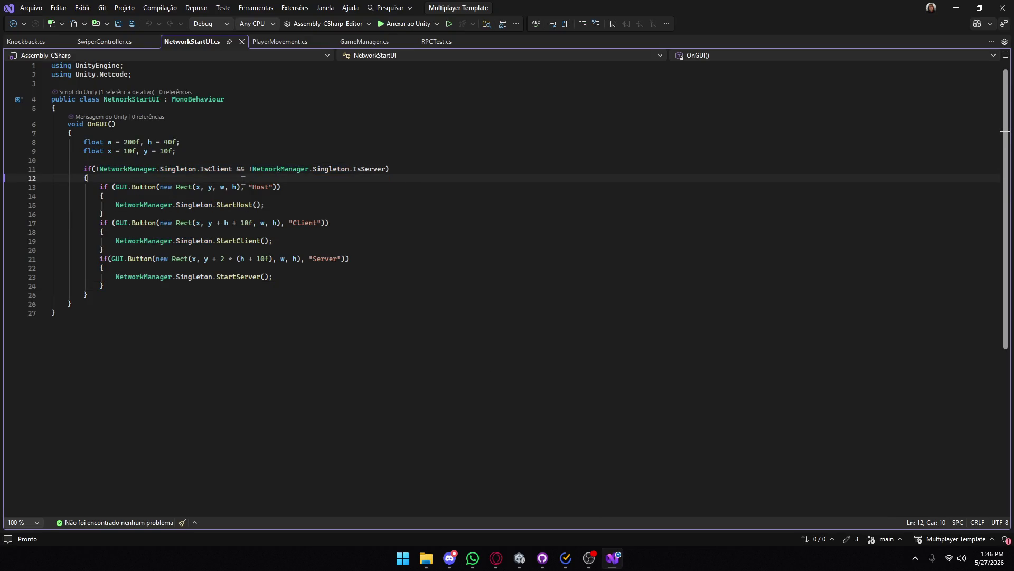
click(324, 172)
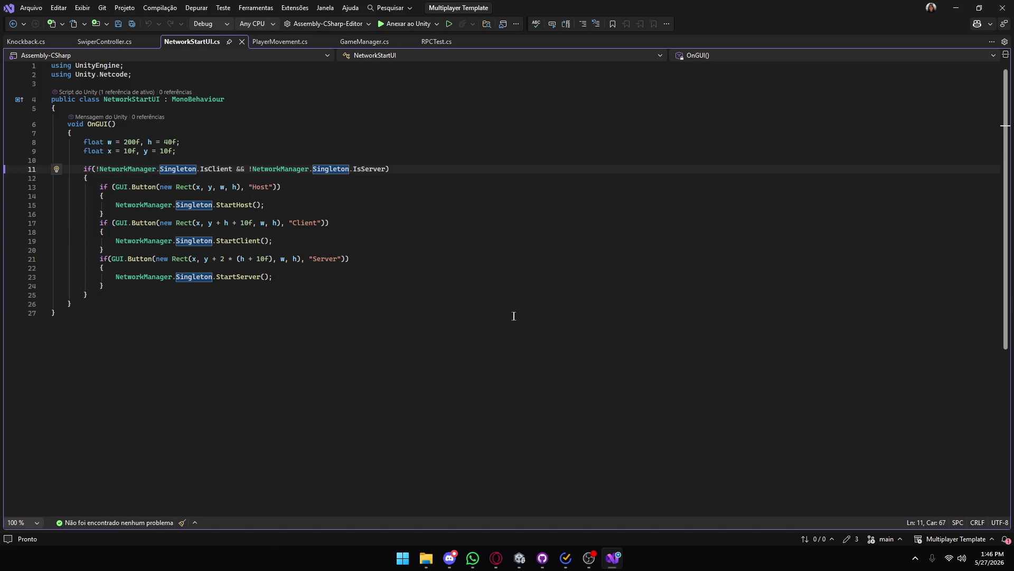
- Extract the Host, Client and Server button blocks into a method named StartButtons and save
drag(131, 290, 48, 187)
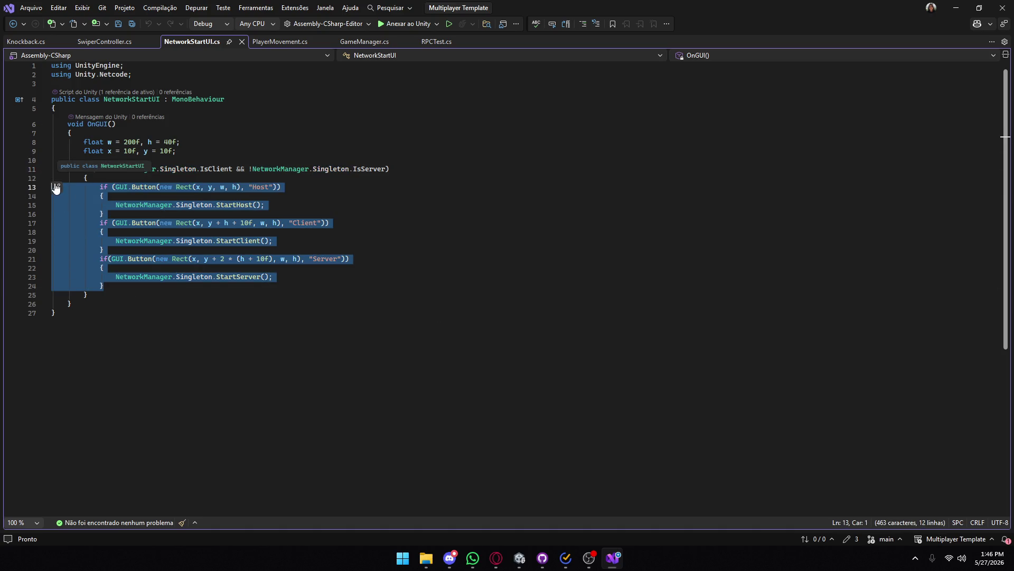
click(57, 187)
click(86, 200)
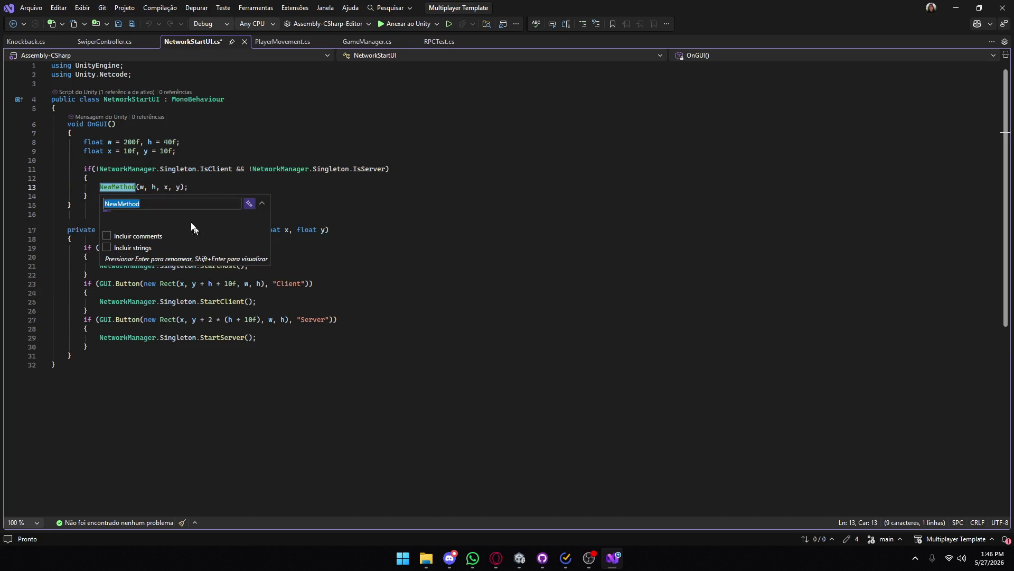
text(StartButtons)
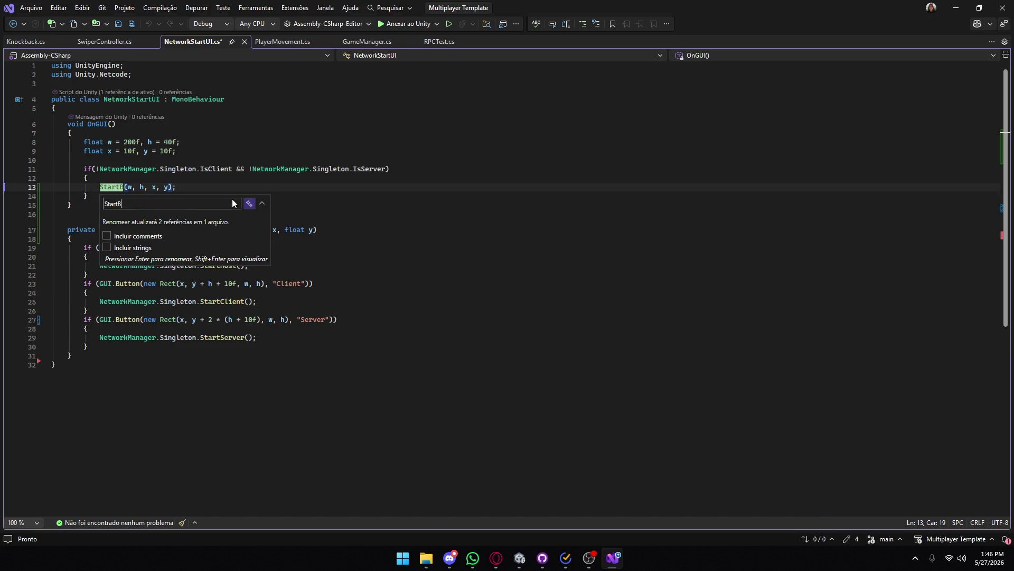
key(Return)
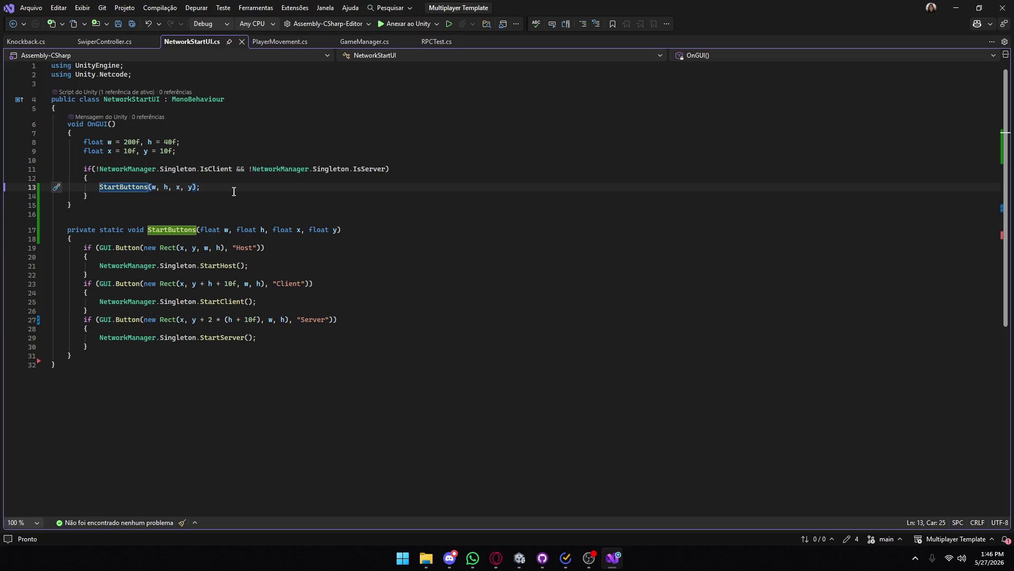
key(End)
key(ctrl+s)
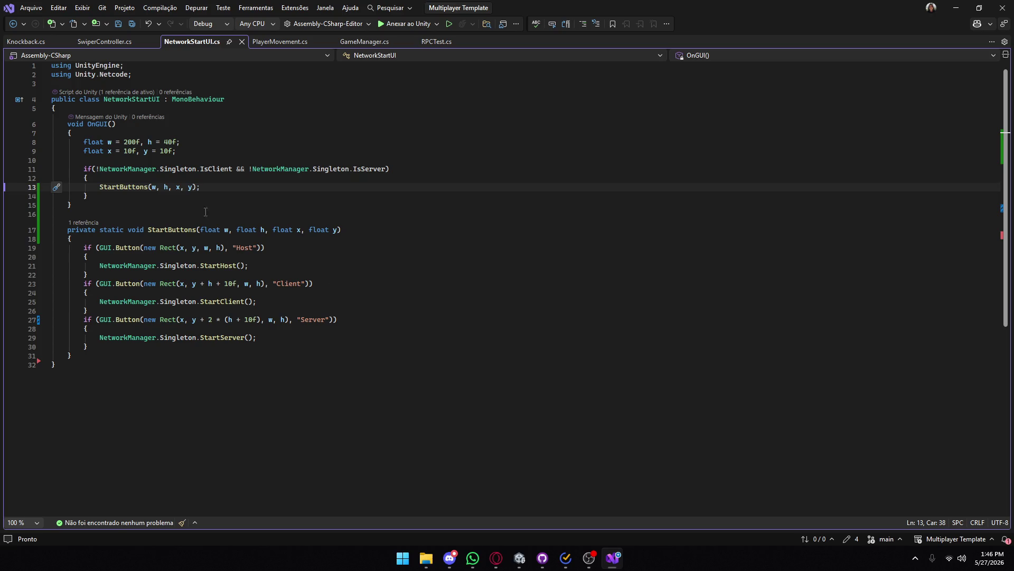
- Check the new StartButtons parameter list, then return to the quickstart docs page
mouse_move(337, 230)
mouse_down()
mouse_move(204, 229)
mouse_move(340, 230)
mouse_up()
mouse_move(496, 558)
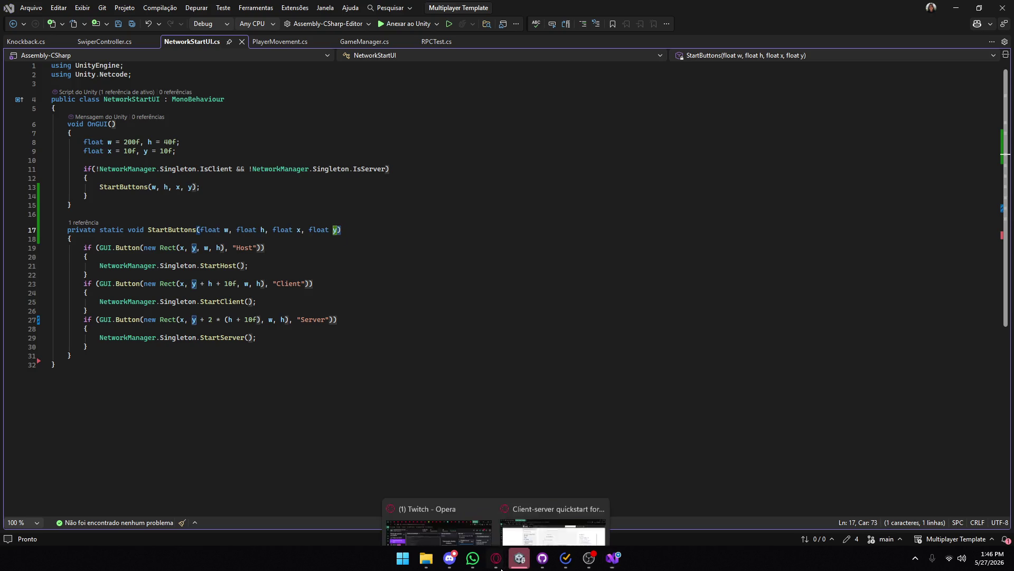
click(550, 497)
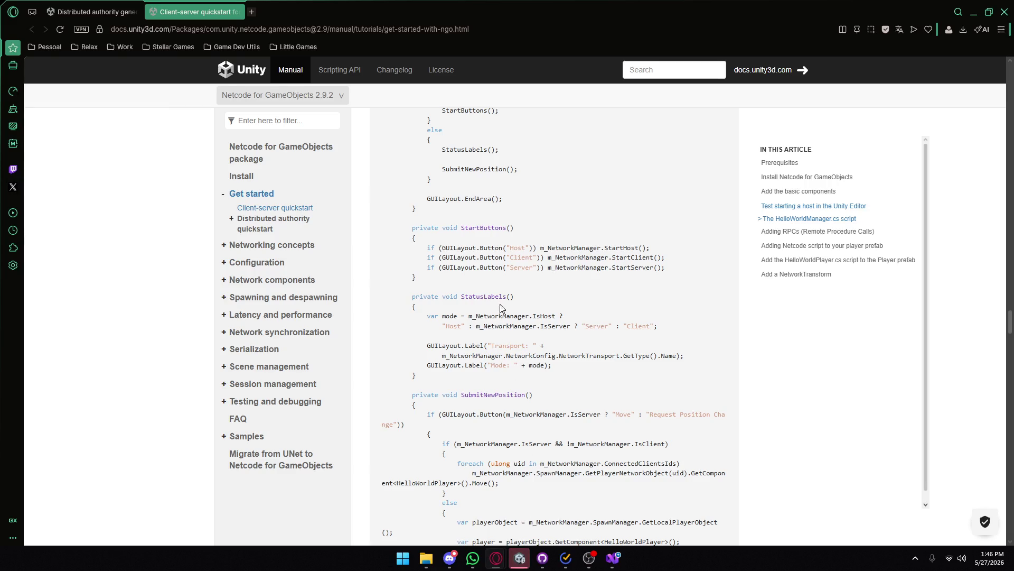
- Copy the GUILayout.BeginArea line from the sample code
scroll(500, 307, up, 2)
scroll(499, 296, up, 1)
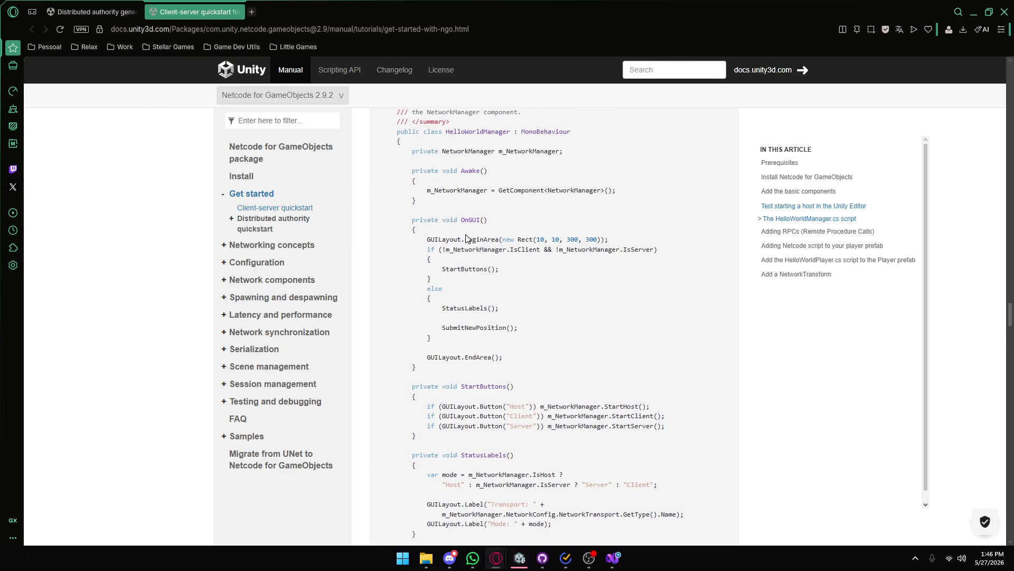
drag(469, 240, 608, 239)
click(504, 195)
- Select the StatusLabels() method in the sample, then go back to NetworkStartUI in Visual Studio
scroll(567, 260, down, 1)
scroll(566, 260, down, 1)
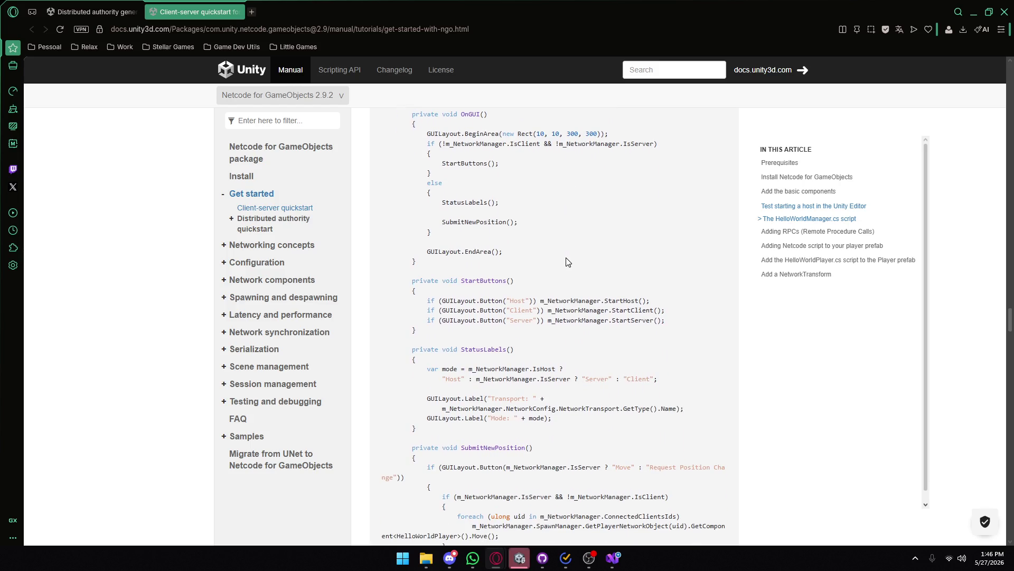
mouse_move(609, 556)
mouse_move(511, 559)
scroll(460, 299, down, 1)
mouse_move(436, 379)
mouse_down()
mouse_move(388, 349)
mouse_move(398, 297)
mouse_up()
key(ctrl+c)
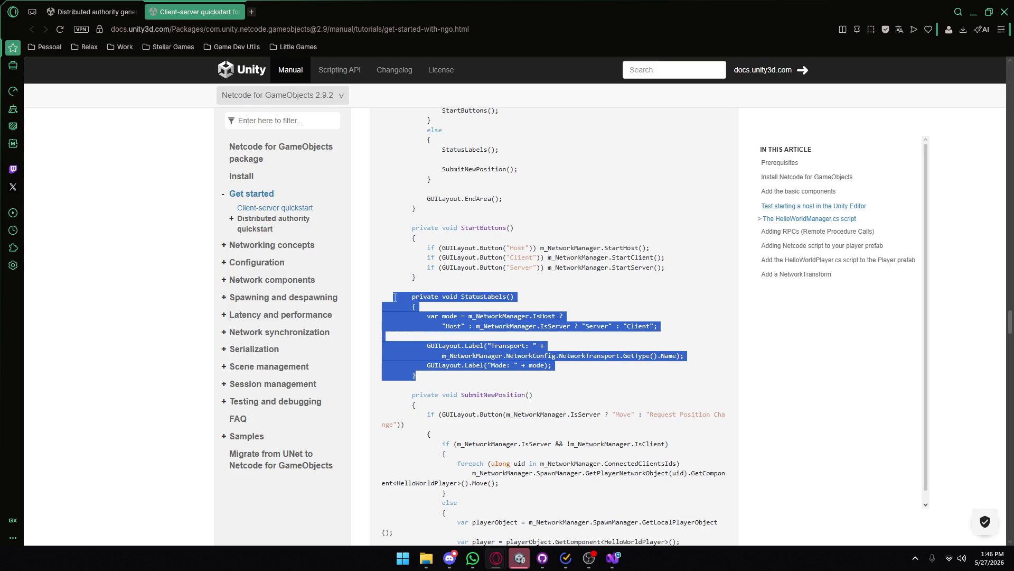
click(613, 558)
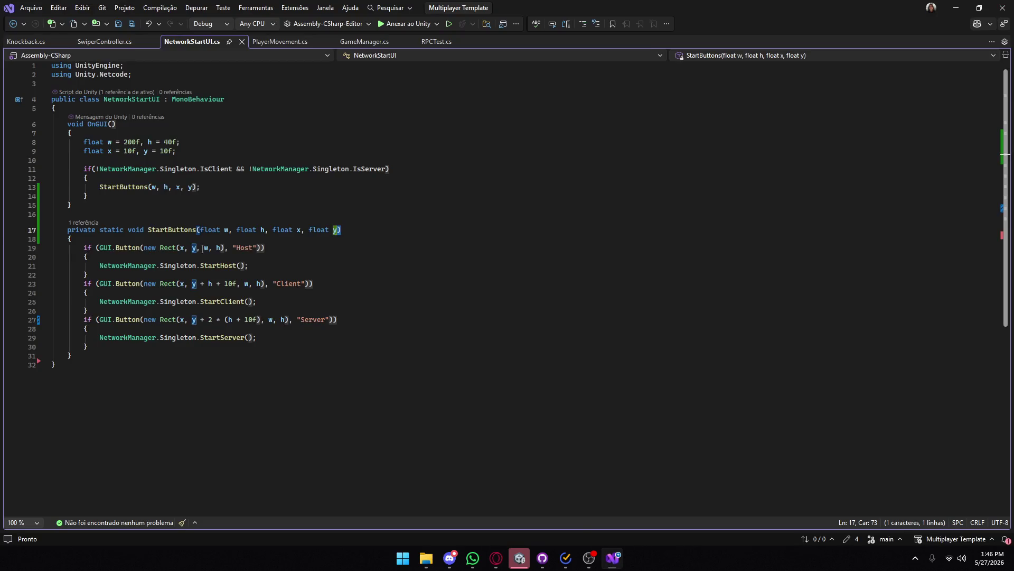
- Paste StatusLabels() below StartButtons and call it from a new else branch in OnGUI
click(97, 355)
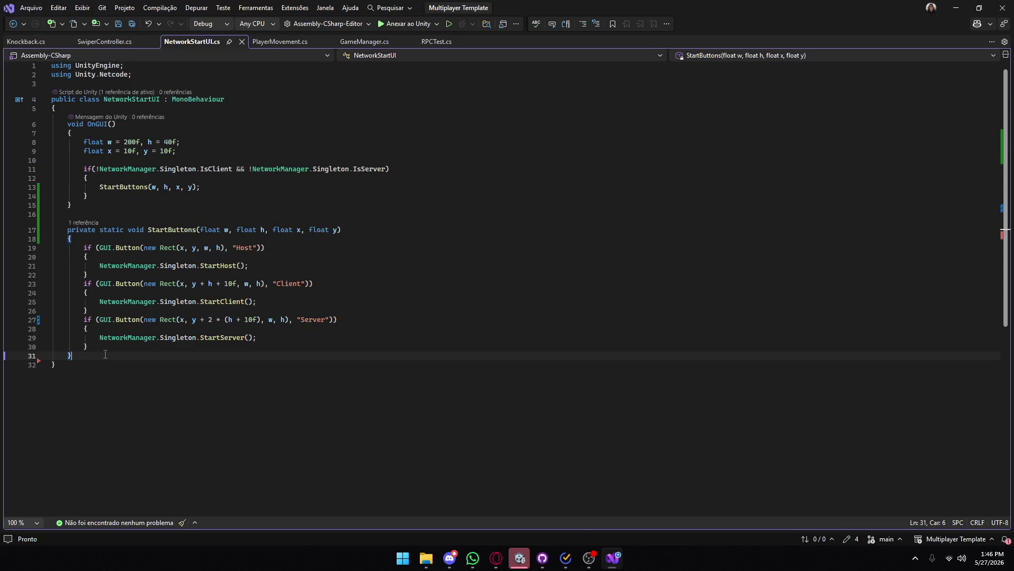
key(Return)
key(ctrl+v)
click(94, 195)
key(Return)
text(else)
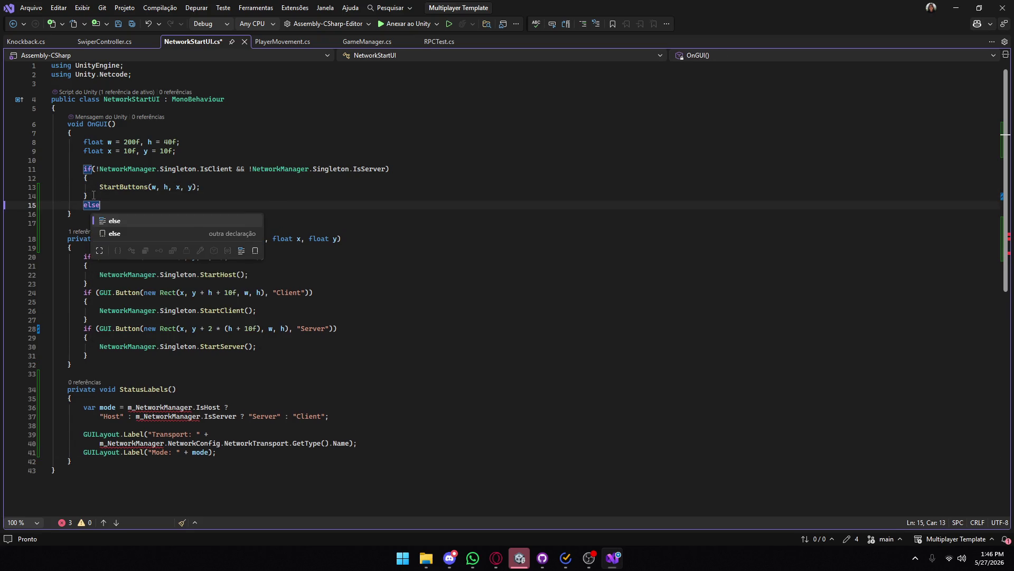
key(Tab)
key(Tab)
text(Sta)
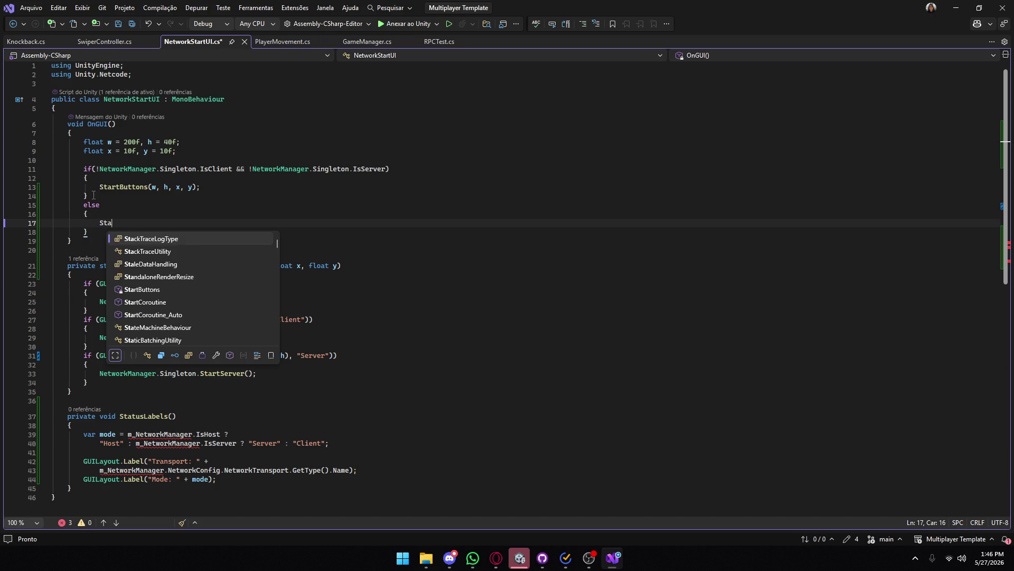
text(tusLabels();)
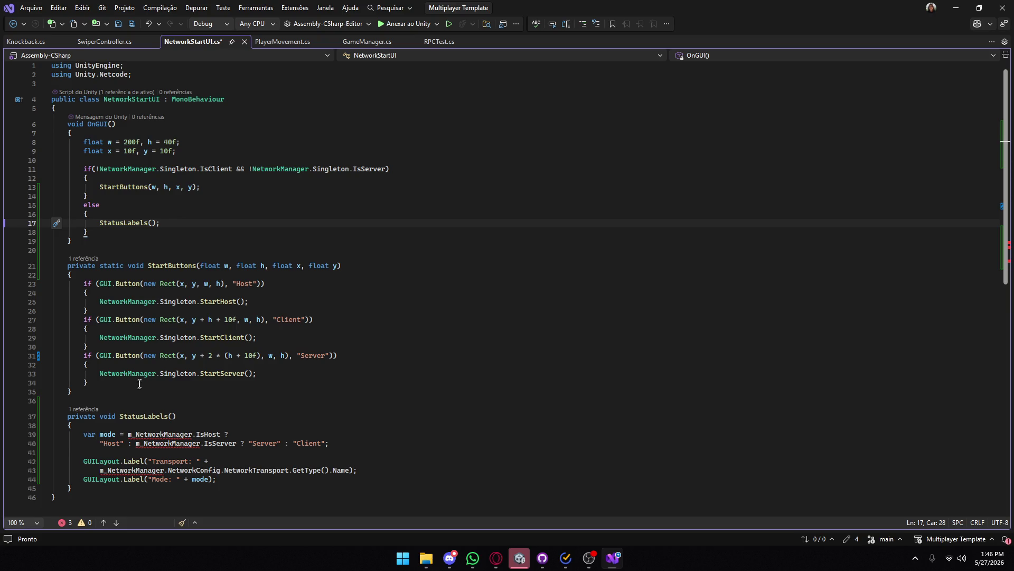
- Replace m_NetworkManager with NetworkManager.Singleton, save the script, and enter Play mode in Unity
click(164, 440)
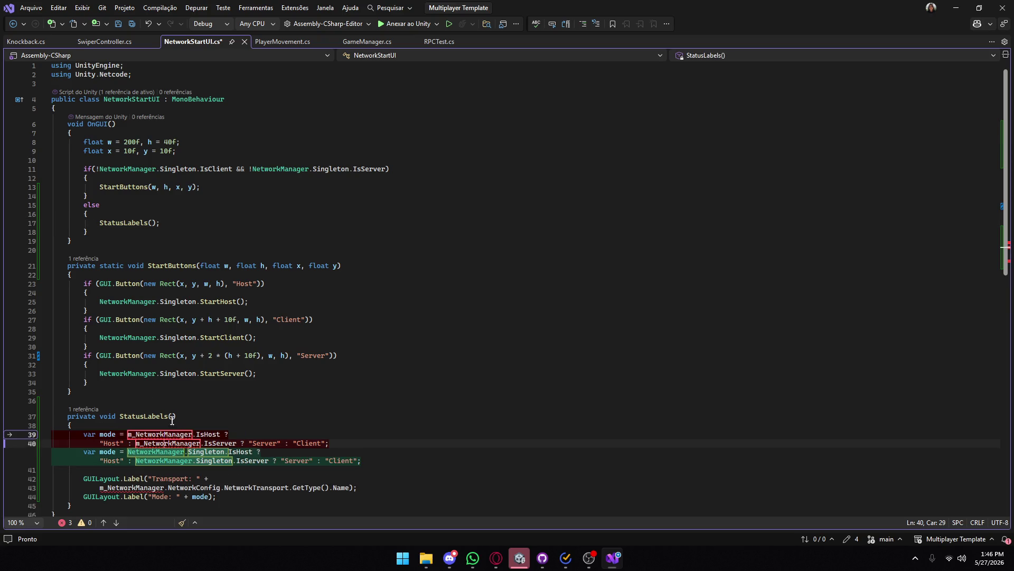
key(Tab)
key(Tab)
key(Tab)
click(375, 434)
key(ctrl+s)
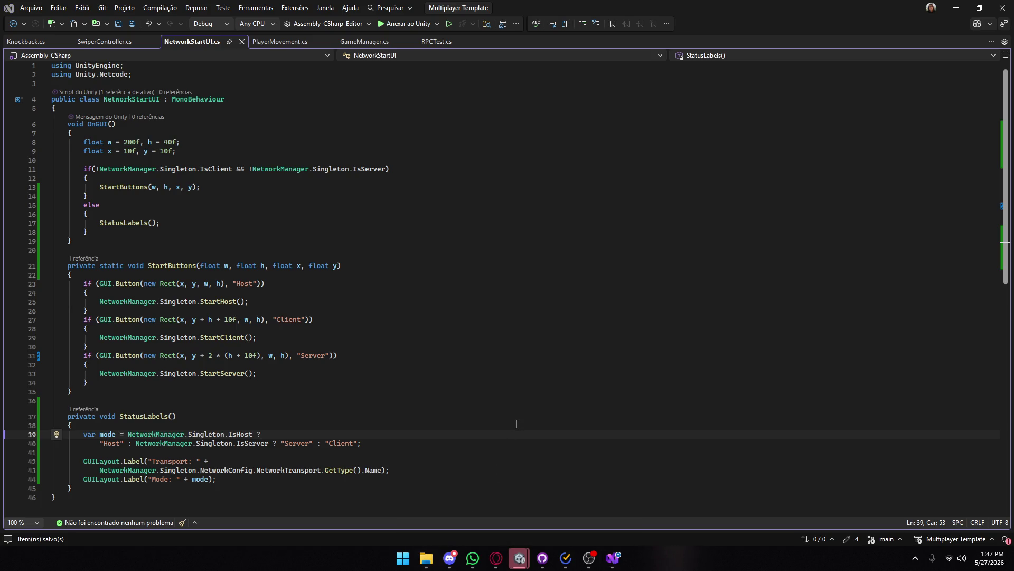
click(958, 9)
click(567, 32)
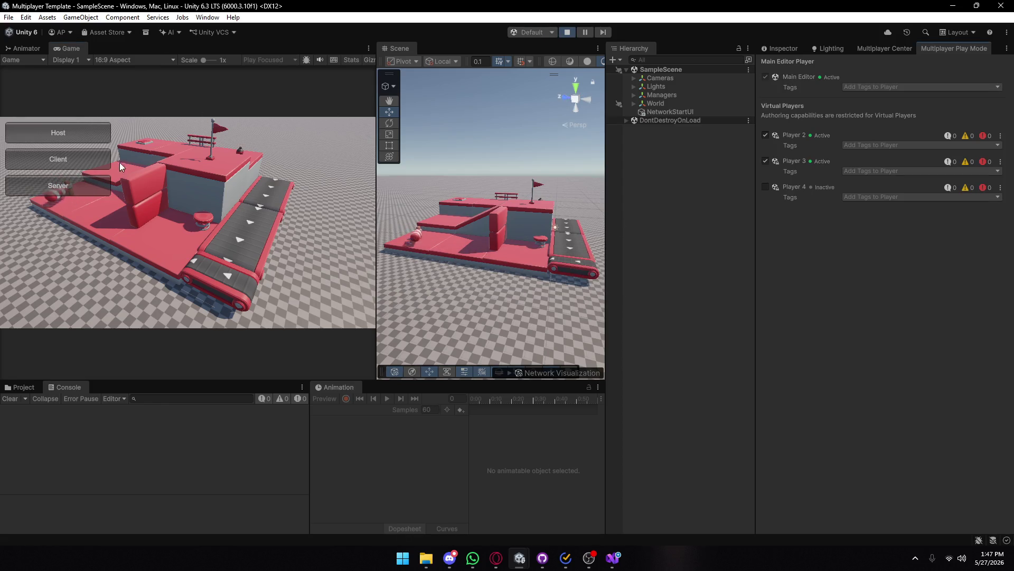
- Start the session as Host and join Players 3 and 2 as clients
click(73, 131)
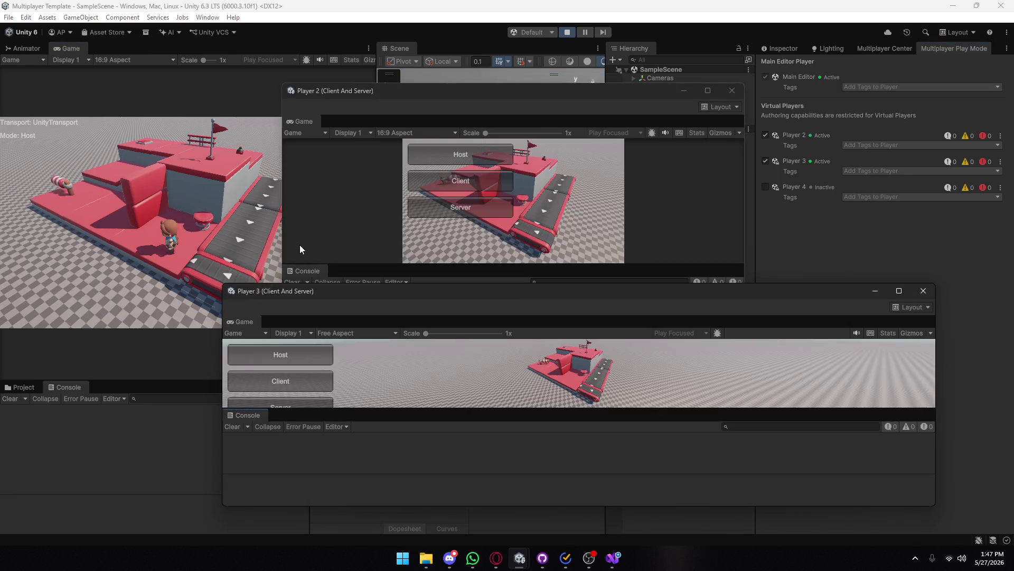
click(293, 380)
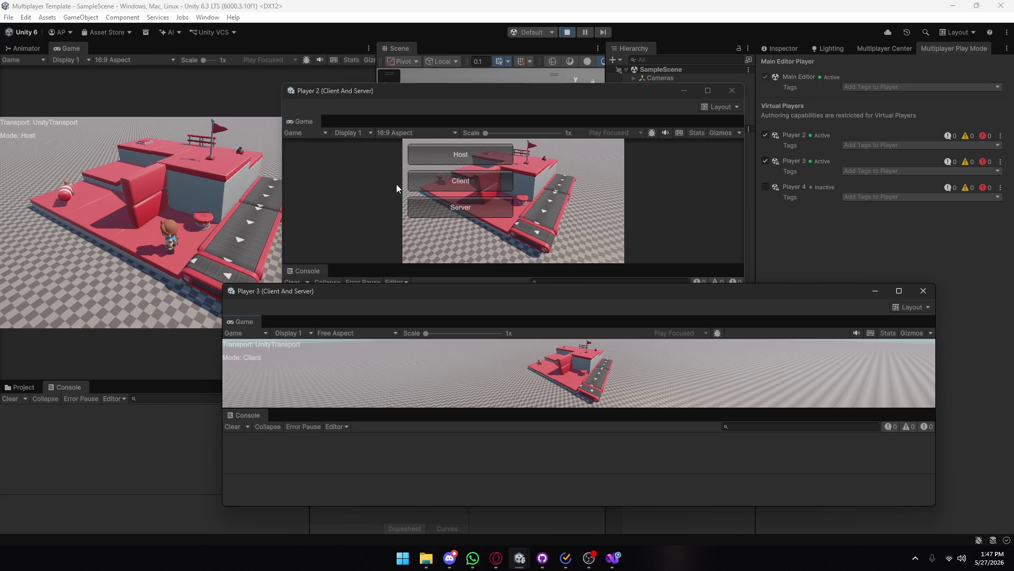
click(461, 181)
drag(465, 99, 620, 94)
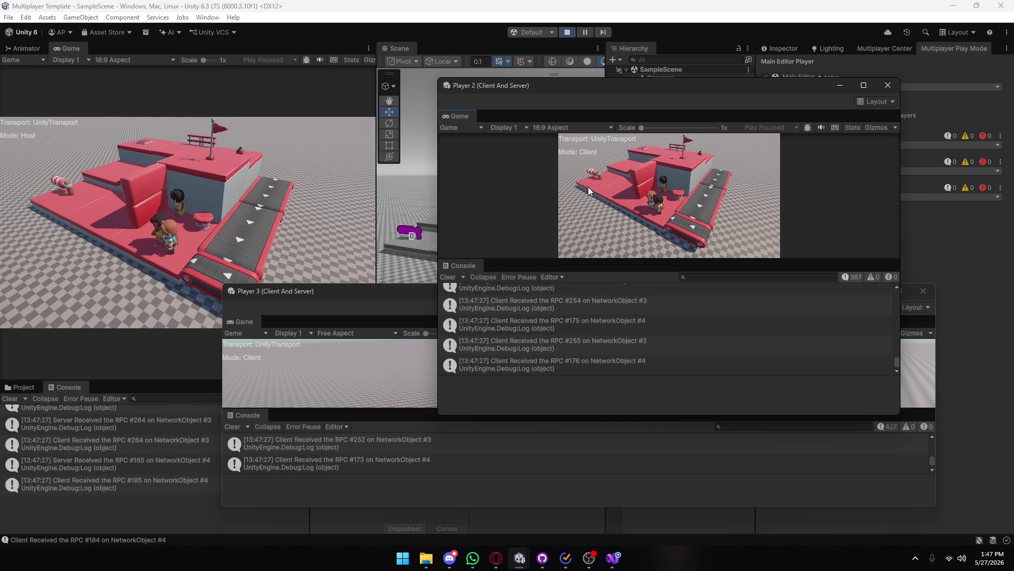
mouse_move(647, 88)
mouse_down()
mouse_move(684, 277)
mouse_move(707, 306)
mouse_up()
- Close the Player 2 and Player 3 windows, stop Play mode, and show the Project folders
click(955, 305)
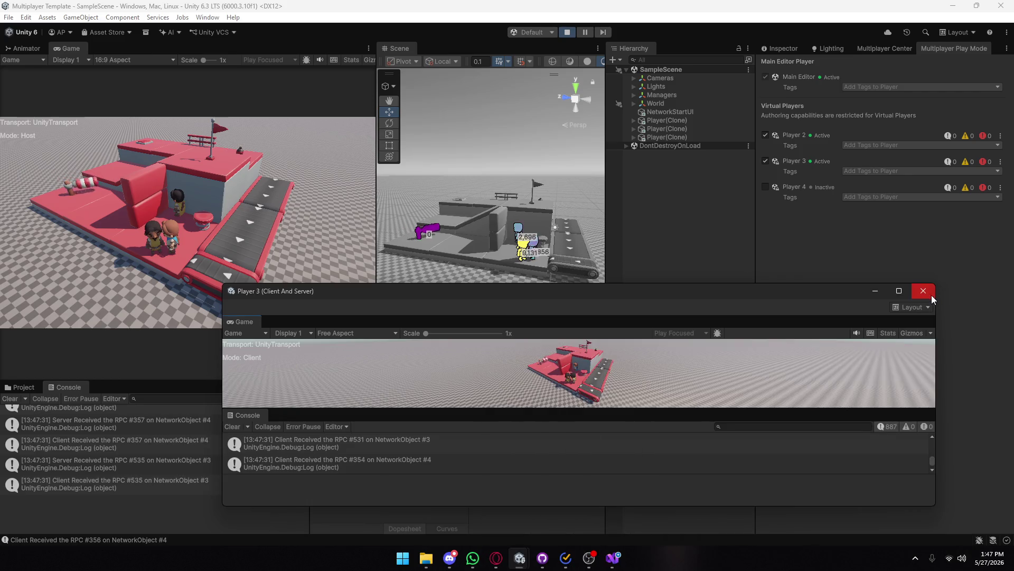
click(922, 290)
key(ctrl+p)
click(615, 555)
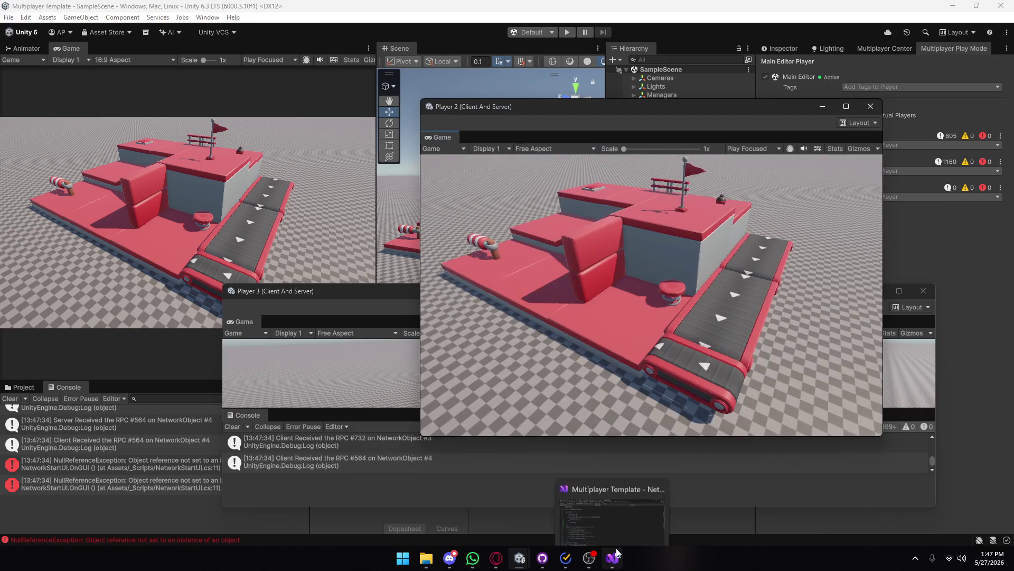
click(871, 108)
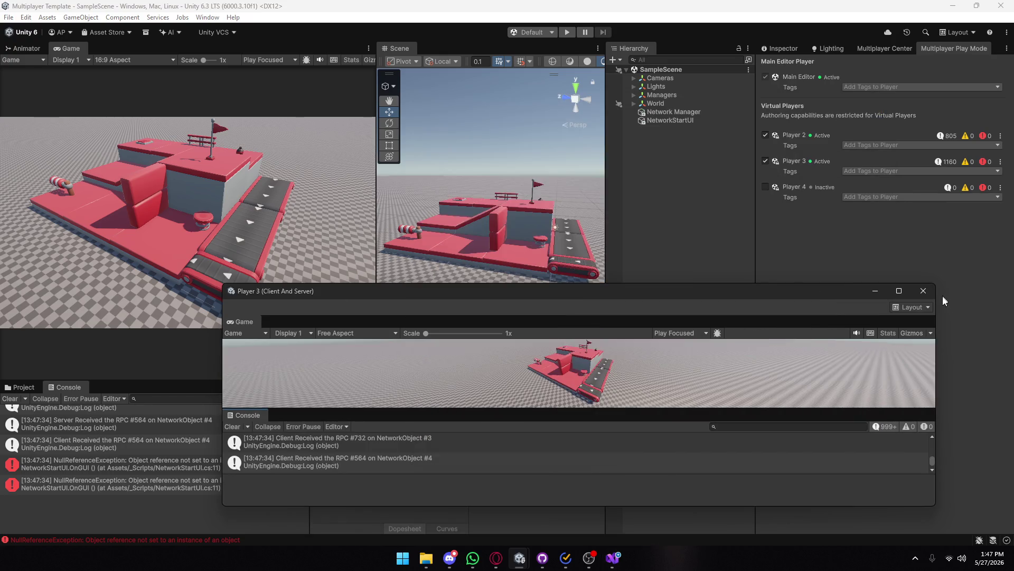
click(923, 291)
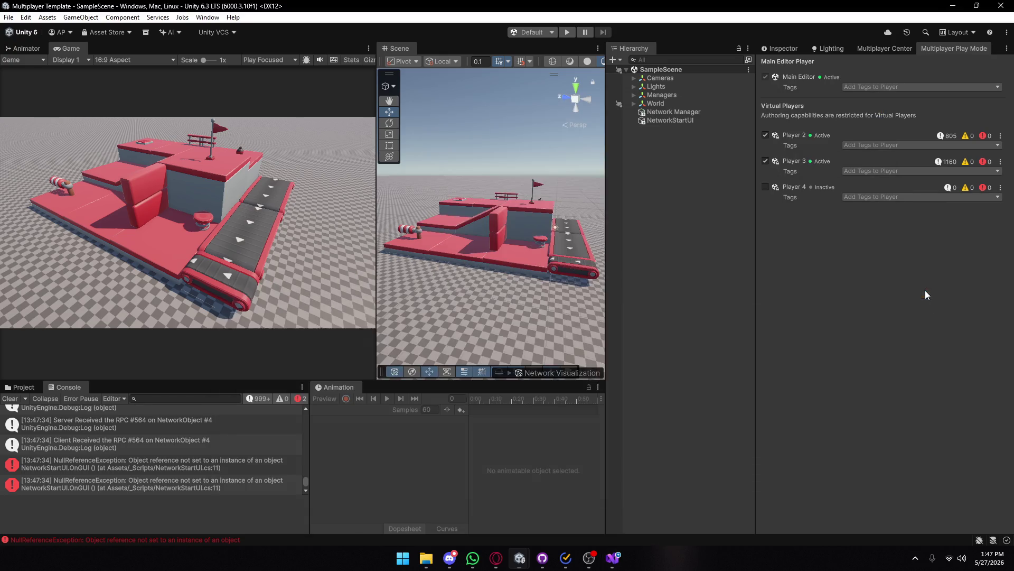
click(21, 387)
- Return to the Client-server quickstart page and scroll to 'Positioning the player using an RPC'
mouse_move(496, 557)
click(537, 520)
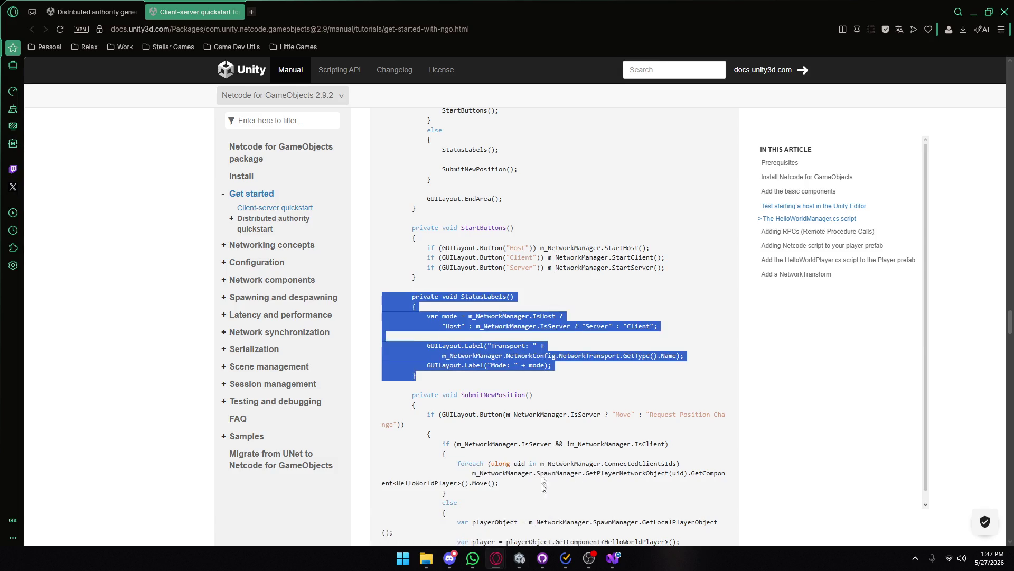
scroll(455, 282, down, 3)
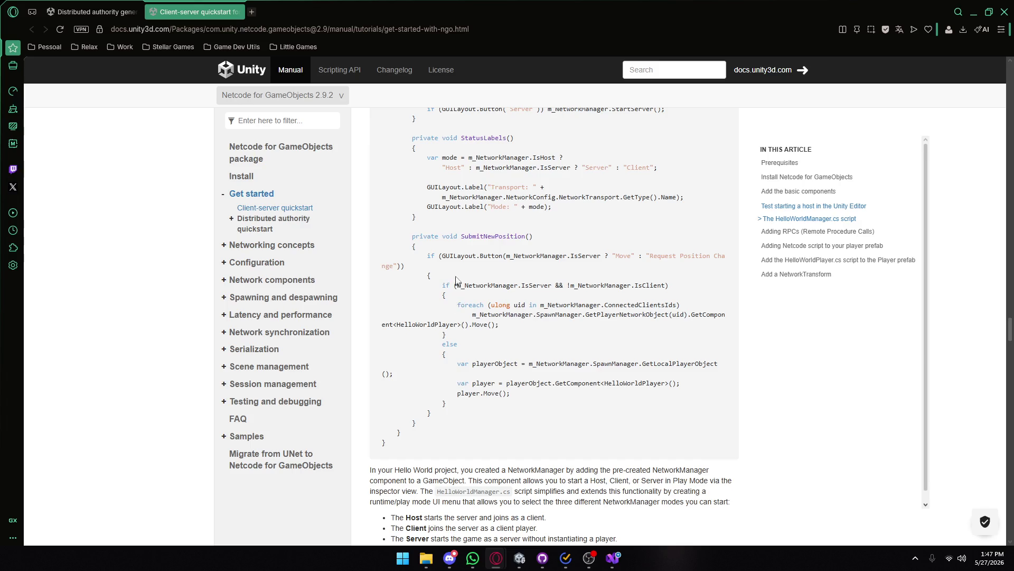
scroll(455, 281, down, 15)
scroll(460, 267, down, 20)
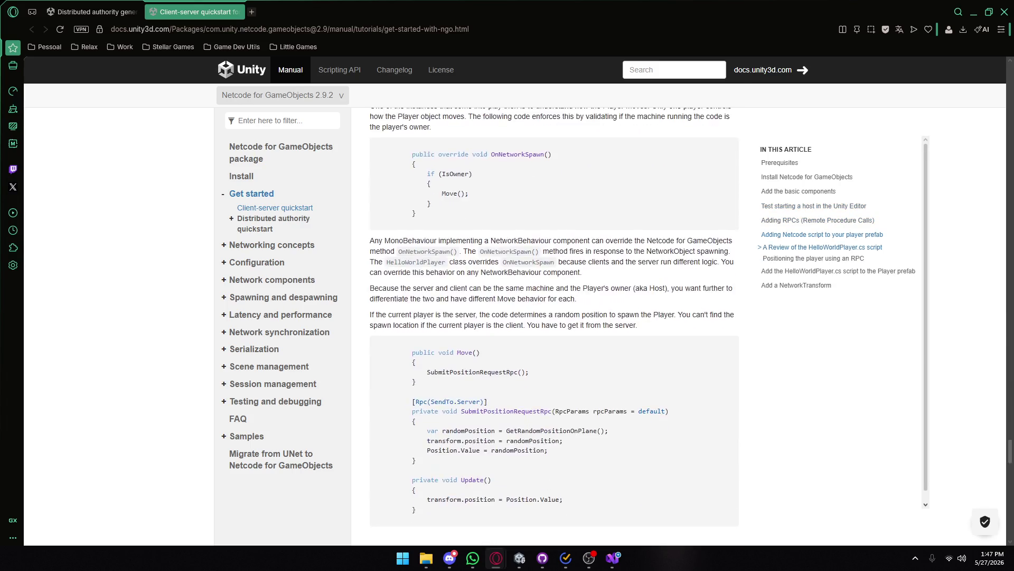
scroll(554, 317, down, 5)
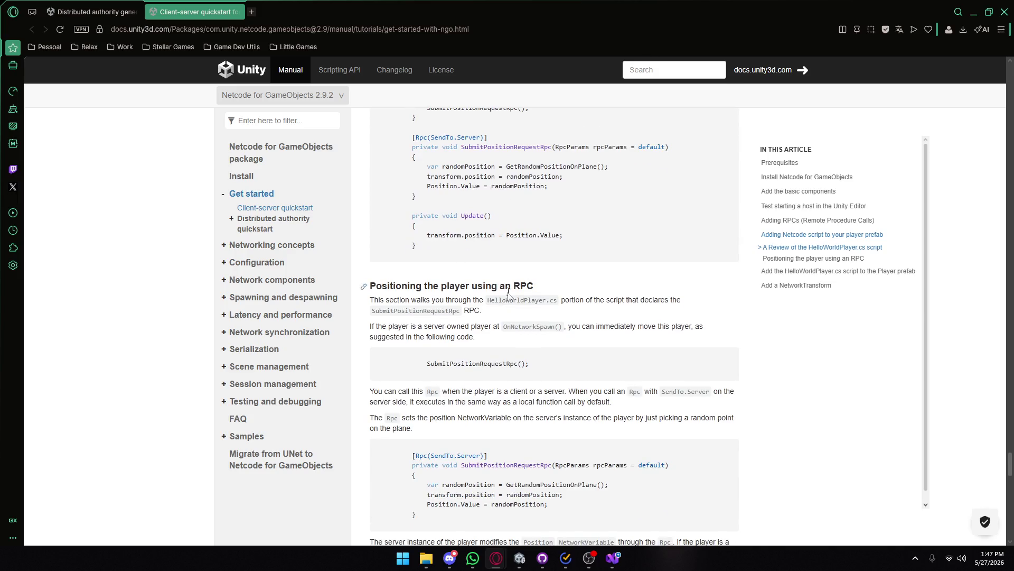
- Read the RPC section's intro, highlighting 'server-owned', OnNetworkSpawn() and the code-snippet lead-in
mouse_move(374, 300)
mouse_down()
mouse_move(441, 286)
mouse_move(474, 300)
mouse_move(608, 300)
mouse_up()
click(651, 300)
drag(378, 326, 468, 326)
drag(469, 326, 422, 326)
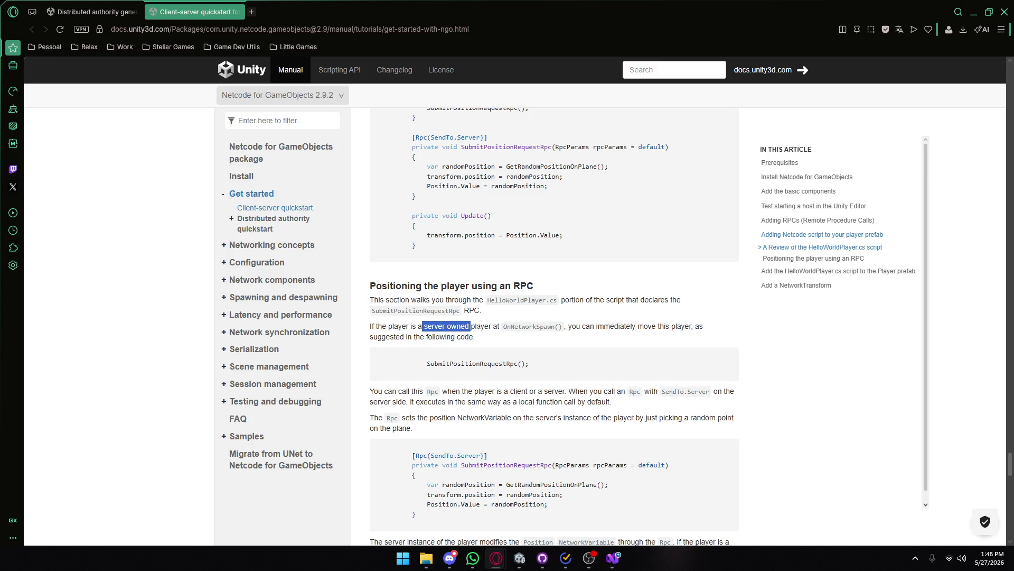
click(423, 326)
drag(392, 326, 418, 326)
click(454, 327)
drag(503, 326, 672, 326)
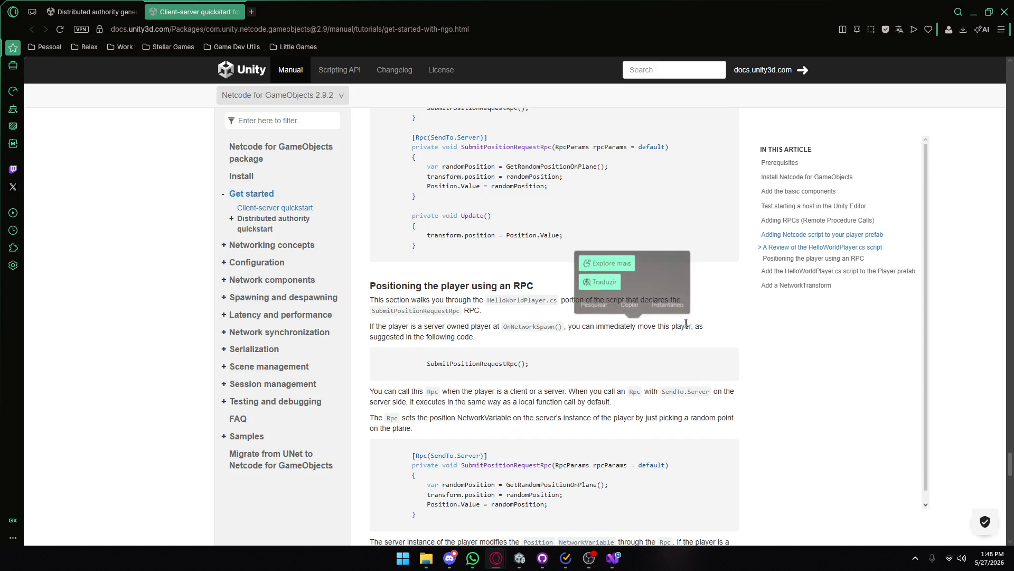
drag(378, 336, 451, 337)
click(483, 341)
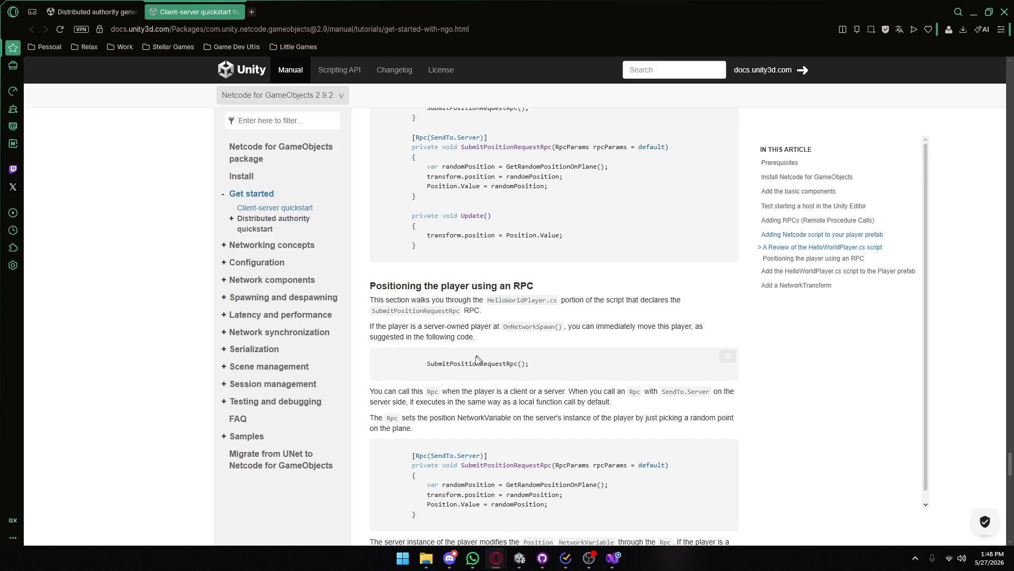
scroll(426, 368, down, 2)
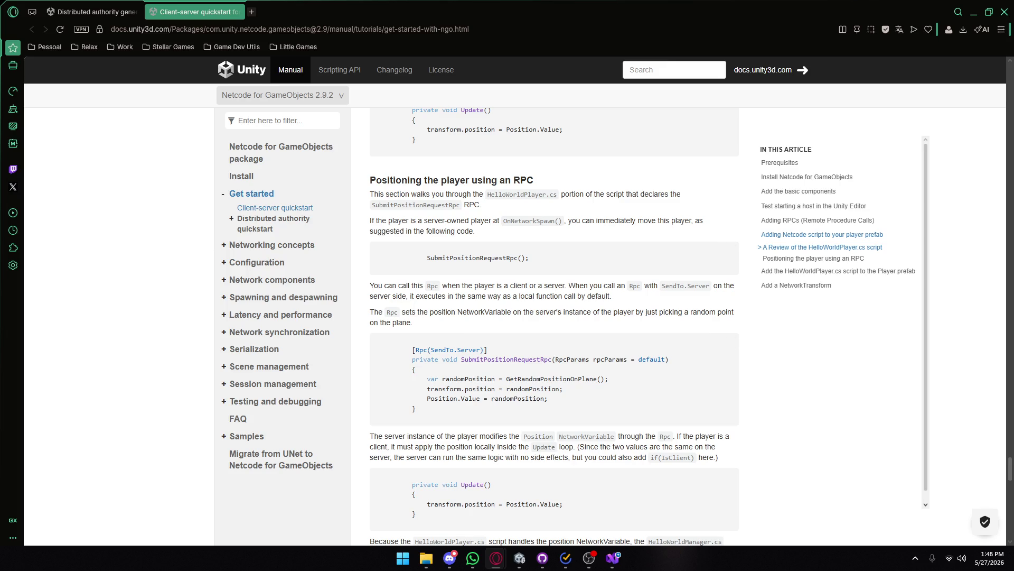
drag(370, 285, 465, 285)
click(465, 285)
click(518, 284)
drag(576, 285, 713, 286)
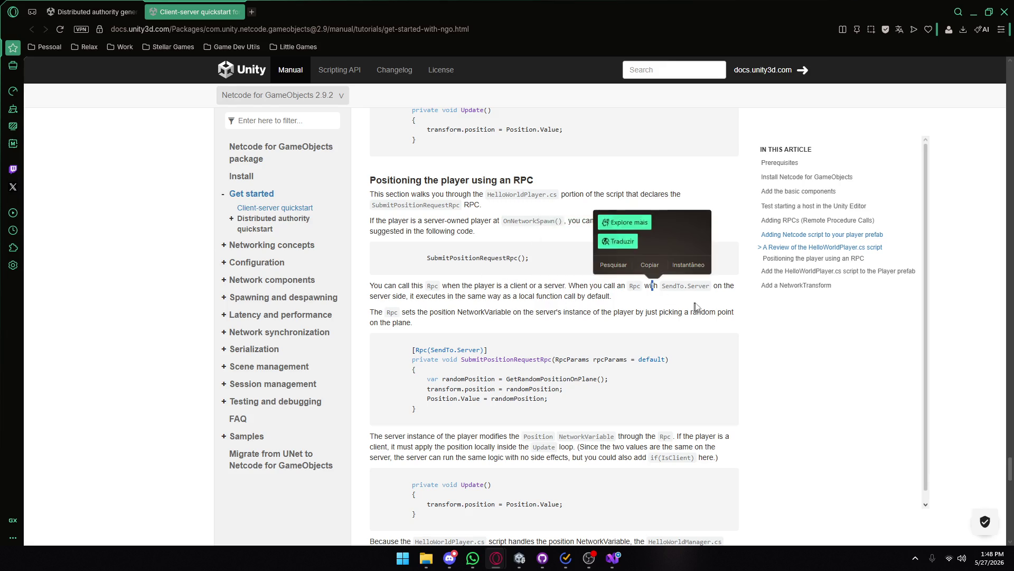
click(656, 294)
mouse_move(373, 295)
mouse_down()
mouse_move(436, 296)
mouse_move(414, 295)
mouse_up()
click(490, 305)
click(412, 327)
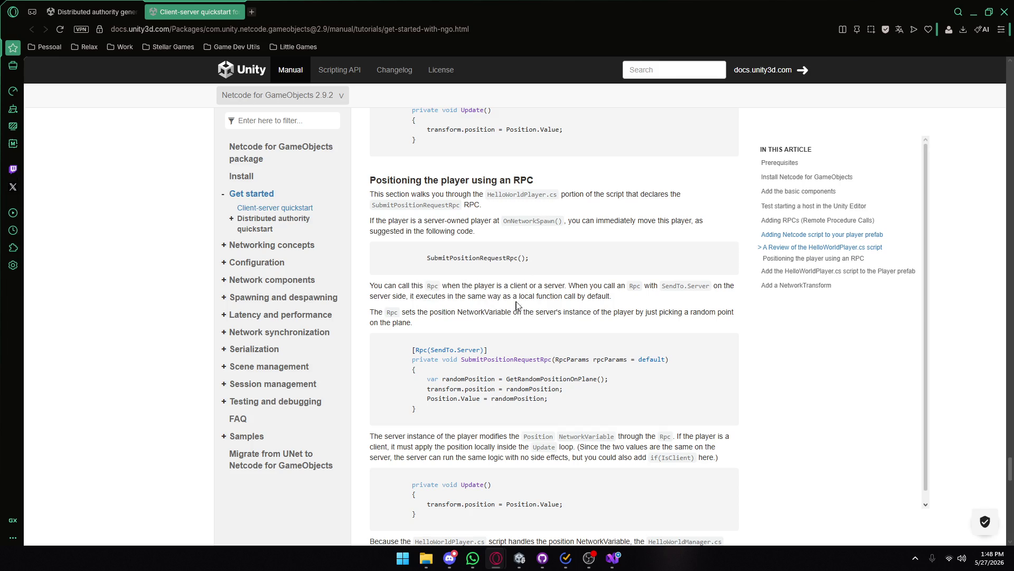
drag(522, 312, 423, 311)
click(549, 346)
drag(596, 312, 510, 312)
click(509, 311)
drag(463, 312, 525, 312)
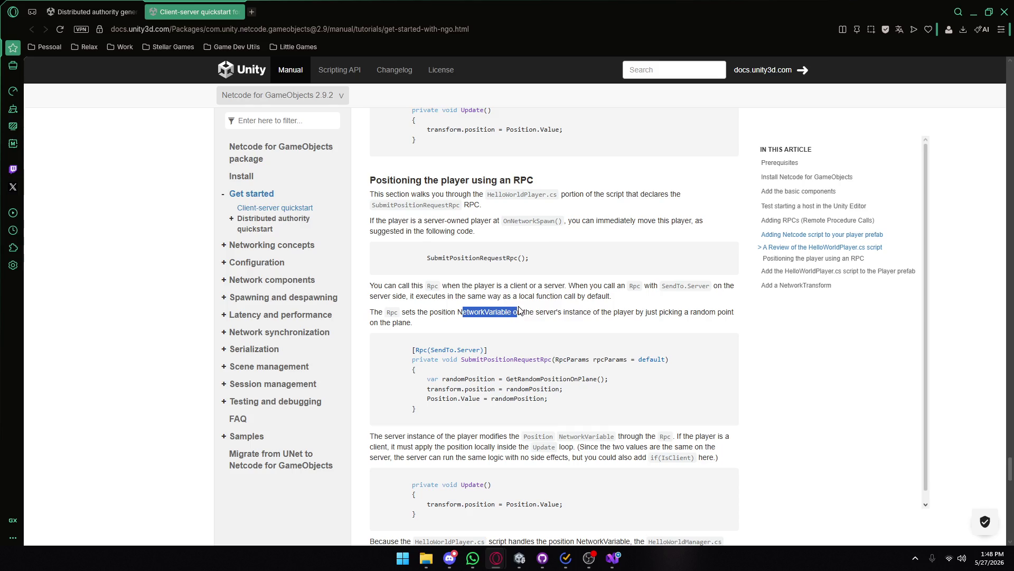
click(520, 312)
drag(429, 311, 513, 312)
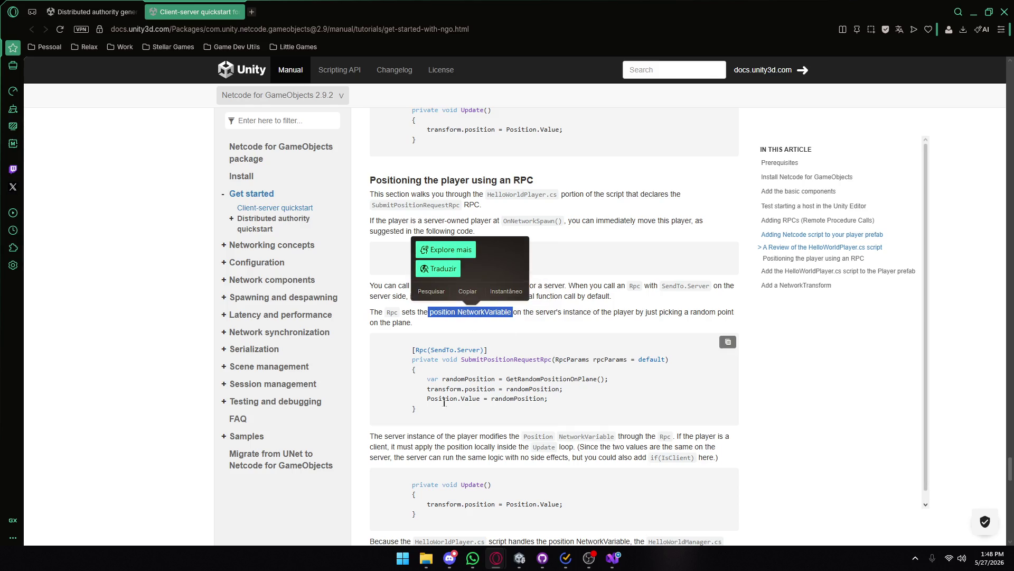
drag(427, 398, 461, 399)
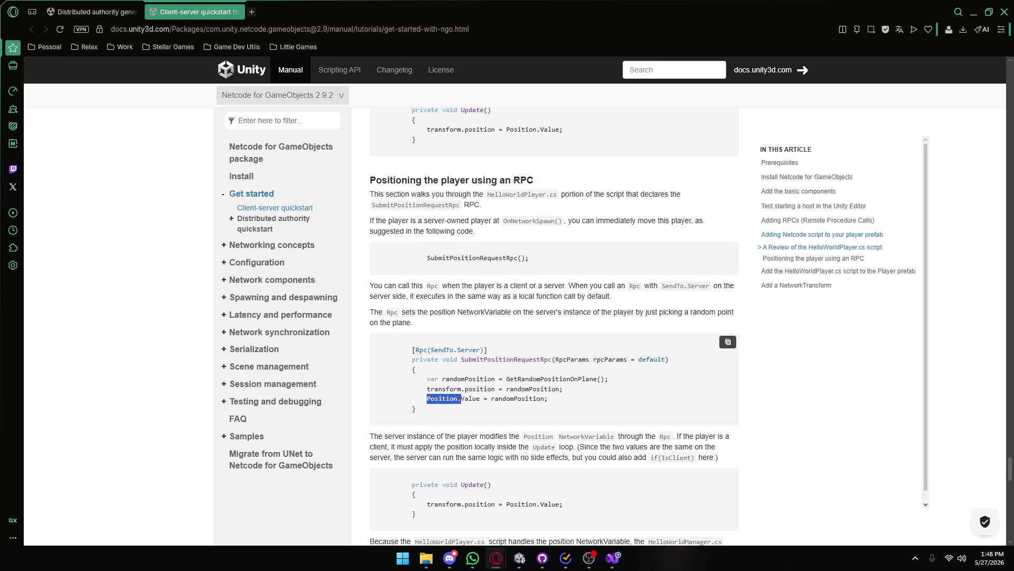
click(536, 389)
drag(610, 379, 585, 379)
click(574, 378)
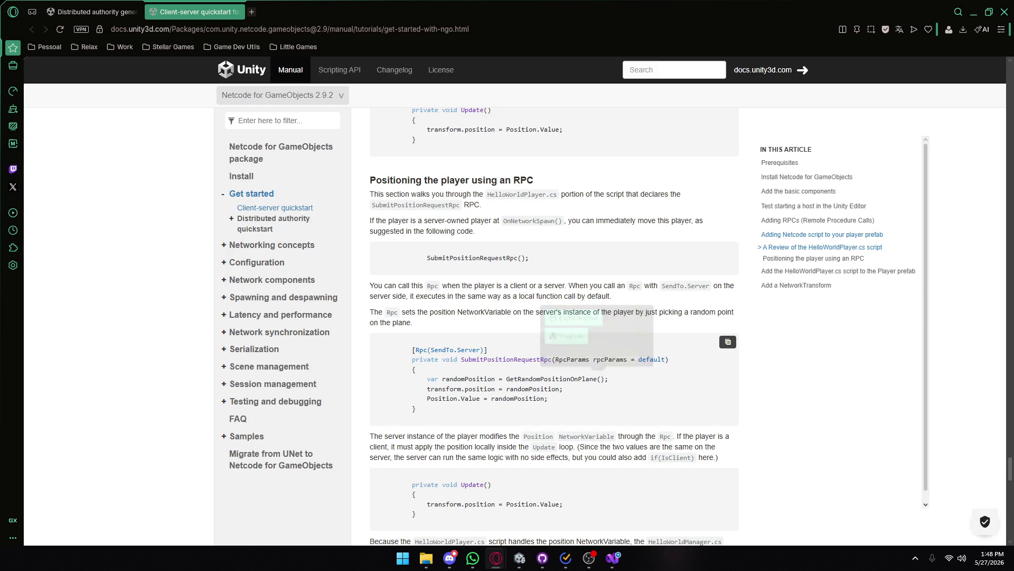
scroll(574, 379, down, 1)
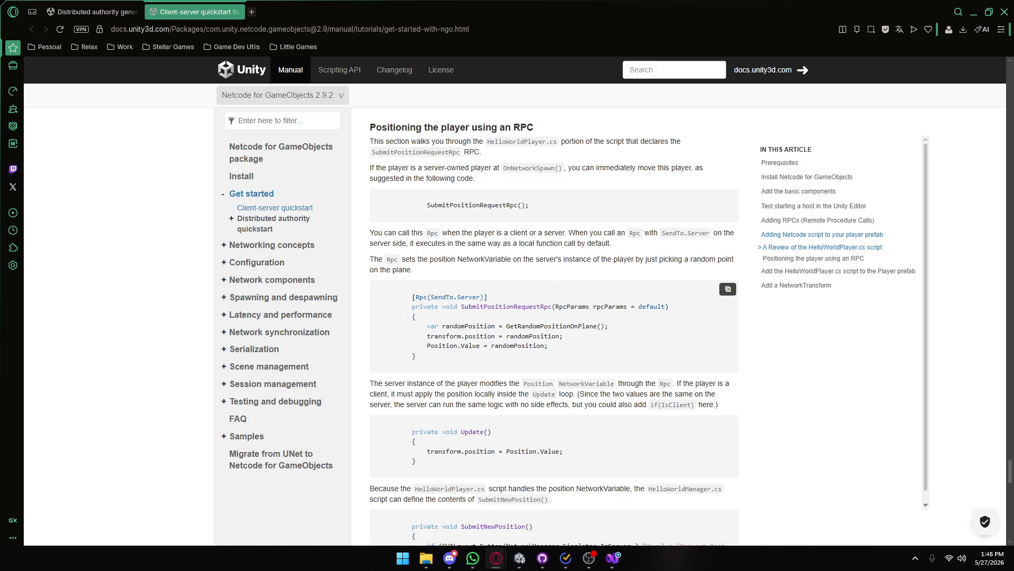
drag(375, 383, 504, 383)
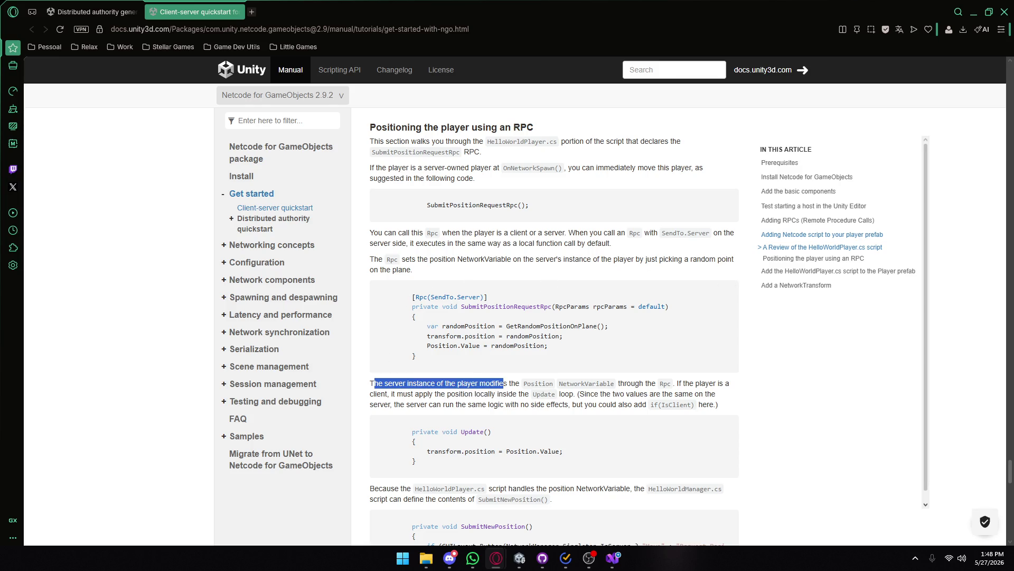
click(511, 382)
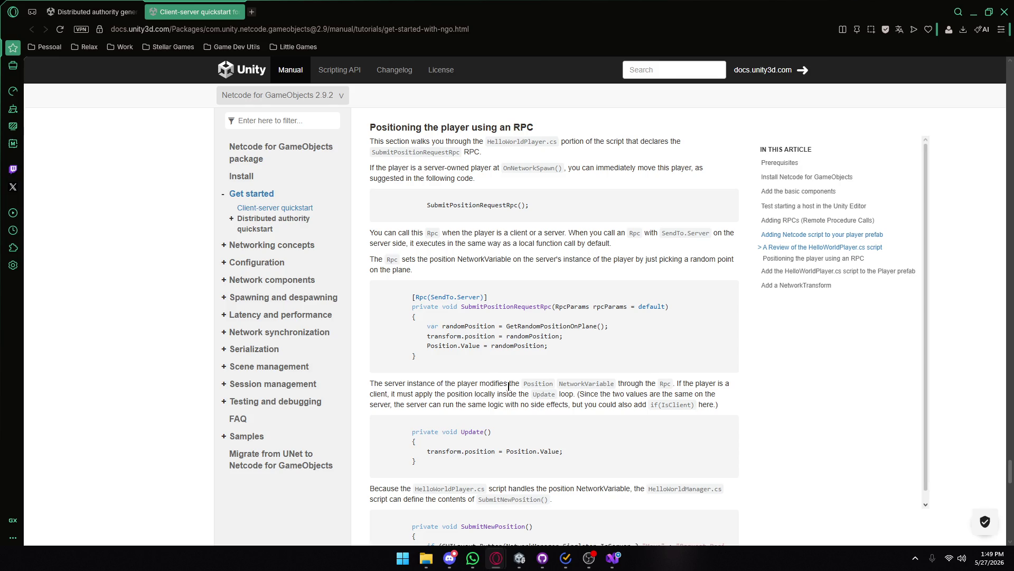
drag(540, 386, 715, 382)
click(602, 383)
click(437, 373)
drag(469, 394, 462, 392)
click(461, 391)
mouse_move(535, 404)
mouse_down()
mouse_move(609, 404)
mouse_move(508, 392)
mouse_up()
double_click(625, 405)
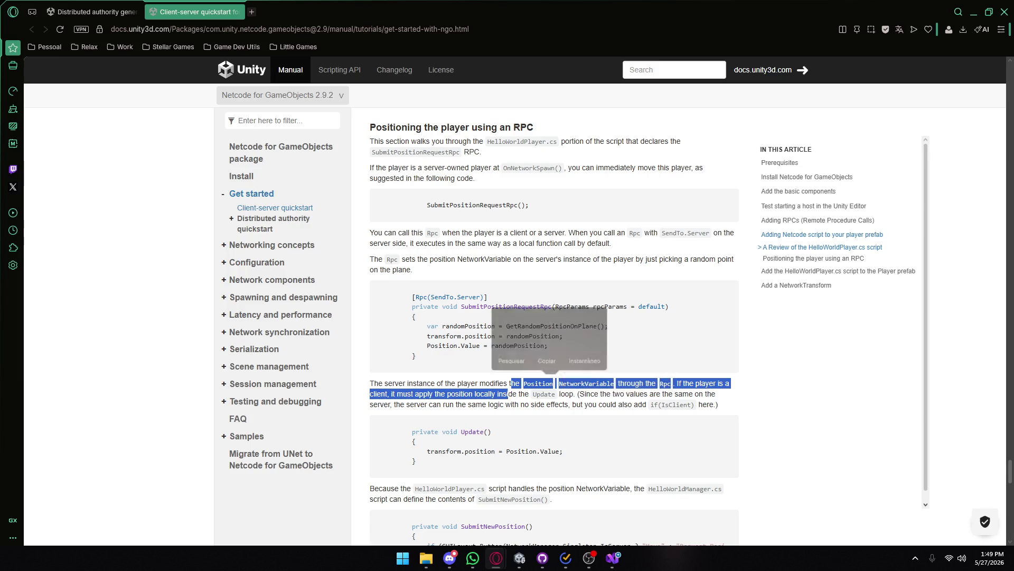
click(437, 374)
scroll(458, 380, down, 2)
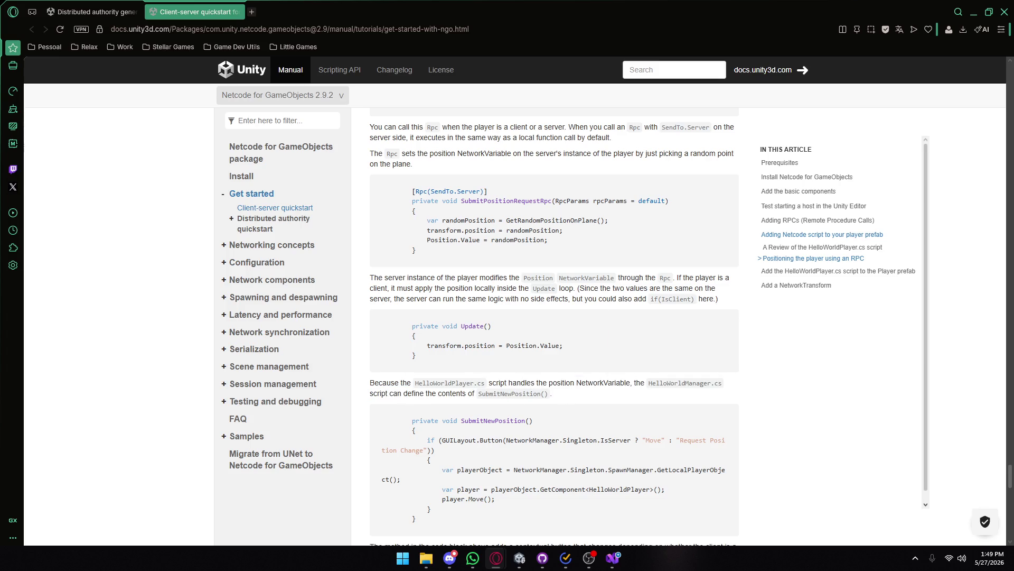
drag(529, 383, 635, 382)
click(510, 382)
double_click(607, 383)
click(607, 383)
scroll(553, 327, up, 5)
scroll(538, 384, up, 10)
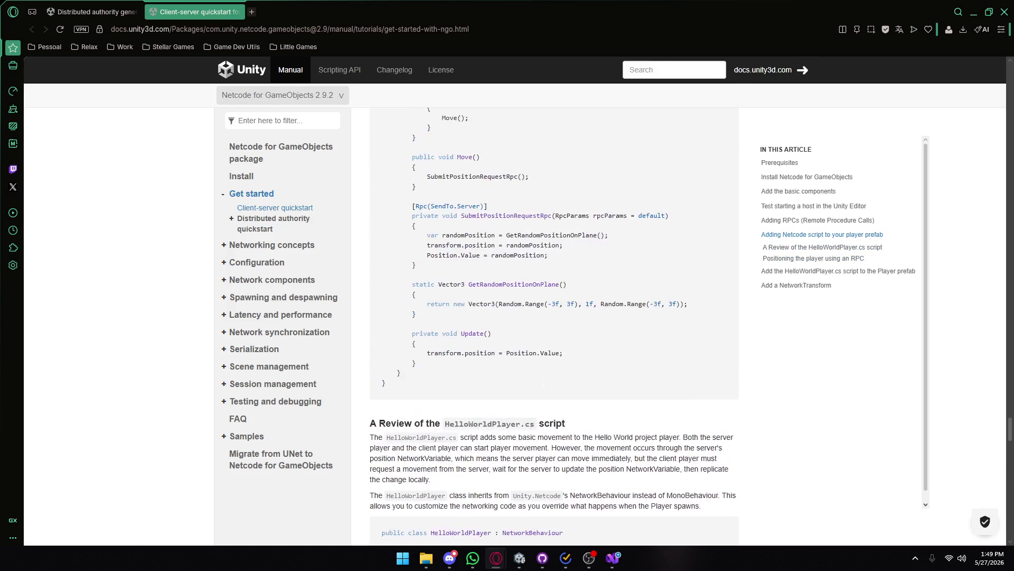
scroll(537, 385, down, 5)
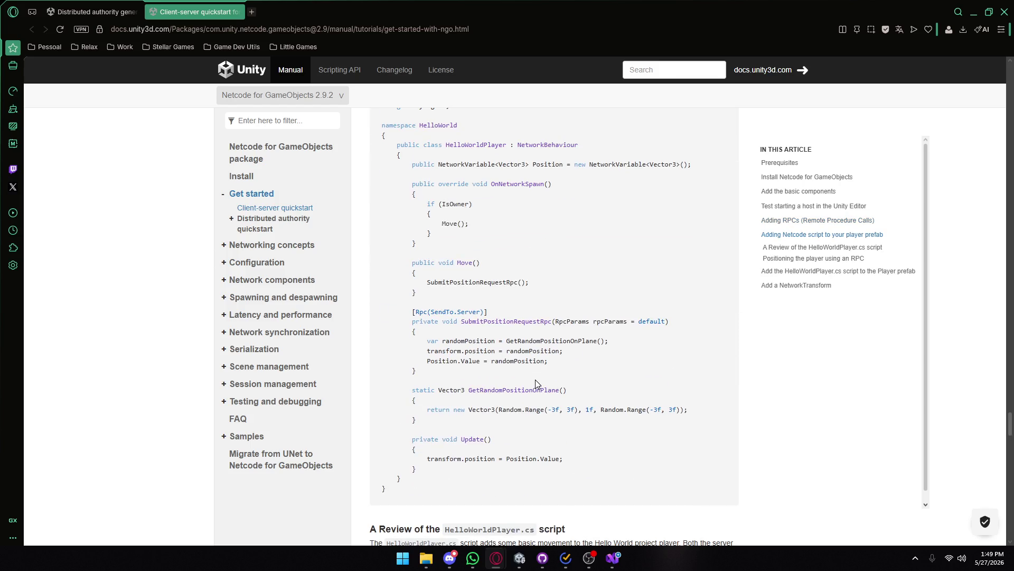
scroll(534, 379, up, 1)
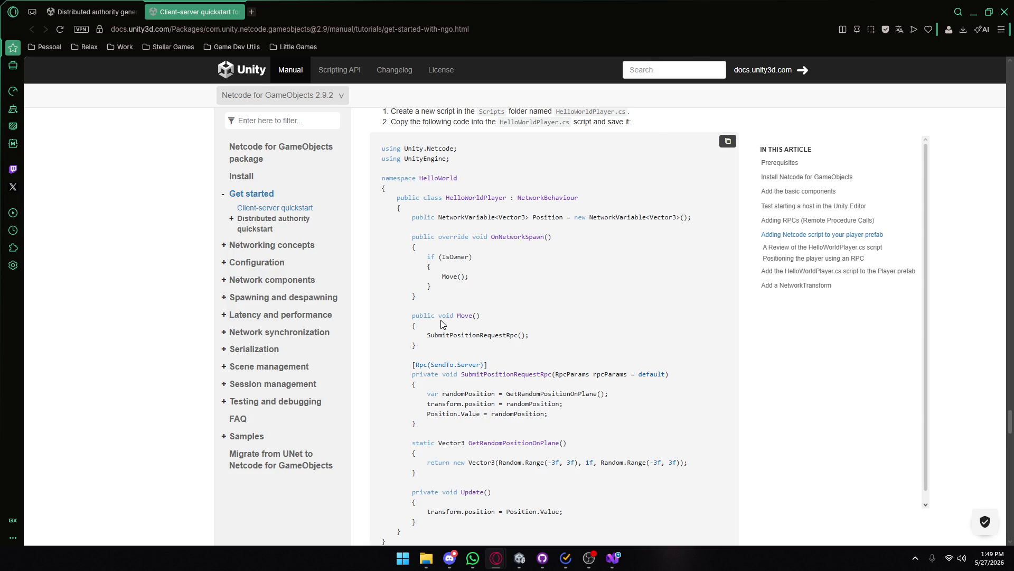
drag(415, 365, 560, 404)
click(560, 403)
drag(413, 364, 547, 414)
click(548, 414)
scroll(453, 341, down, 20)
- Scroll to 'Add a NetworkTransform' and highlight its description and Player prefab step
scroll(451, 315, down, 2)
scroll(451, 315, down, 6)
scroll(451, 315, down, 7)
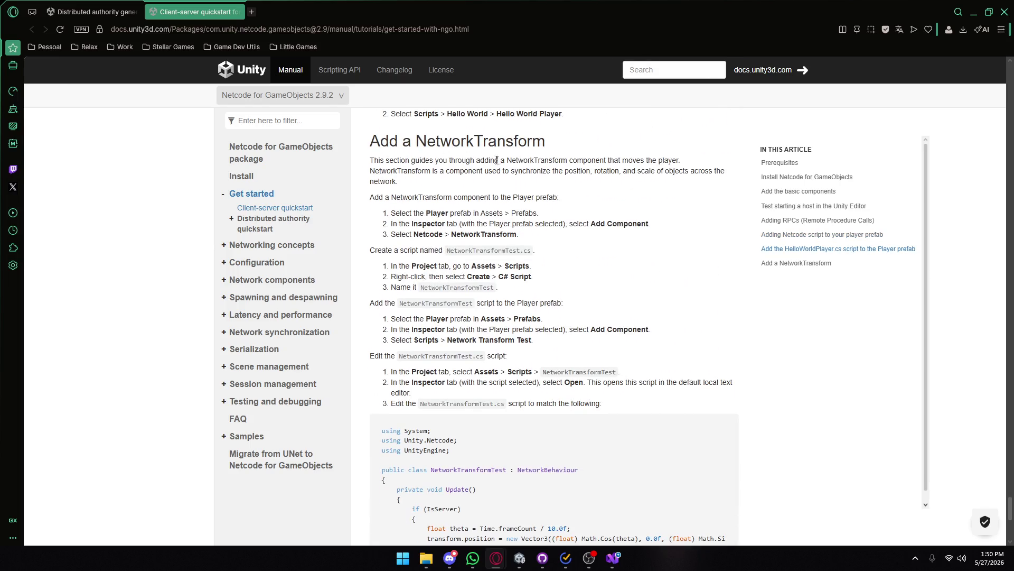
mouse_move(430, 181)
mouse_down()
mouse_move(568, 172)
mouse_move(436, 199)
mouse_up()
click(581, 193)
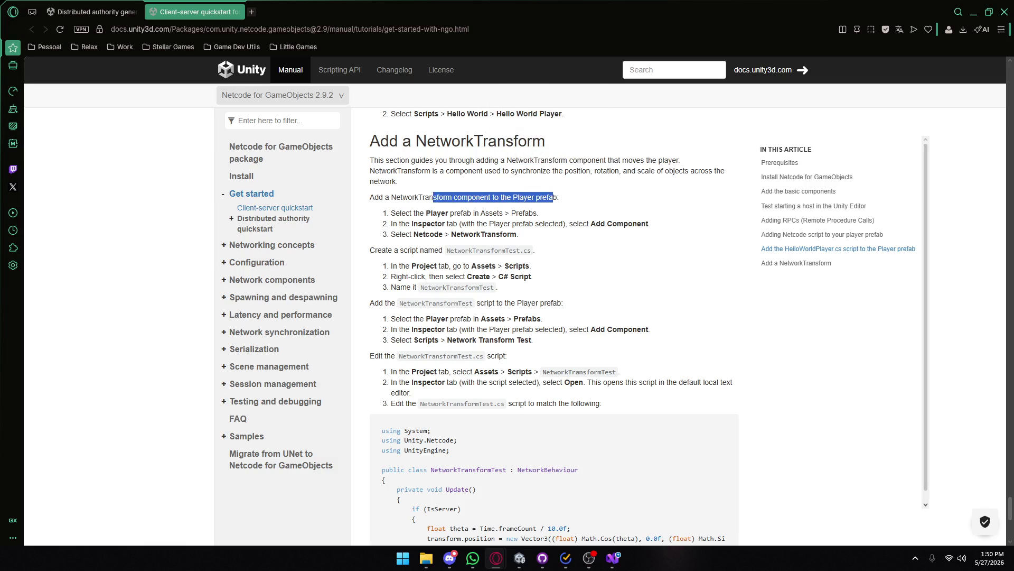
scroll(436, 199, down, 3)
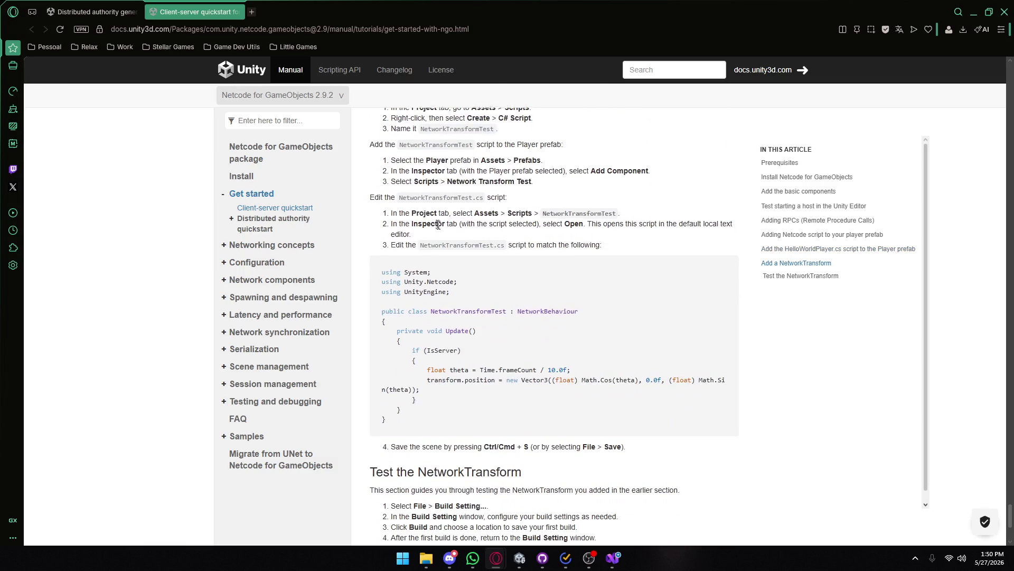
- Highlight the Inspector step and the NetworkTransformTest script name
mouse_move(449, 370)
mouse_down()
mouse_move(469, 370)
mouse_move(459, 328)
mouse_move(502, 325)
mouse_up()
scroll(505, 325, up, 1)
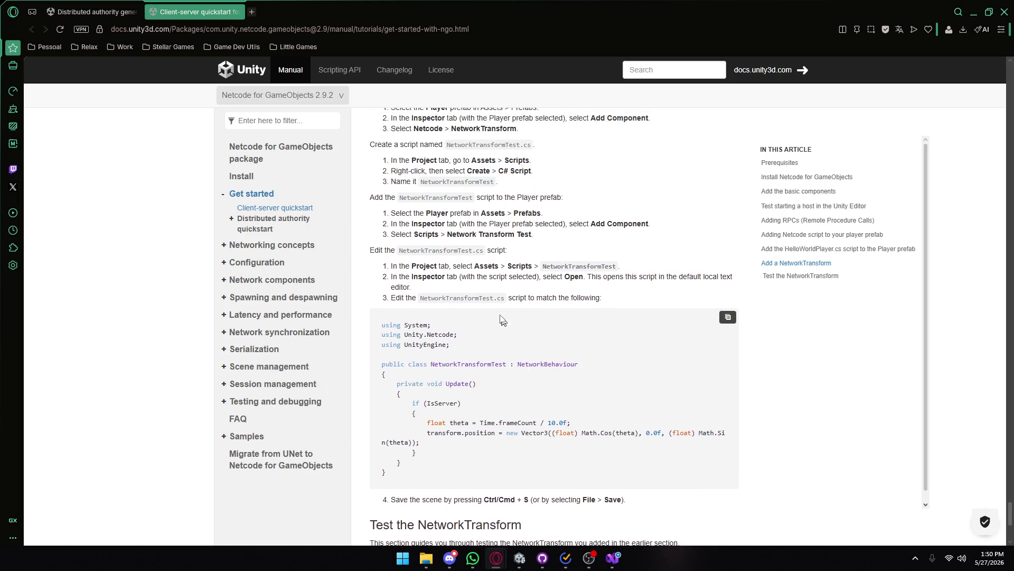
scroll(505, 325, up, 1)
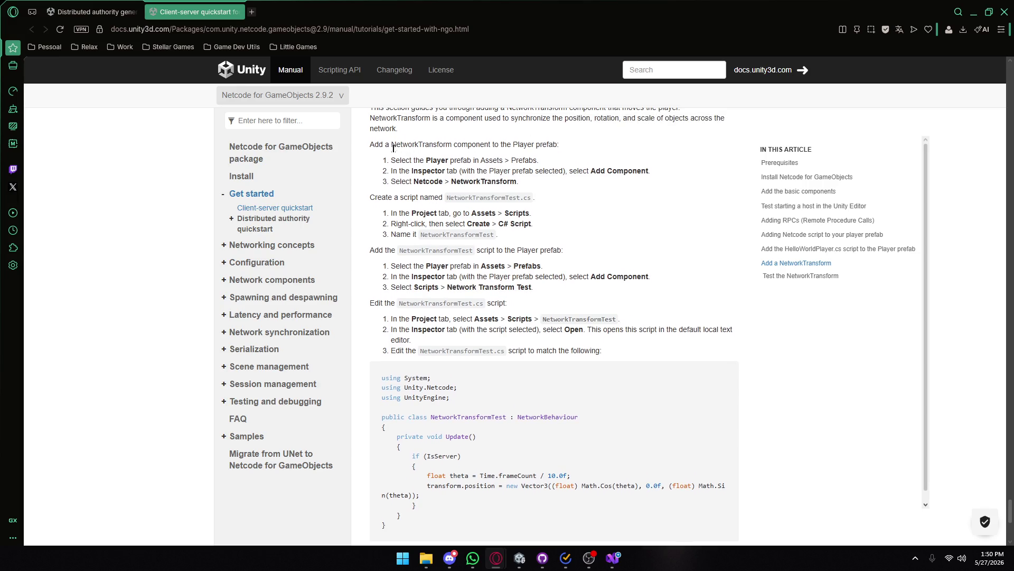
mouse_move(391, 159)
mouse_down()
mouse_move(481, 171)
mouse_move(454, 98)
mouse_up()
mouse_move(401, 171)
mouse_down()
mouse_move(494, 171)
mouse_move(476, 151)
mouse_up()
click(534, 171)
drag(411, 197, 495, 197)
click(436, 207)
- Study the NetworkTransformTest code, highlighting theta, frameCount and the float theta line
scroll(436, 343, down, 2)
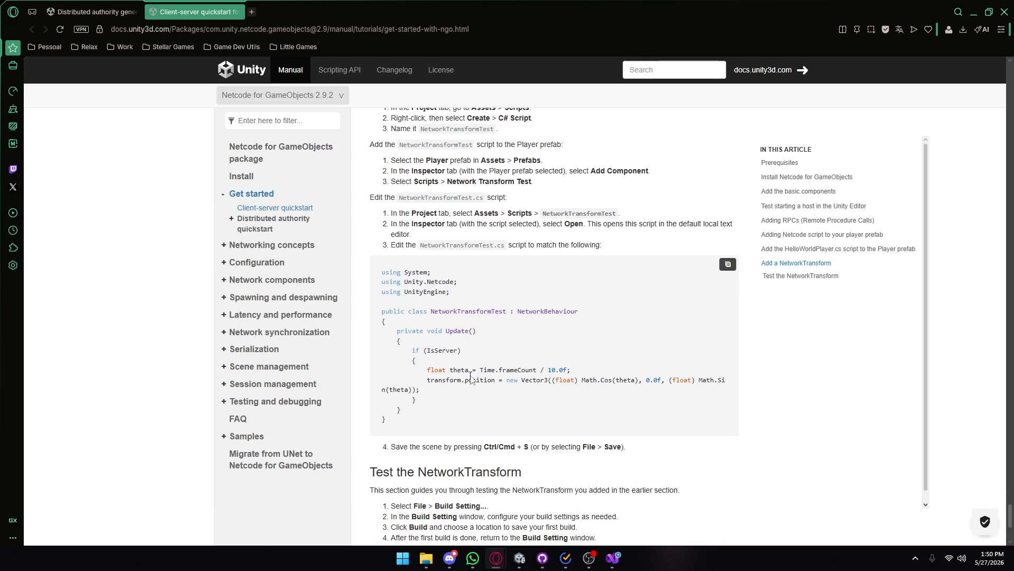
double_click(459, 370)
mouse_move(487, 370)
mouse_down()
mouse_move(501, 370)
mouse_move(483, 370)
mouse_up()
click(517, 369)
double_click(517, 369)
click(517, 370)
click(508, 369)
triple_click(507, 370)
click(437, 378)
- Highlight the transform.position assignment and the circular movement code lines
drag(430, 380, 713, 383)
click(569, 379)
scroll(479, 366, down, 1)
drag(539, 341, 377, 322)
click(496, 353)
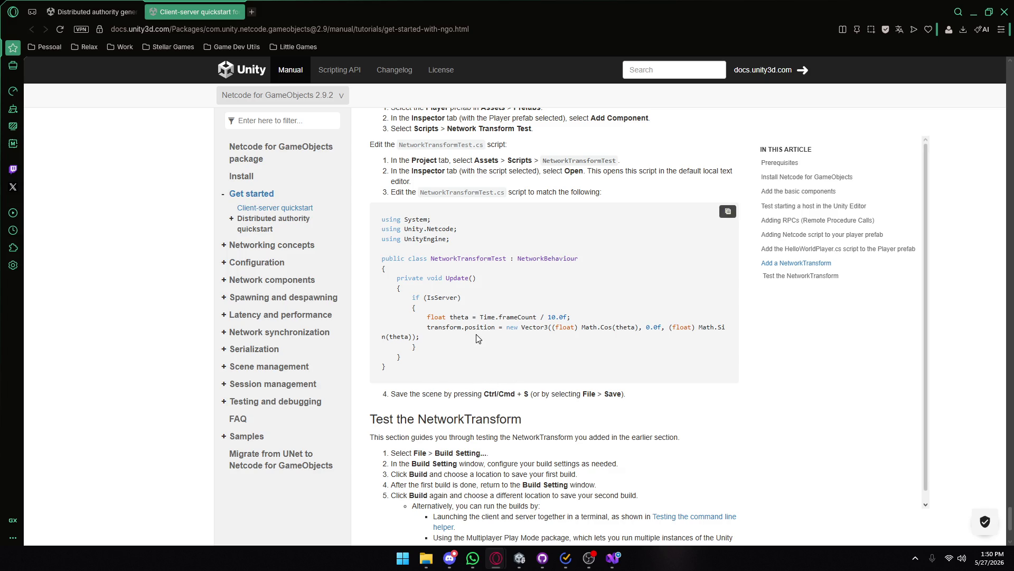
- Expand Distributed authority quickstart in the sidebar to list its general and WebGL pages
scroll(478, 338, down, 2)
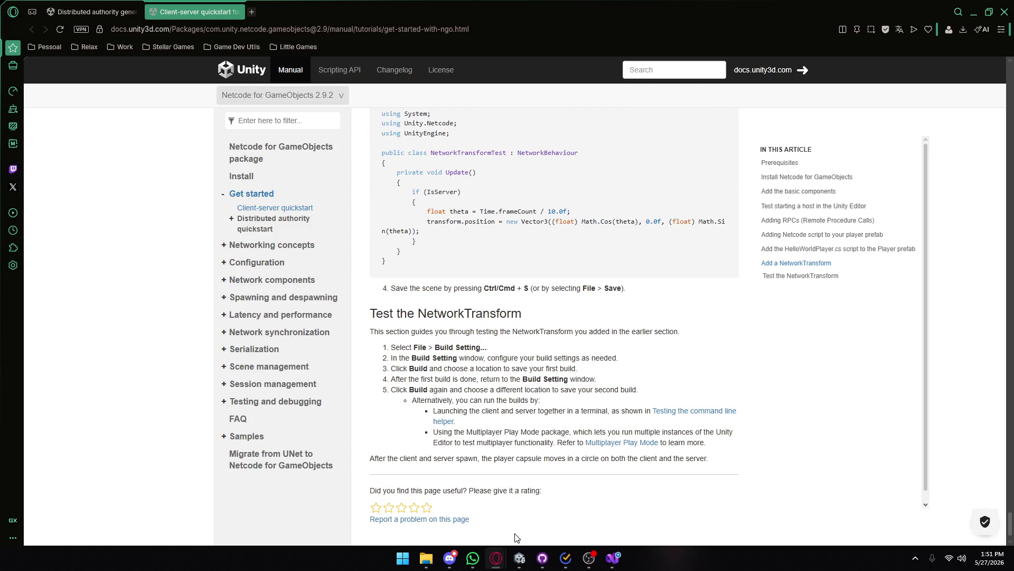
click(233, 220)
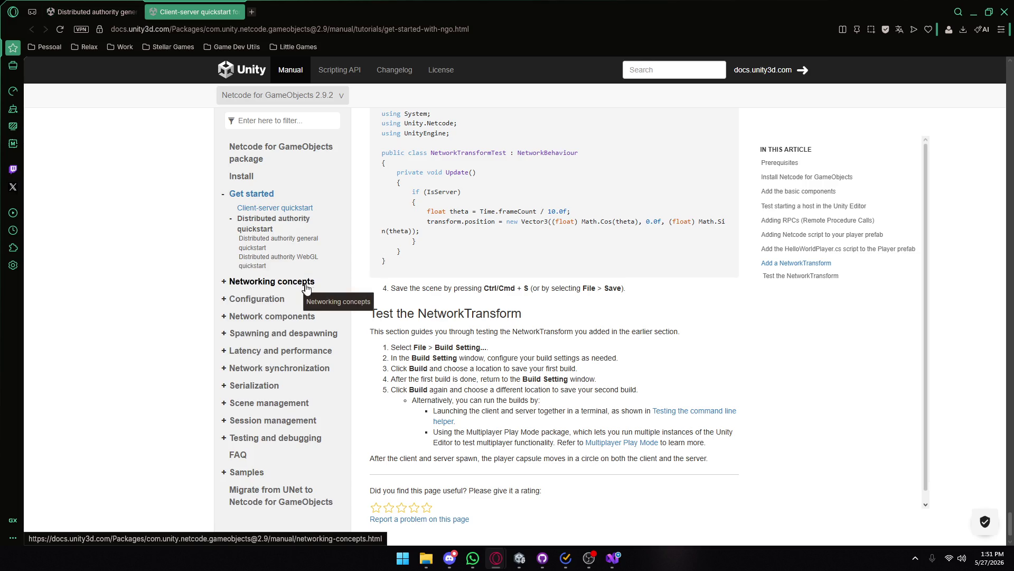
scroll(379, 302, up, 15)
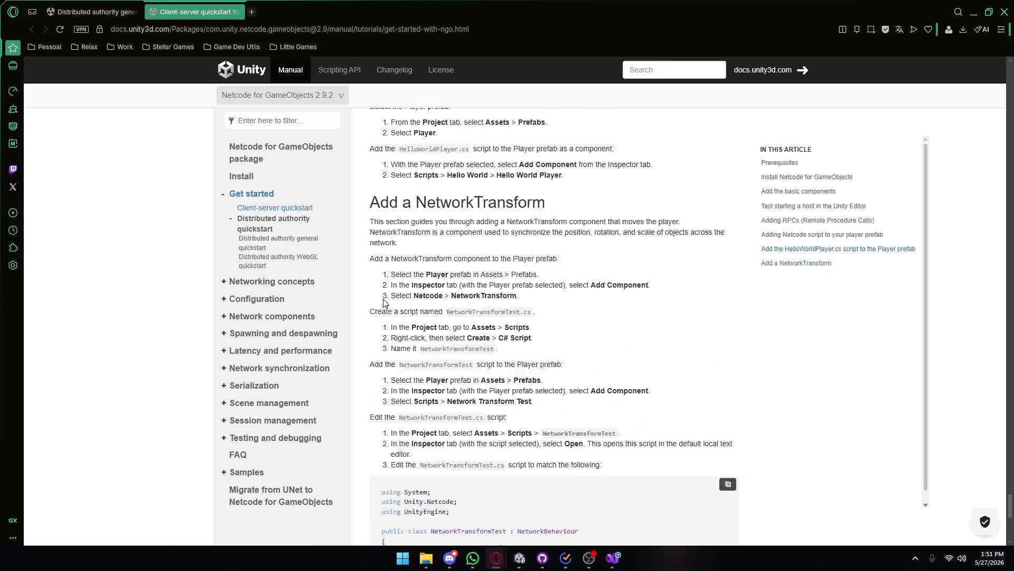
scroll(386, 303, up, 10)
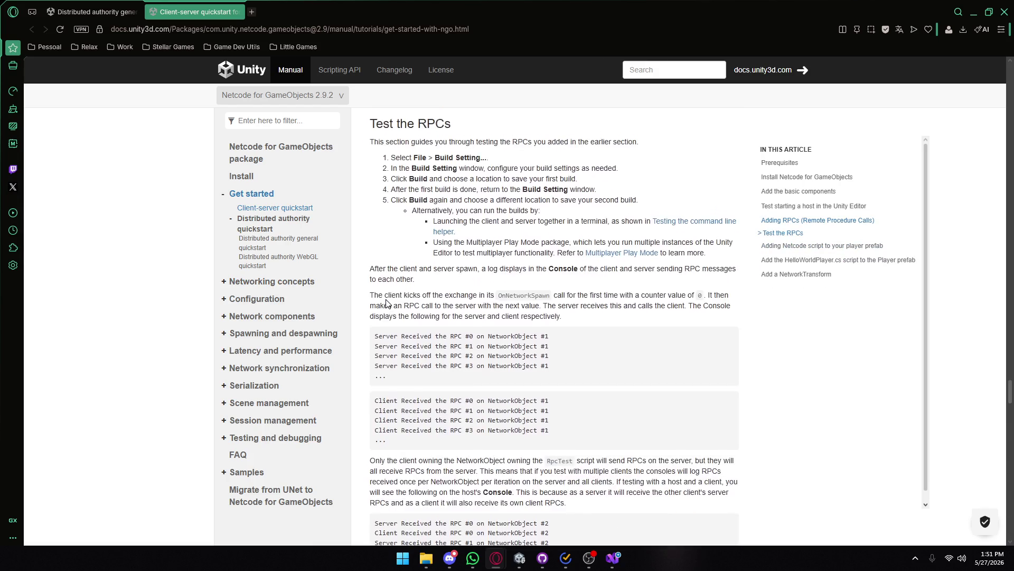
scroll(386, 303, up, 15)
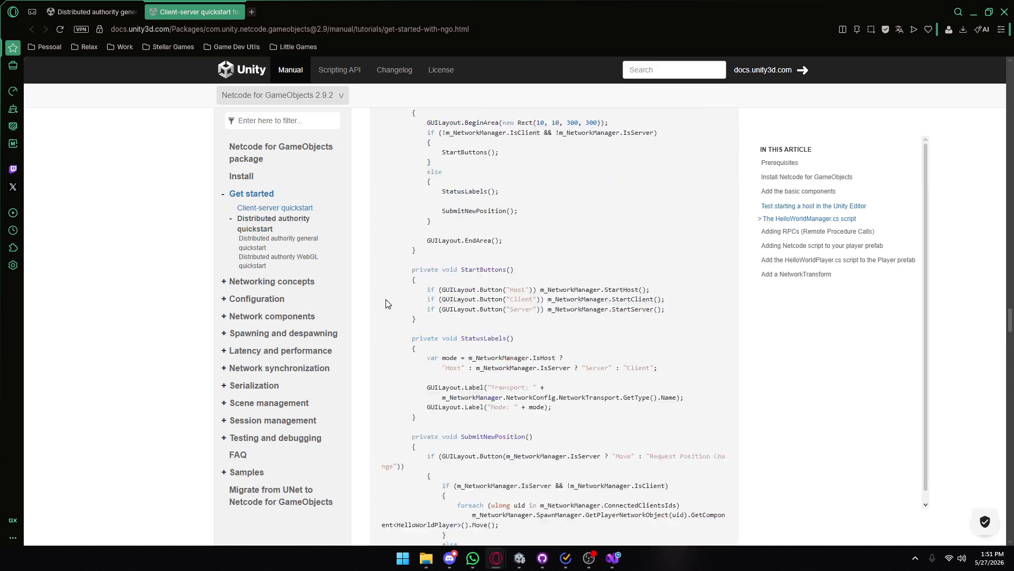
scroll(386, 303, up, 5)
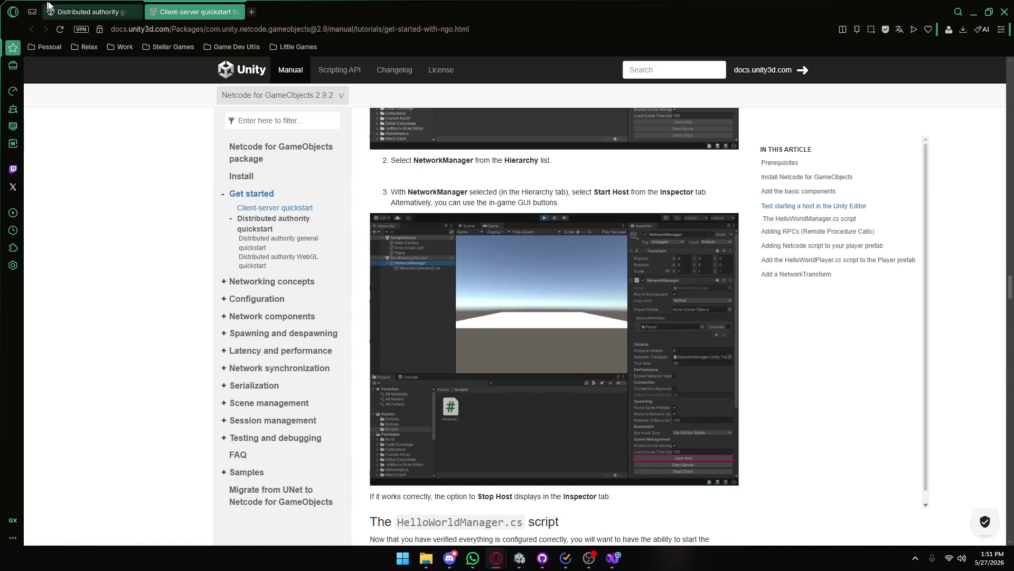
click(252, 15)
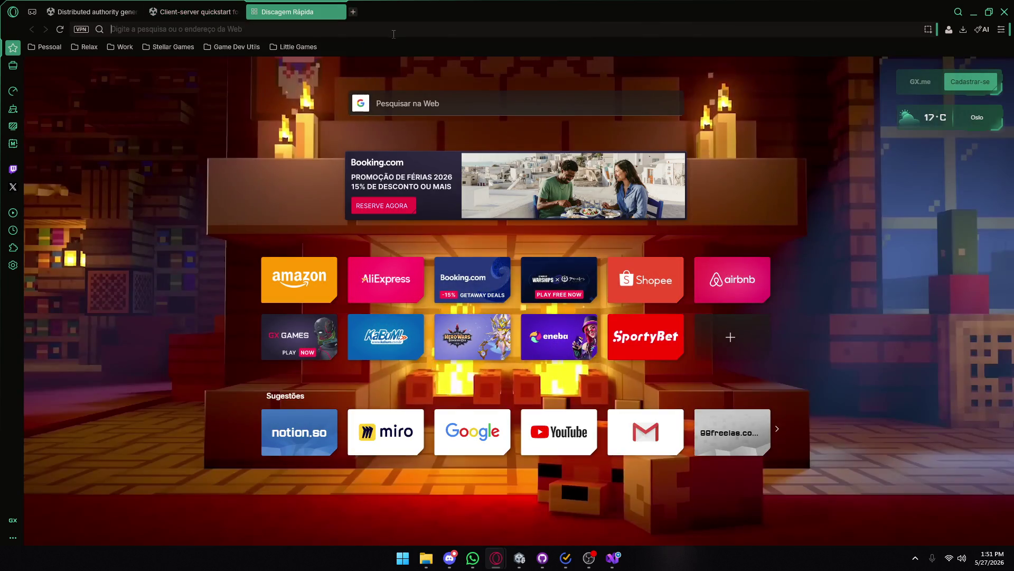
- Search Google for 'how to create a session unity netcode for gameobjects client server'
text(how to )
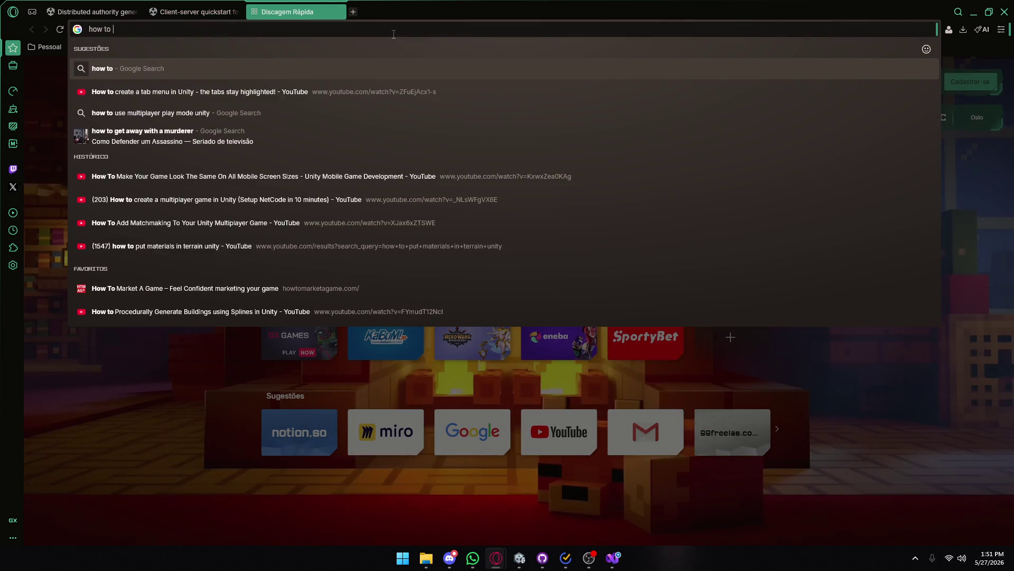
text(create a session )
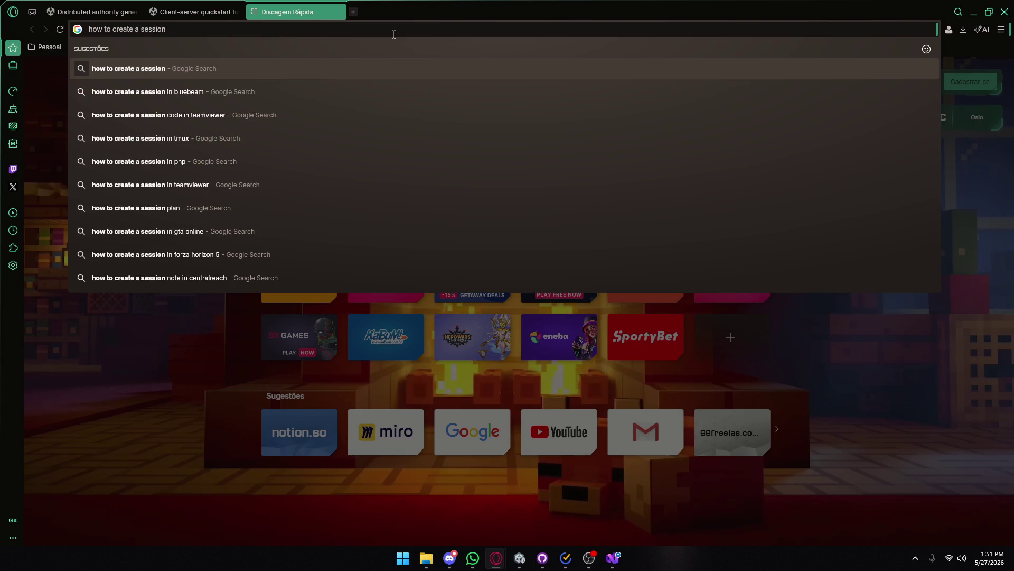
text(unity netcode for gameobjects )
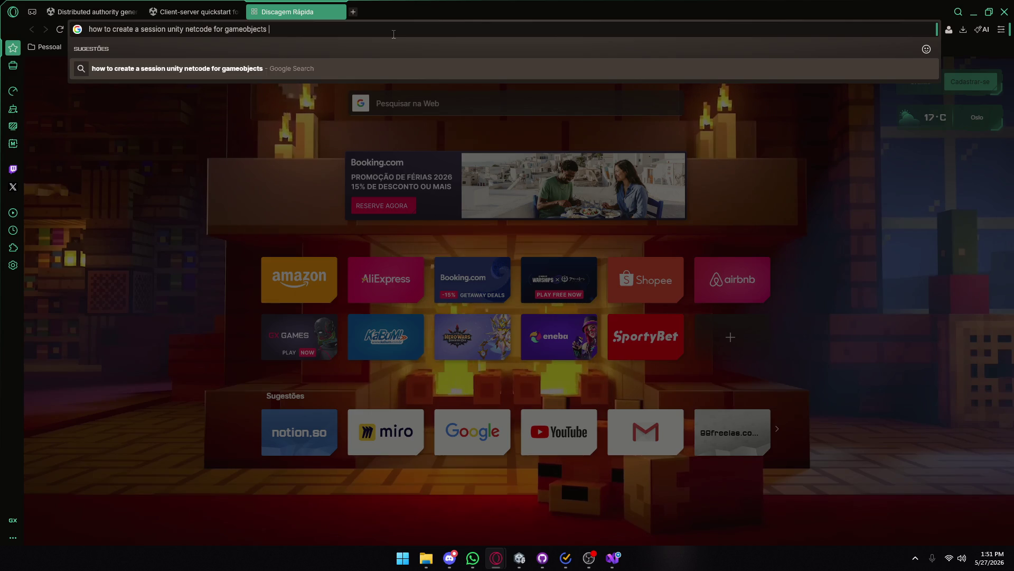
text(client)
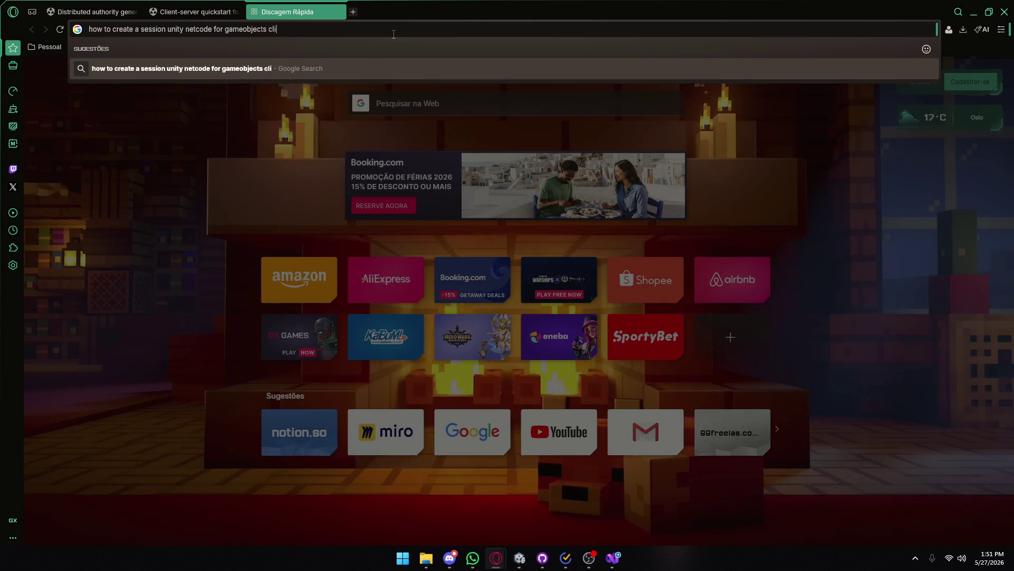
text(ver)
key(Return)
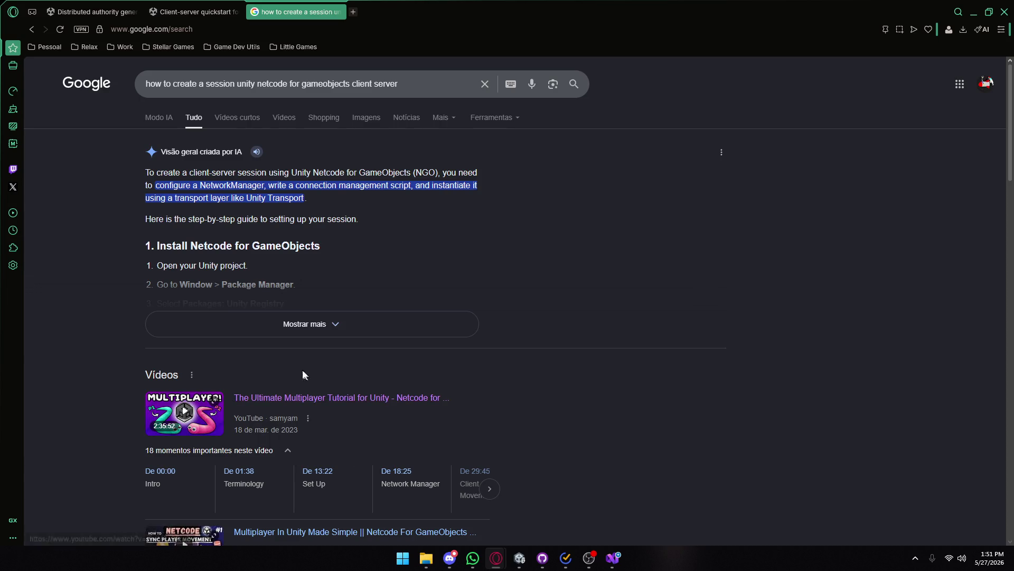
- Expand the AI overview and scroll down to the NetworkSessionManager.cs code block
click(255, 322)
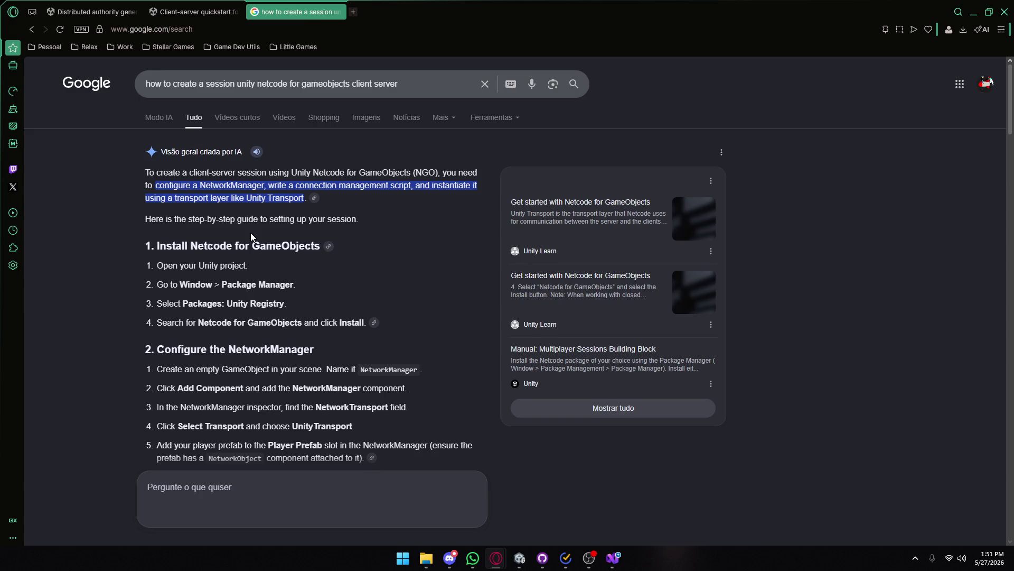
scroll(251, 236, down, 3)
scroll(195, 303, down, 5)
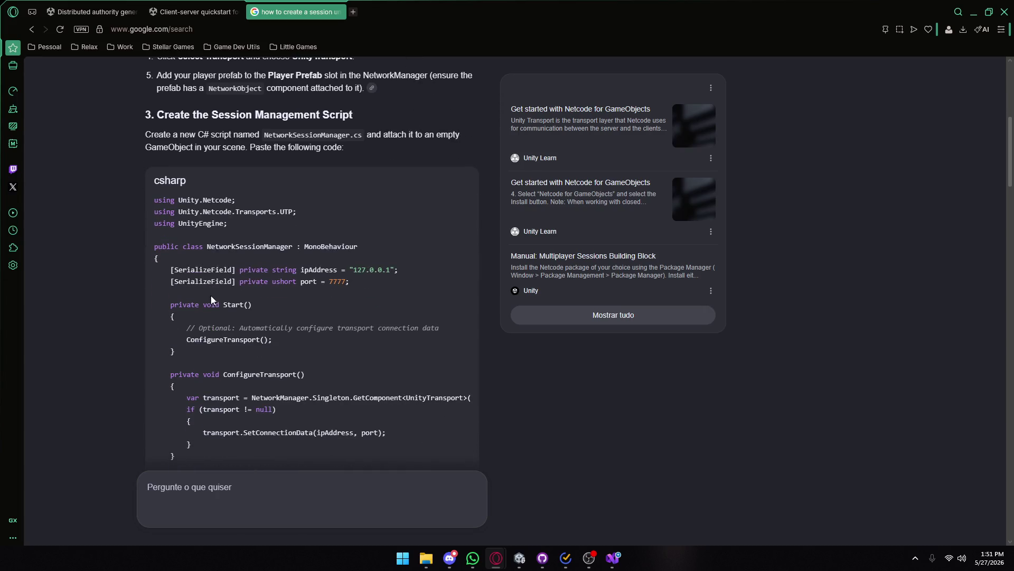
scroll(232, 299, down, 2)
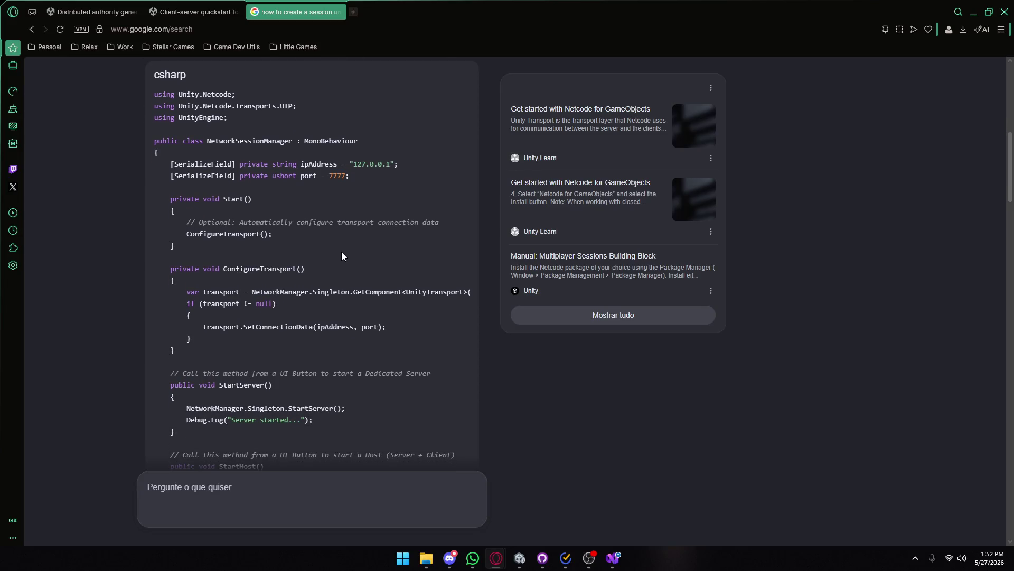
click(519, 561)
- Check the Network Manager's Unity Transport Address 127.0.0.1 and Port 7777, leaving them unchanged
click(671, 113)
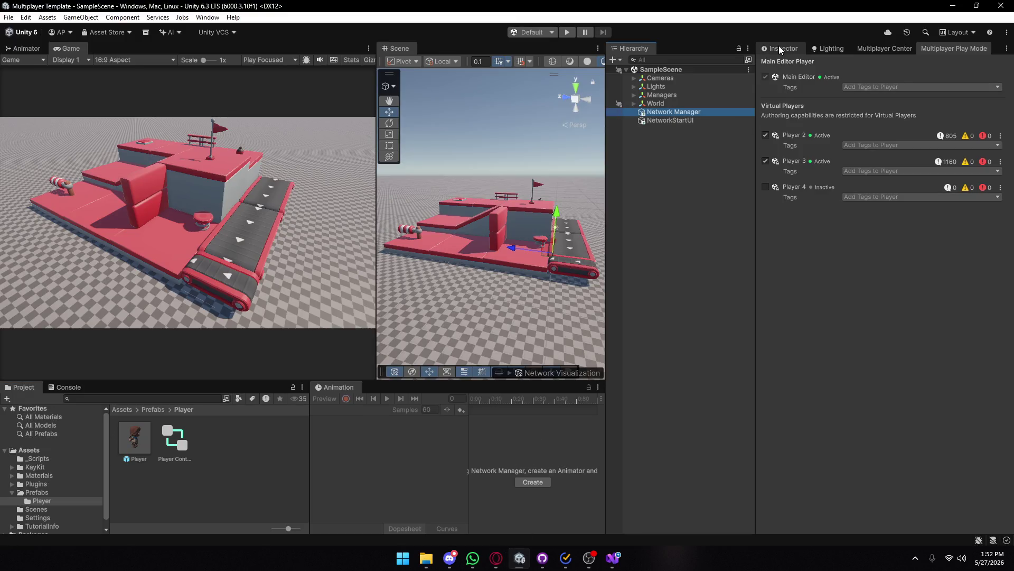
click(780, 49)
scroll(853, 412, down, 10)
click(890, 458)
click(888, 447)
key(Return)
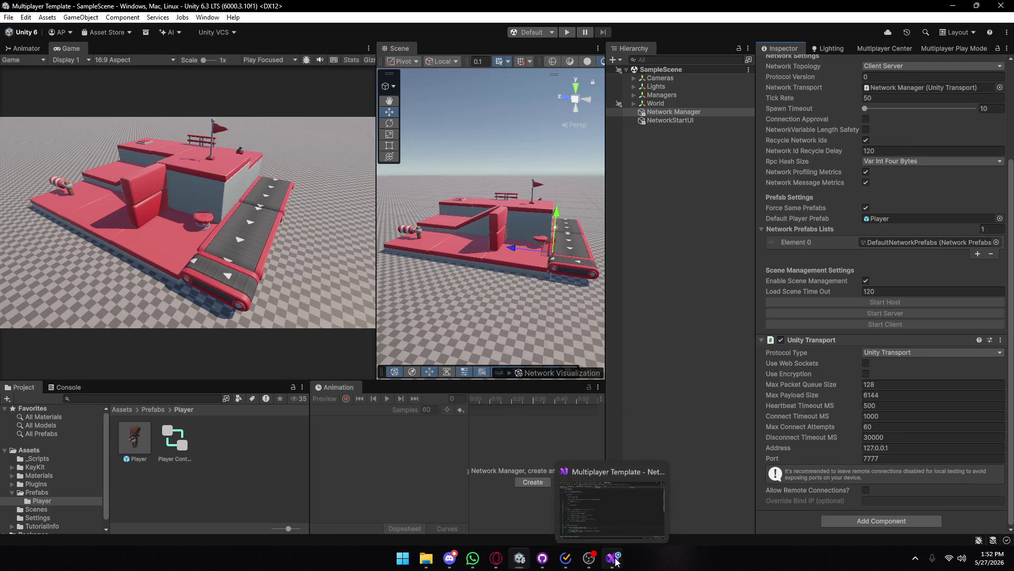
mouse_move(495, 558)
click(535, 503)
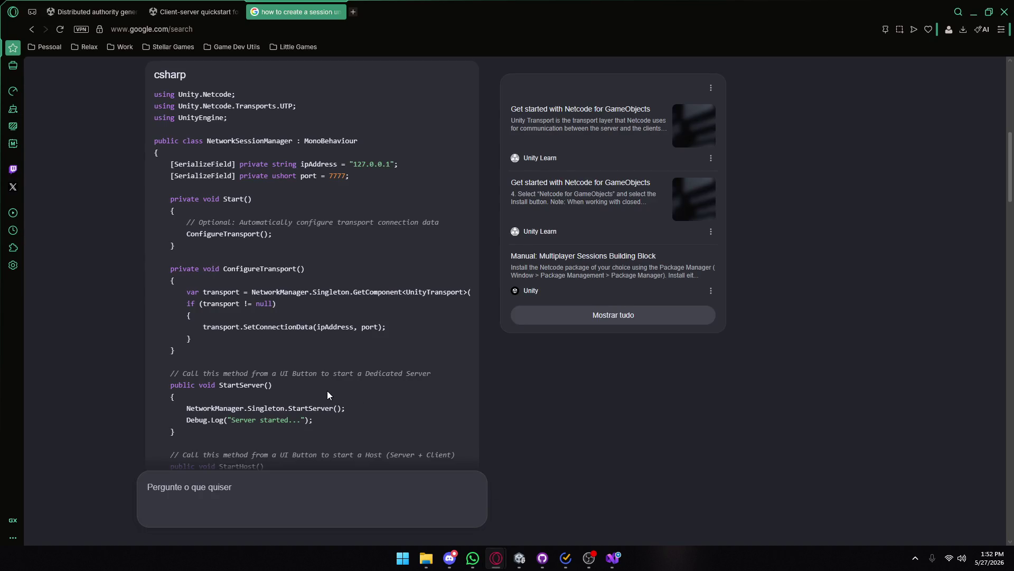
- Highlight the ipAddress/port fields, ConfigureTransport() call and SetConnectionData call in the suggested code
scroll(258, 354, up, 4)
scroll(255, 345, down, 5)
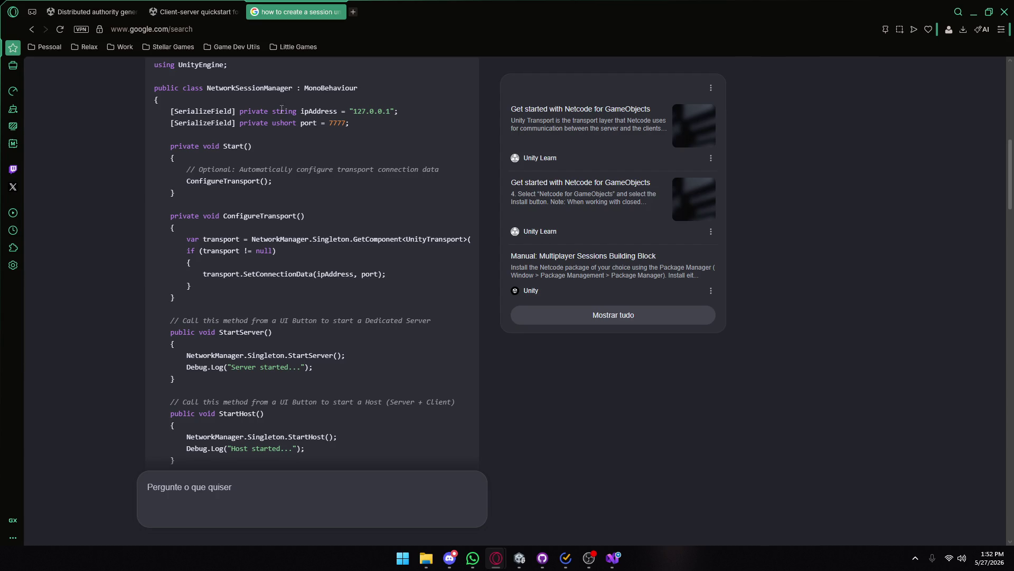
drag(361, 111, 308, 123)
click(237, 161)
drag(267, 181, 226, 181)
click(235, 232)
drag(245, 270, 362, 275)
click(369, 275)
- Scroll through the StartHost/StartClient code, highlighting the Host comment line
scroll(385, 283, down, 3)
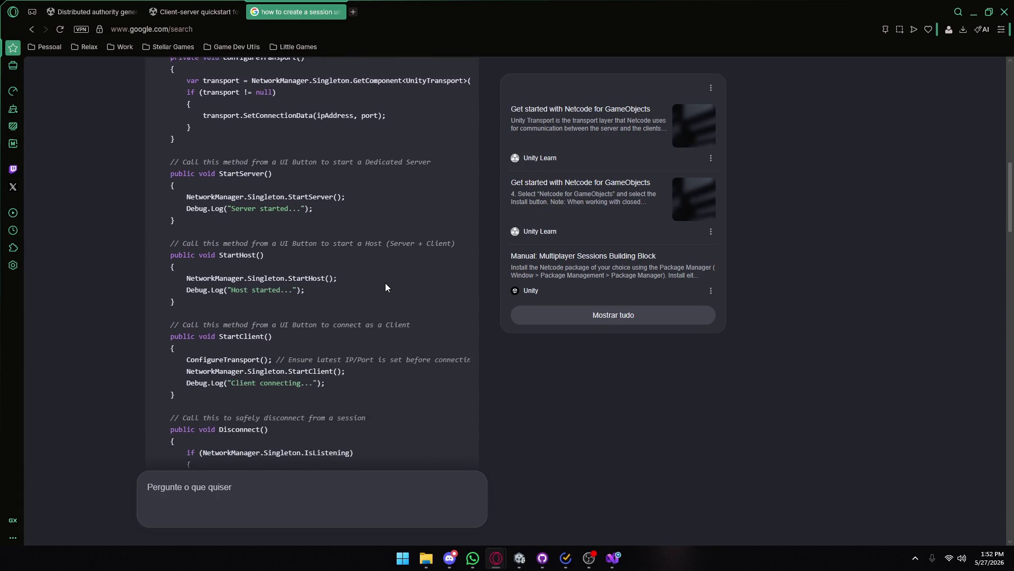
scroll(385, 283, down, 2)
scroll(384, 283, down, 5)
scroll(384, 283, up, 6)
scroll(378, 279, down, 5)
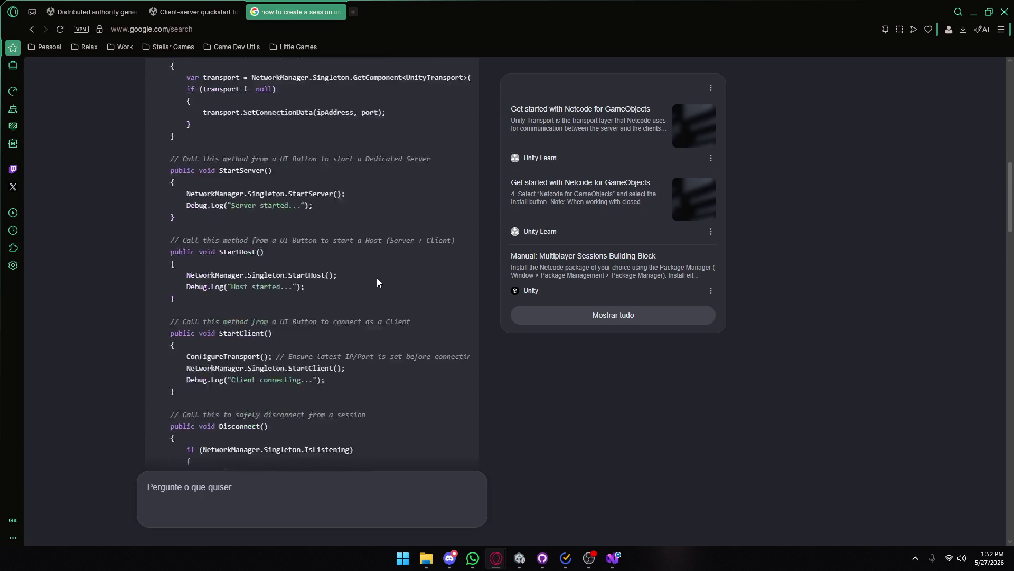
scroll(376, 277, up, 5)
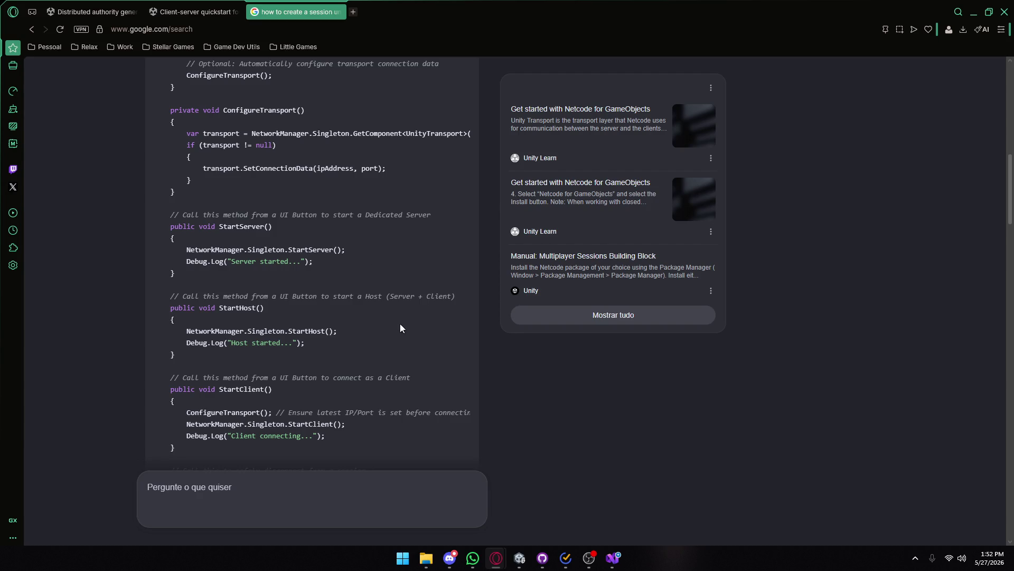
triple_click(307, 289)
click(308, 290)
- Scroll down the results and open 'Build a session with Netcode for GameObjects • Multiplayer'
scroll(308, 296, down, 5)
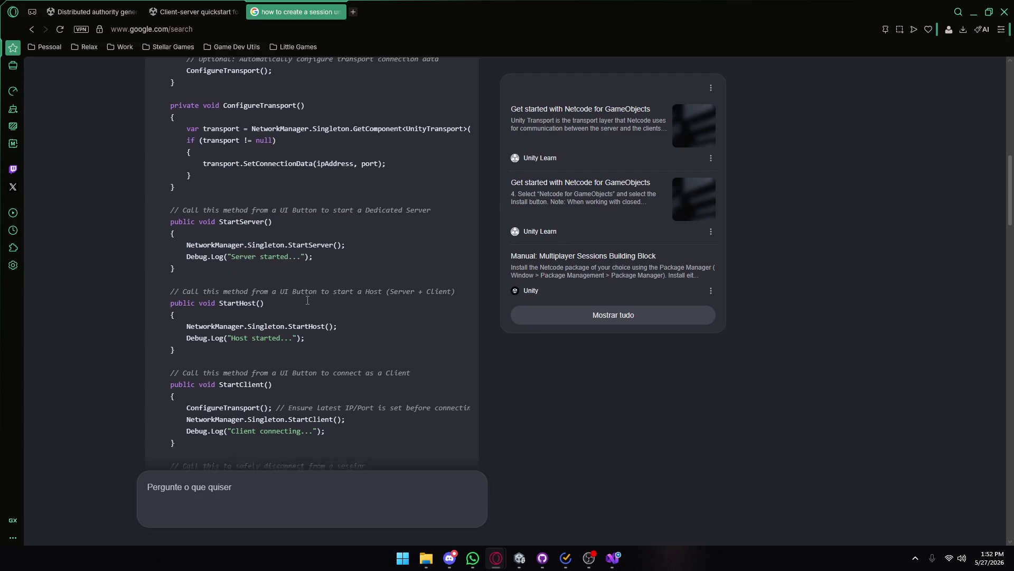
scroll(307, 300, down, 4)
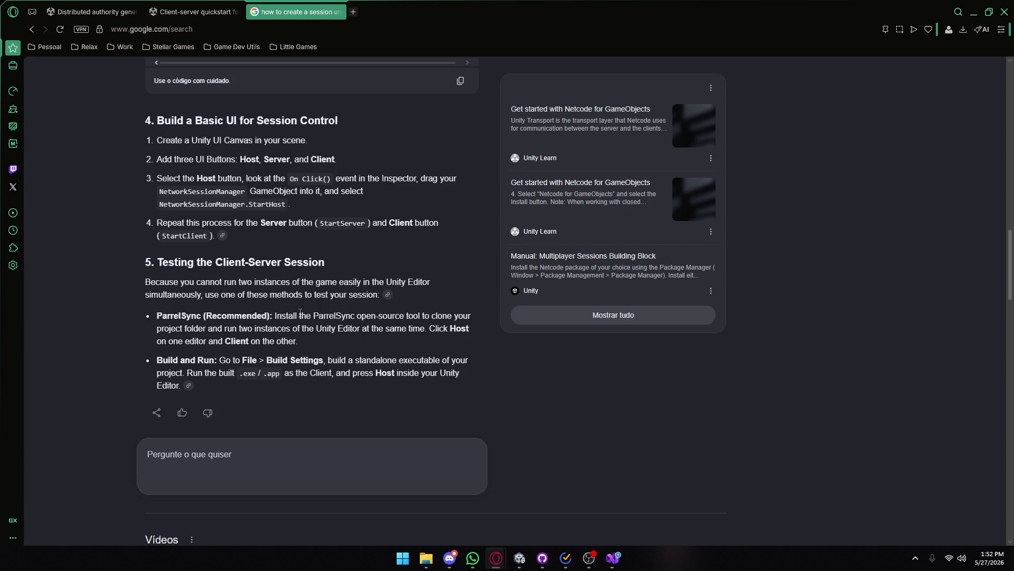
scroll(300, 311, down, 10)
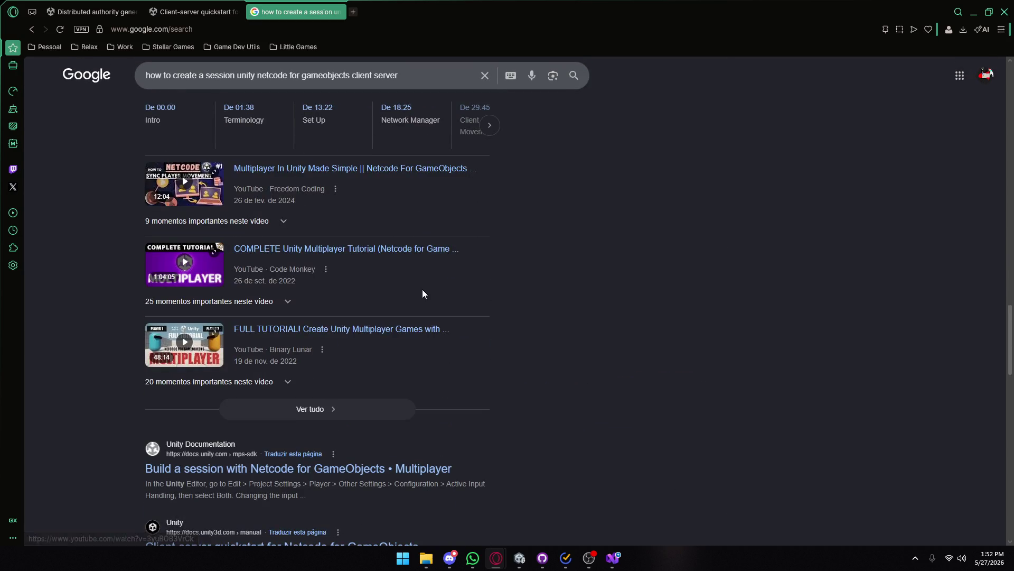
scroll(424, 290, down, 2)
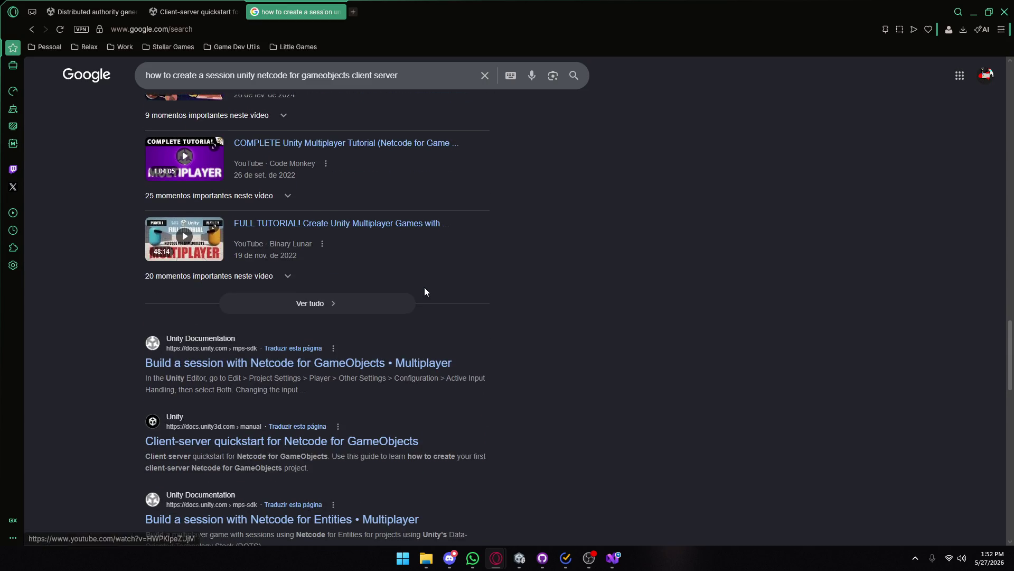
scroll(379, 322, down, 1)
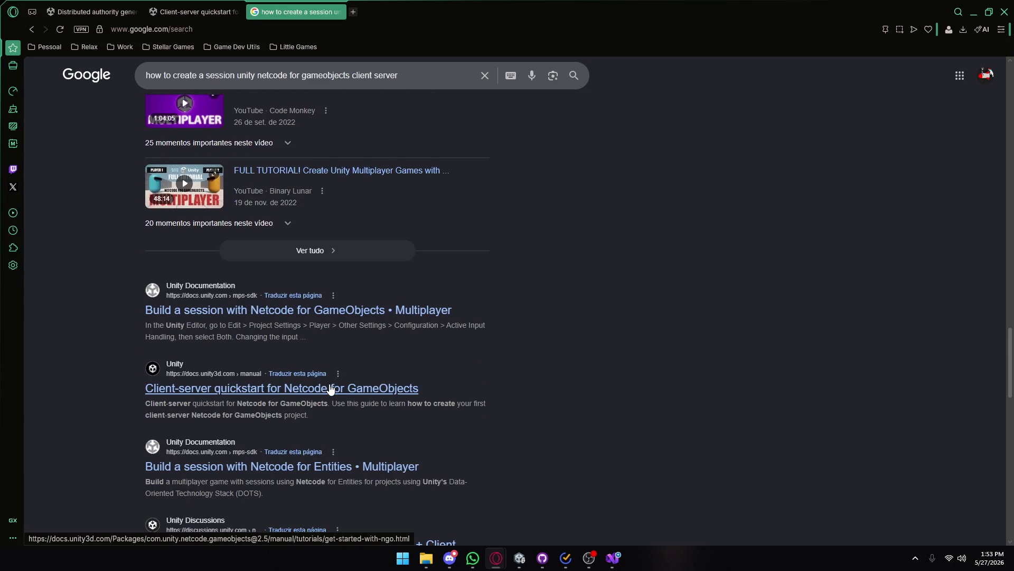
click(255, 312)
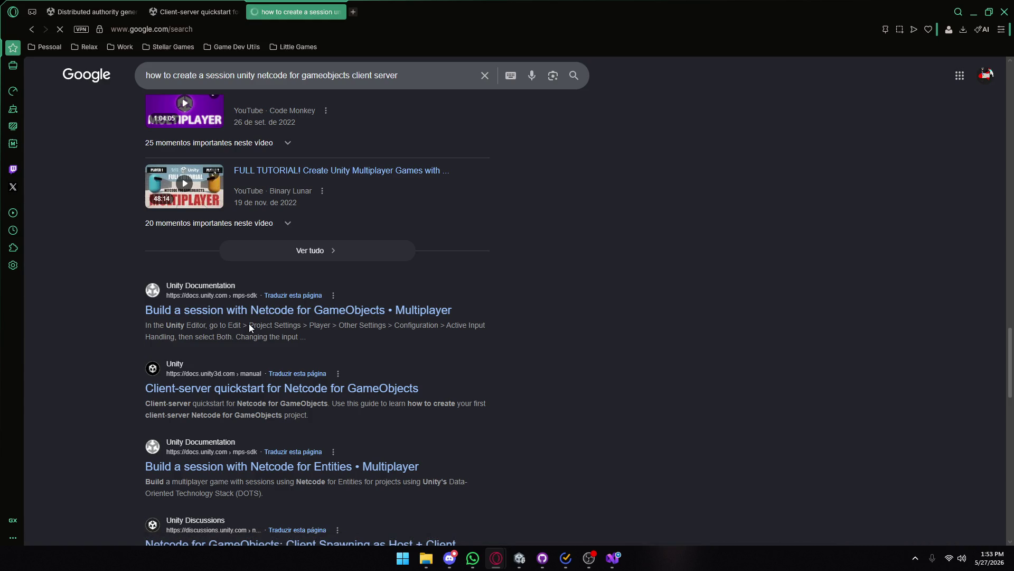
- Skim the session guide's setup and prefab steps
scroll(252, 300, down, 2)
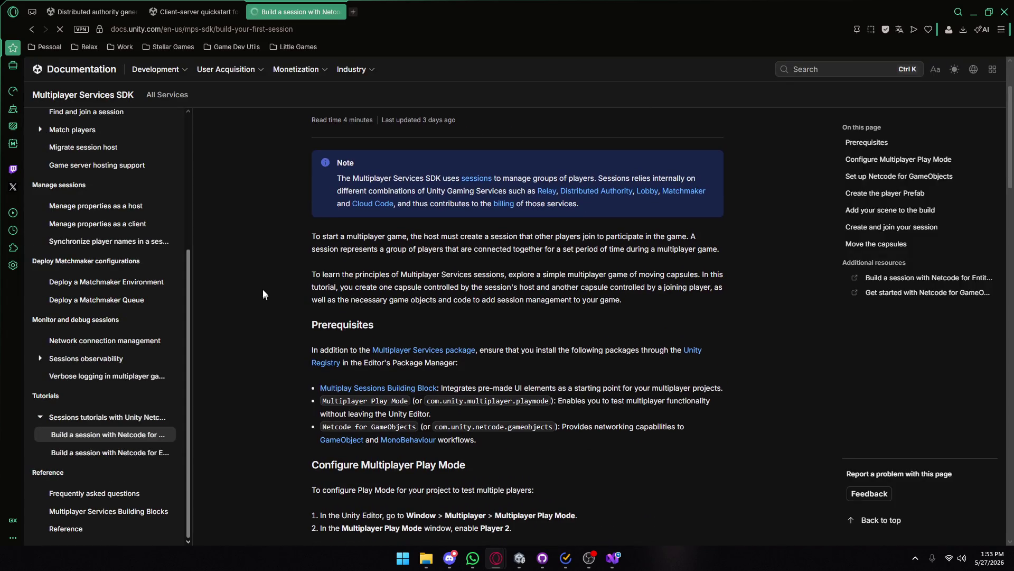
scroll(263, 287, down, 2)
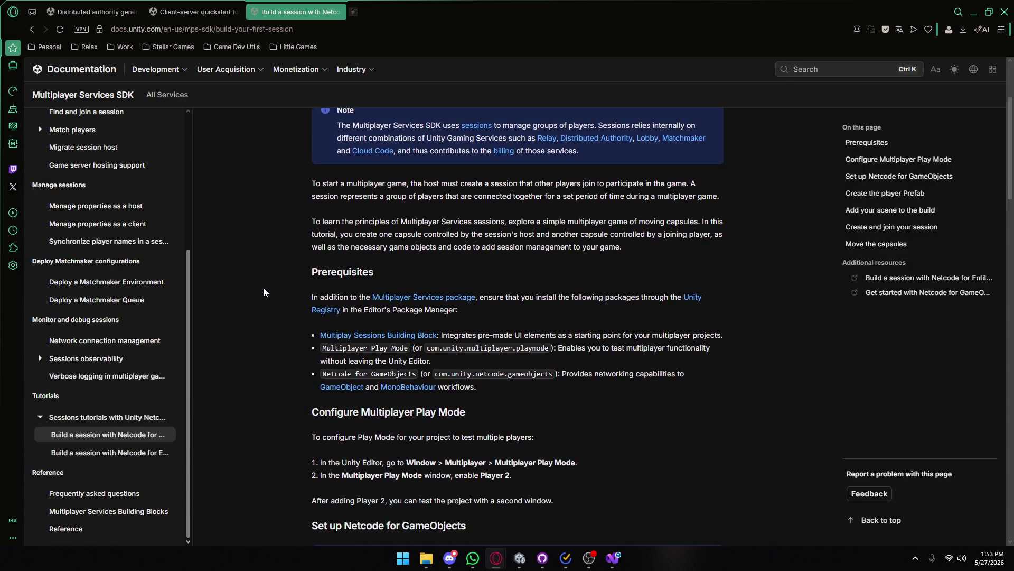
scroll(263, 288, down, 3)
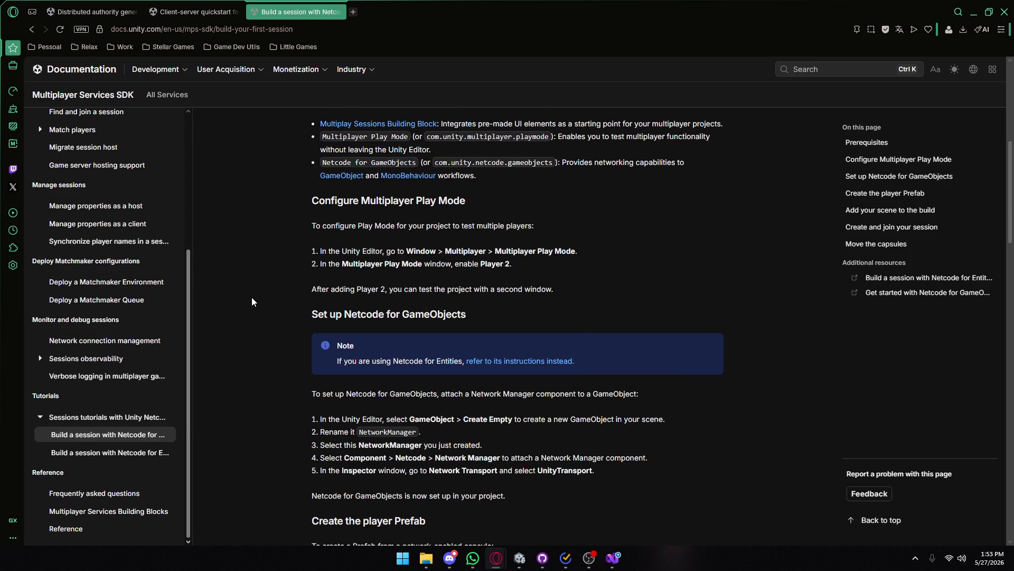
scroll(252, 301, down, 1)
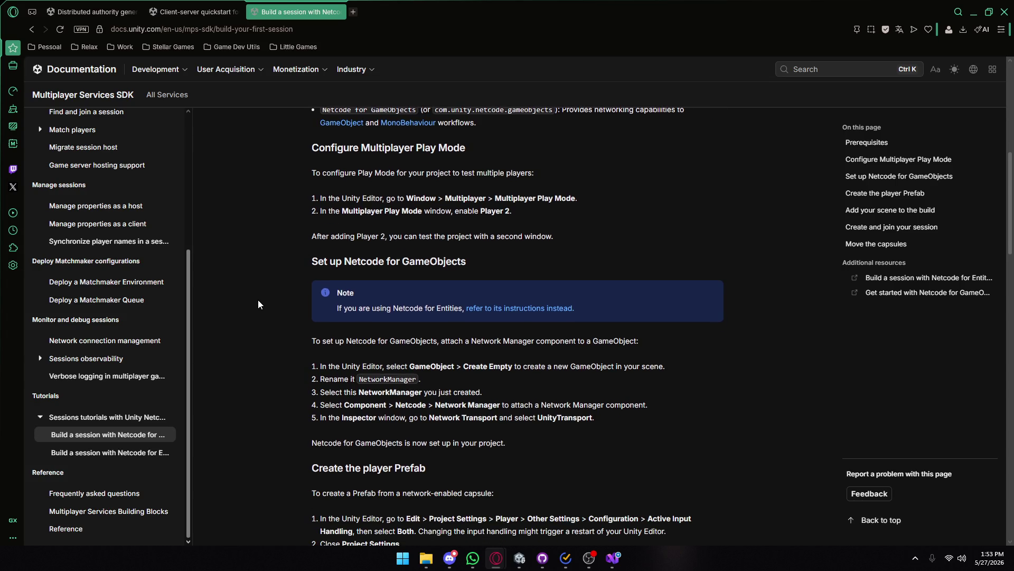
scroll(258, 301, down, 4)
scroll(257, 309, down, 3)
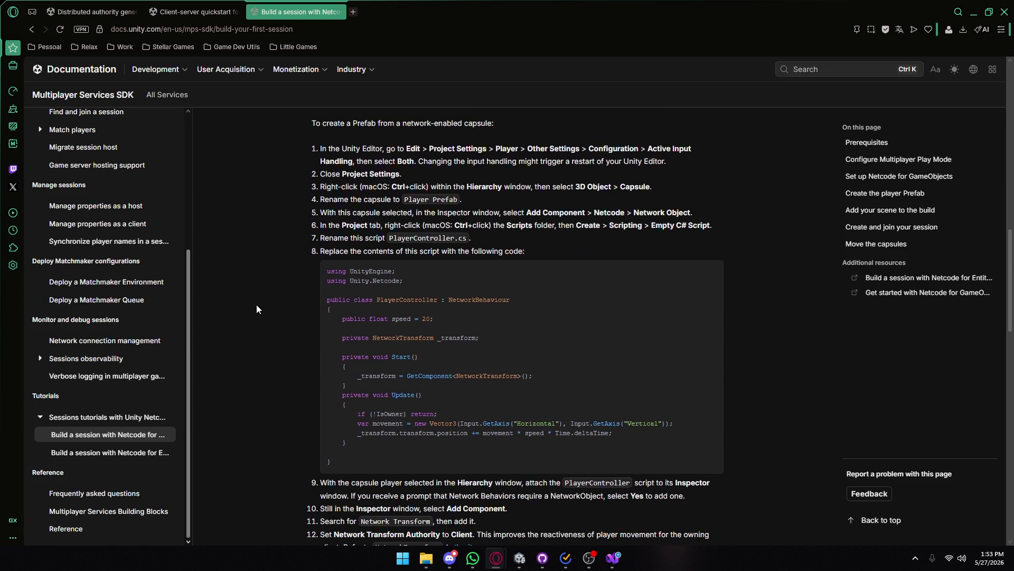
scroll(257, 310, down, 3)
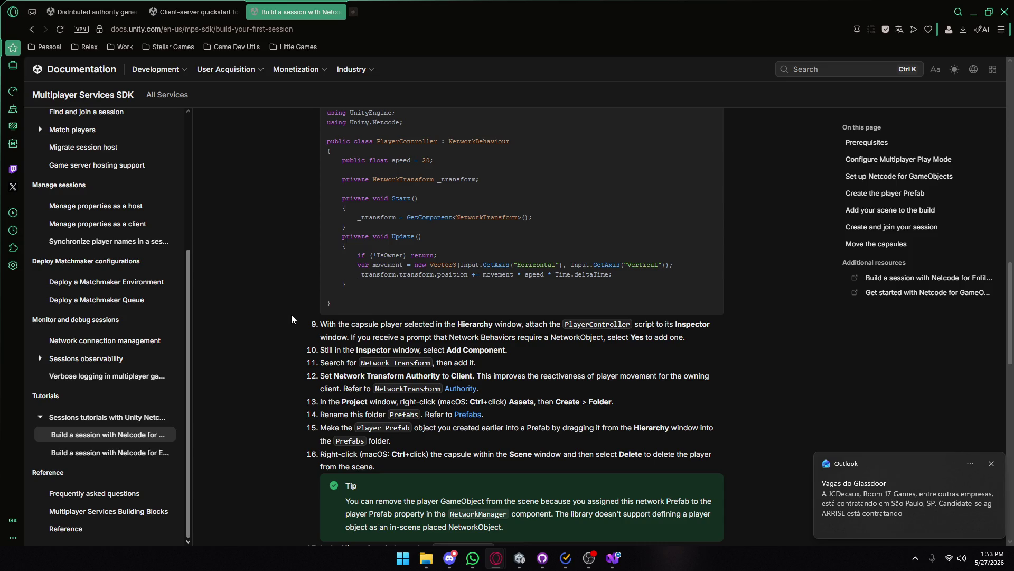
- Dismiss the Outlook notification, read the build steps, and go back to Google's results
click(993, 465)
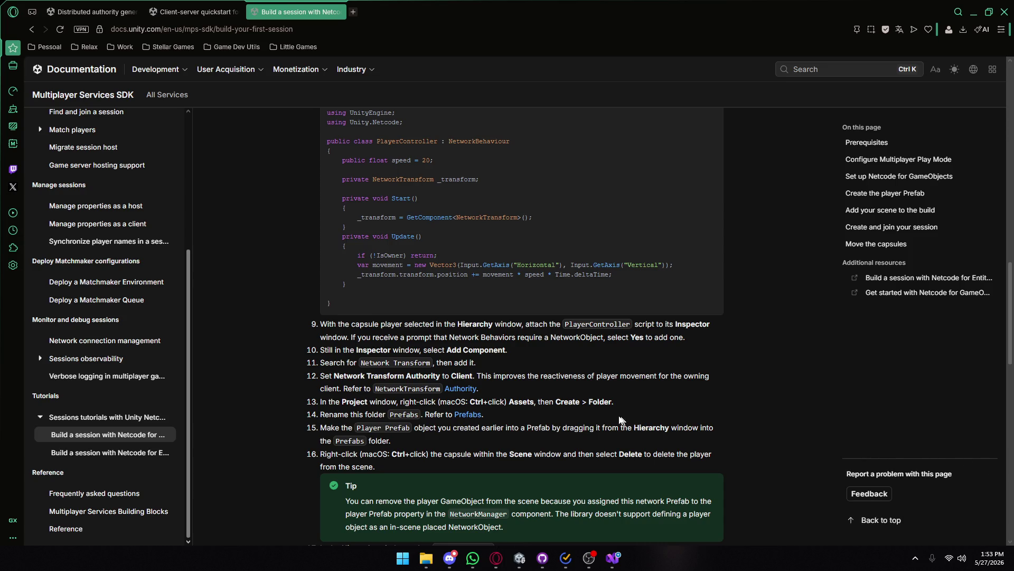
scroll(406, 363, down, 2)
scroll(405, 359, down, 4)
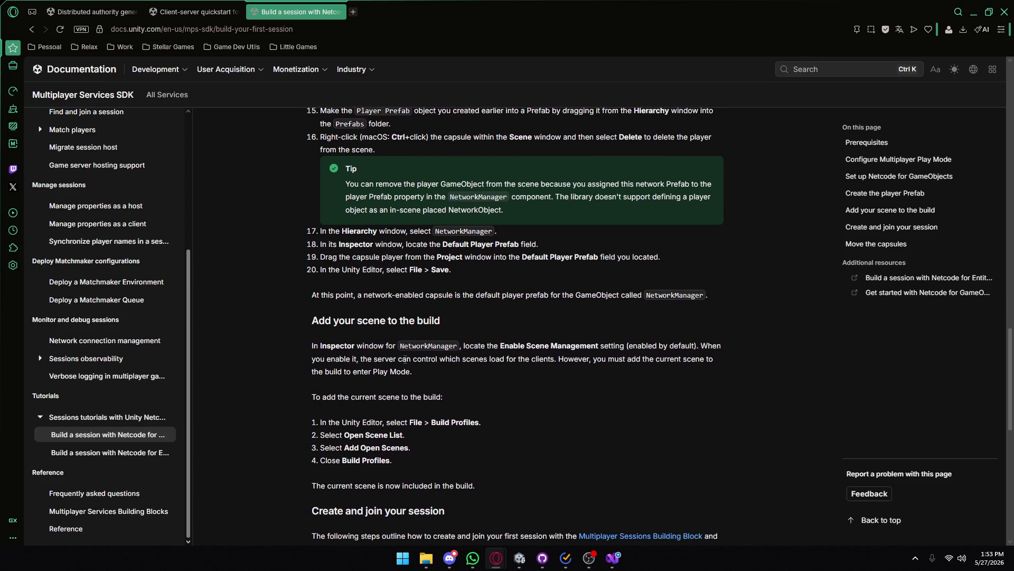
scroll(405, 360, down, 2)
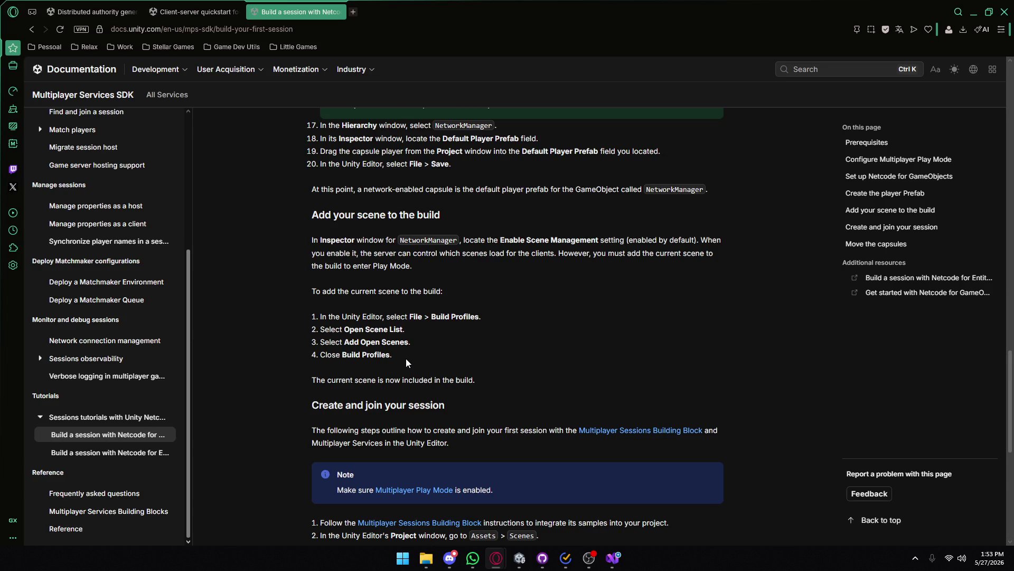
scroll(406, 359, up, 15)
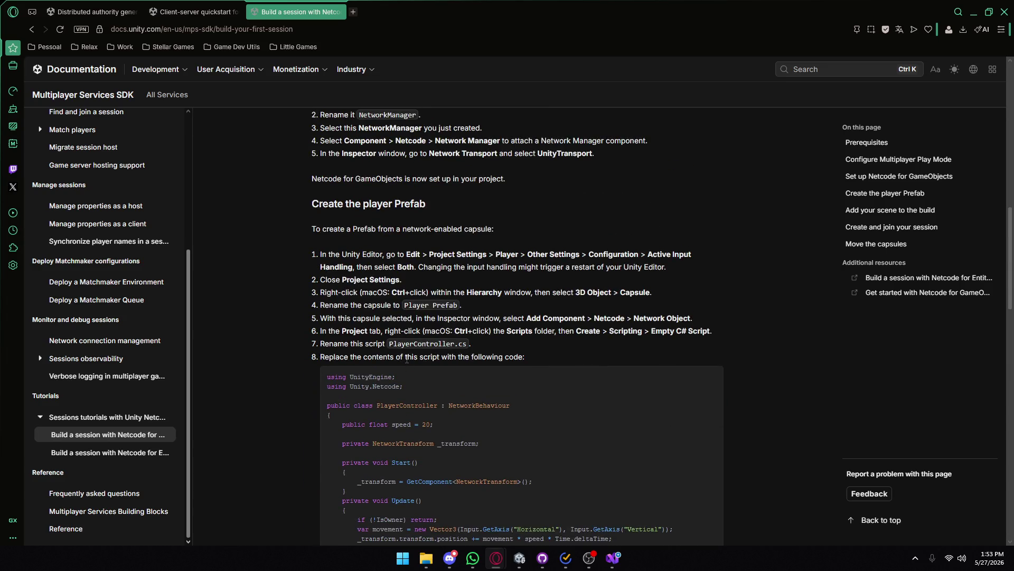
scroll(407, 362, down, 5)
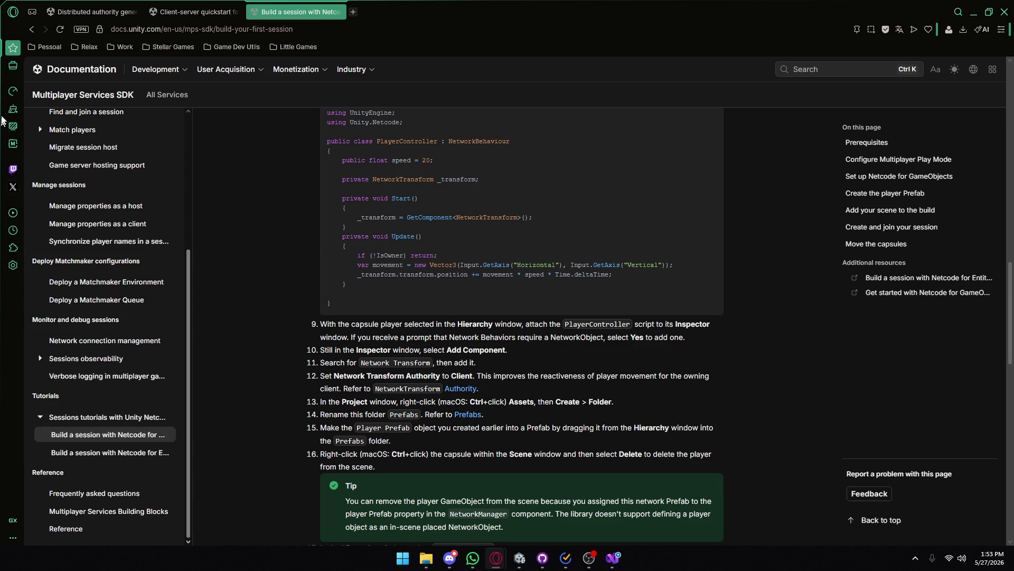
click(33, 30)
scroll(382, 255, down, 4)
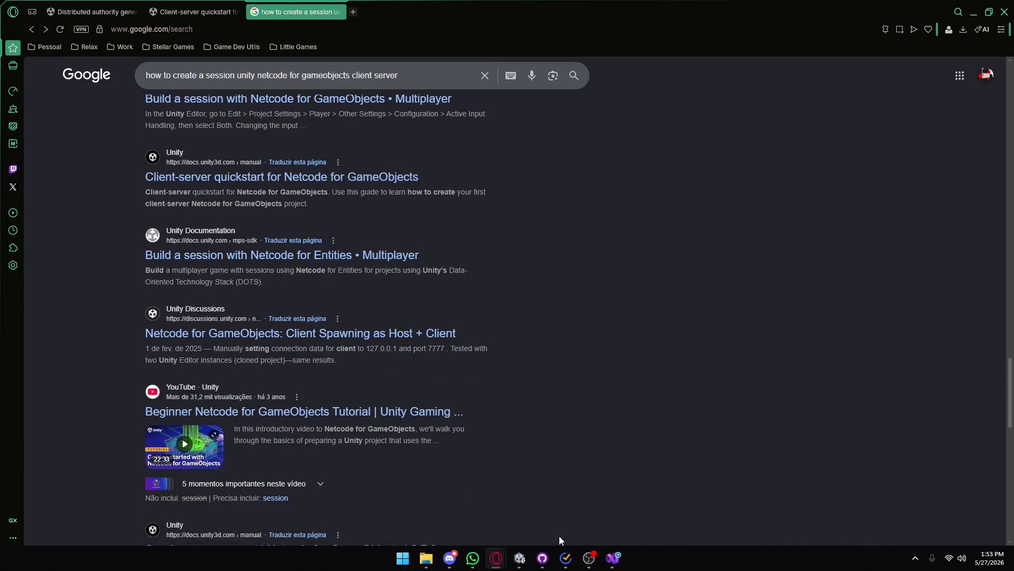
click(520, 558)
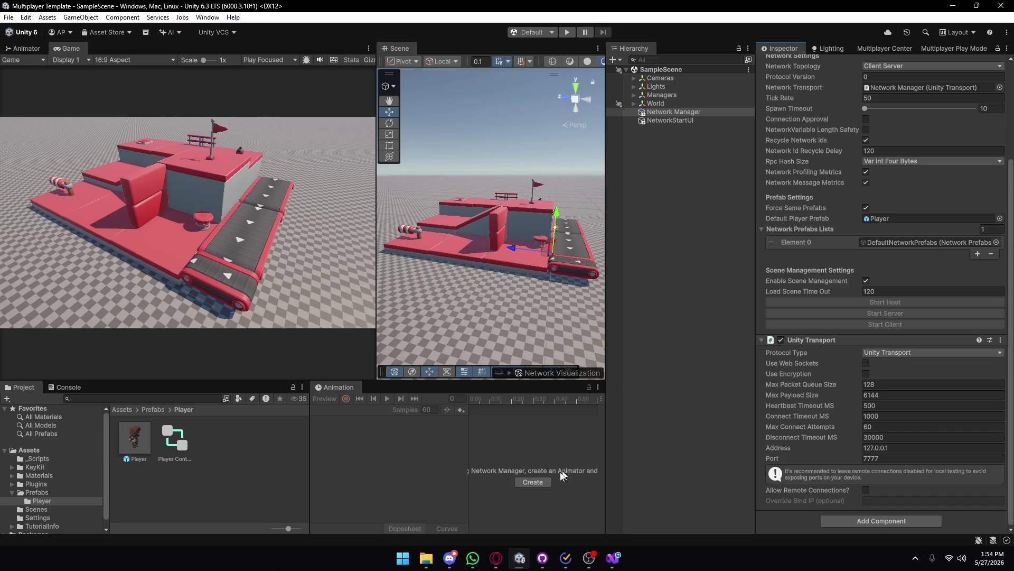
- Bring the Google results forward and open the Client-server quickstart guide
mouse_move(496, 558)
click(524, 528)
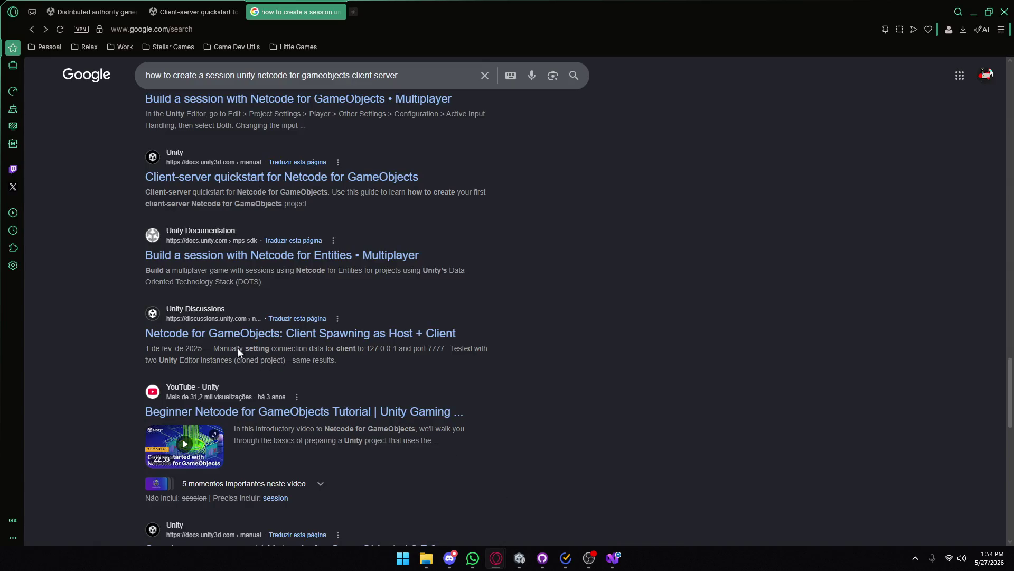
scroll(235, 346, up, 10)
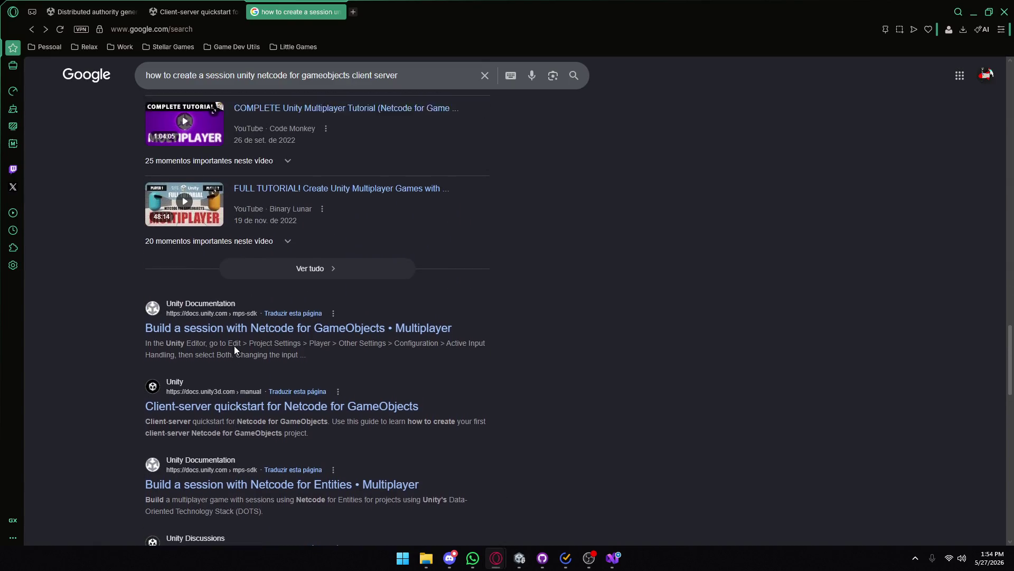
scroll(235, 349, down, 7)
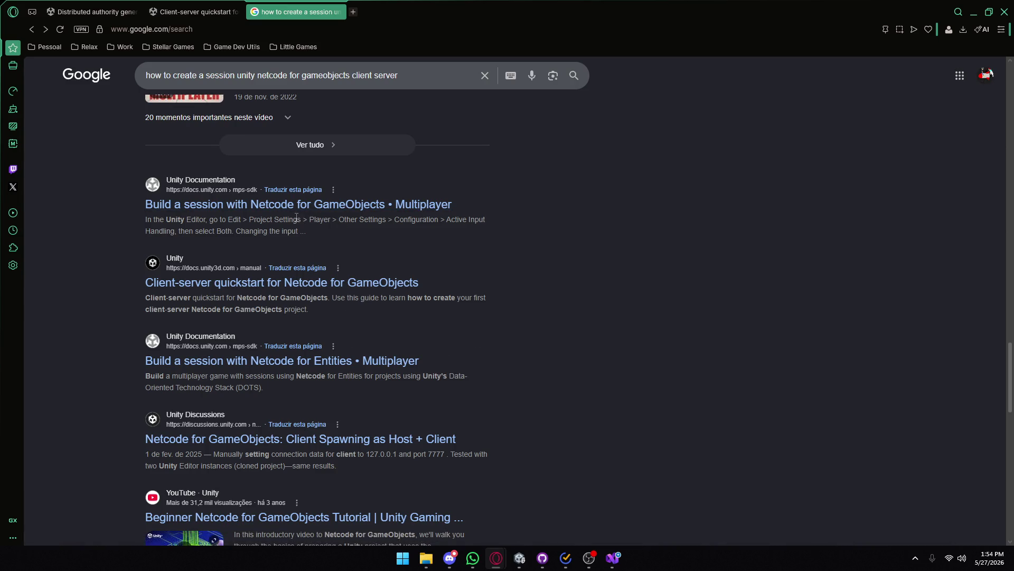
click(234, 285)
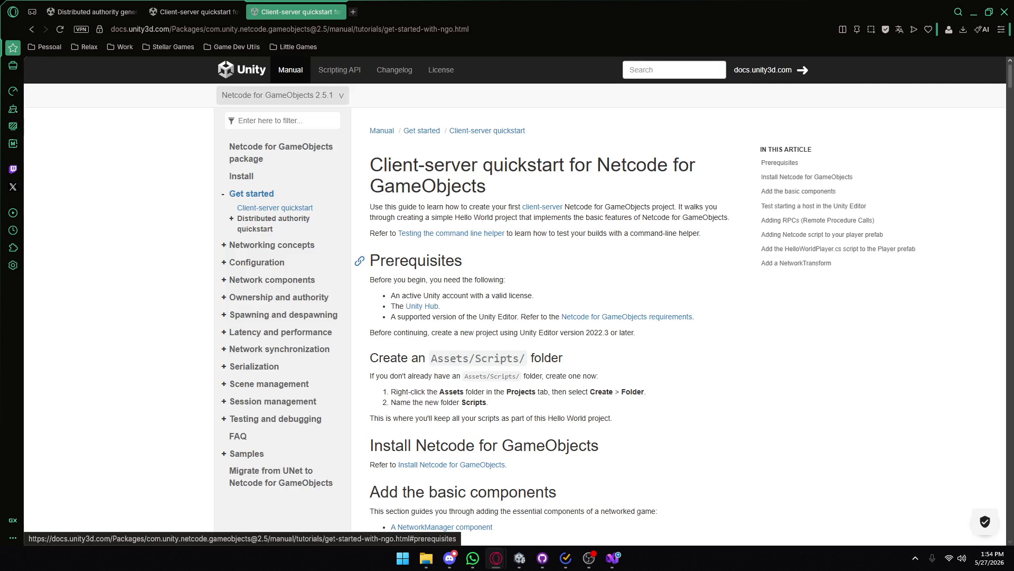
scroll(436, 276, down, 15)
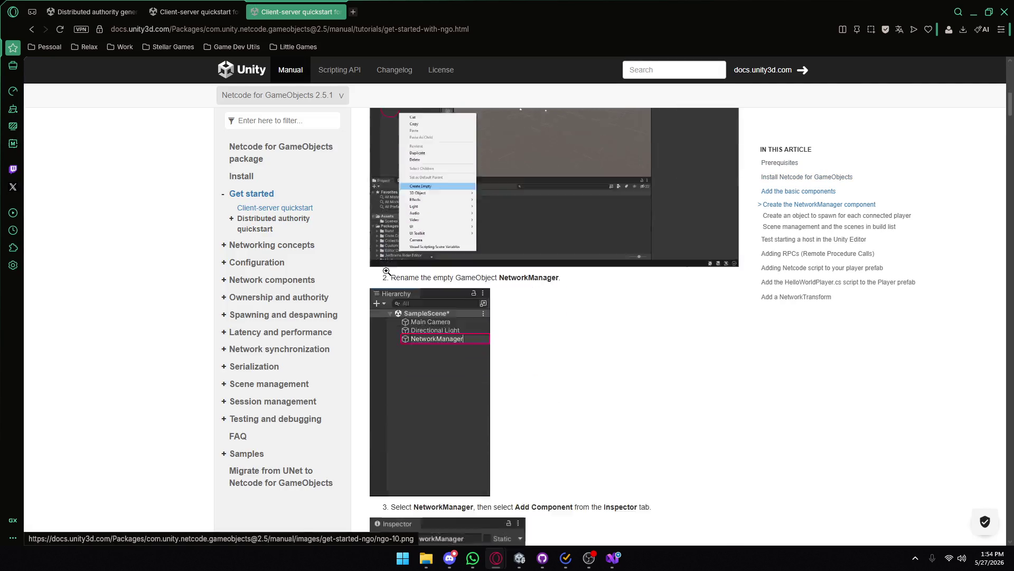
- Return to the results and open the Unity Discussions thread on client spawning as host
key(alt+Left)
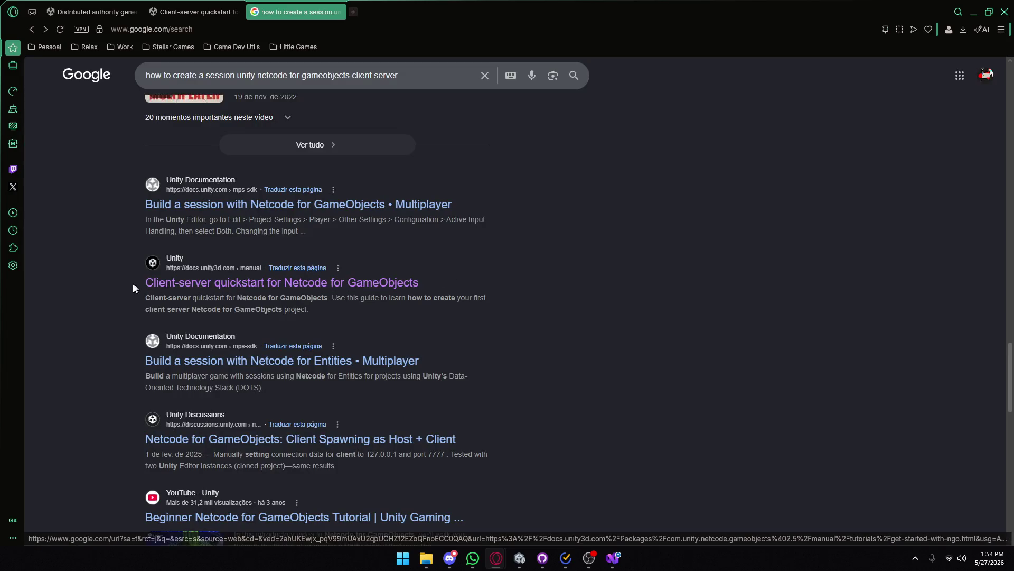
scroll(132, 283, down, 1)
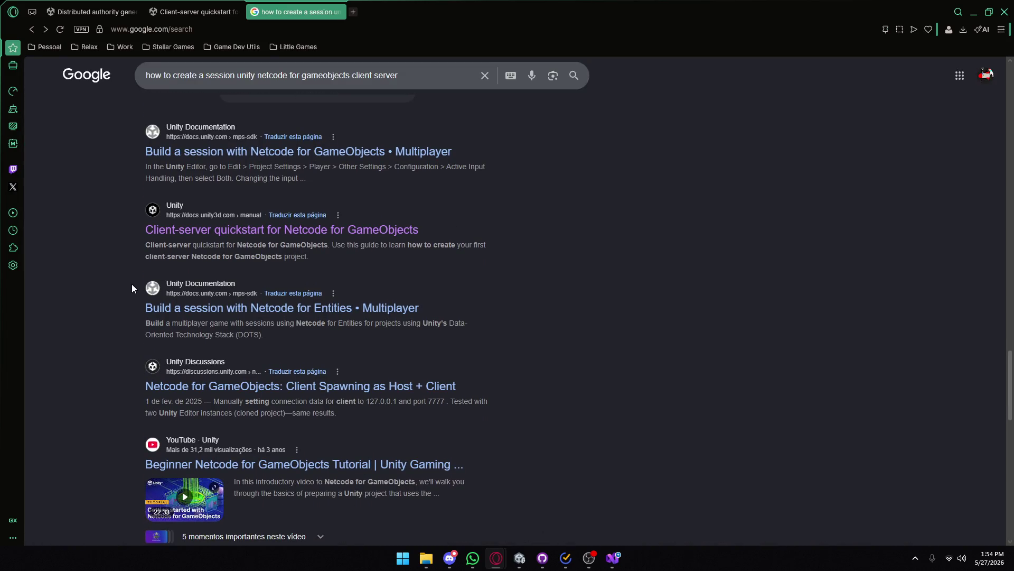
scroll(132, 287, down, 1)
click(210, 334)
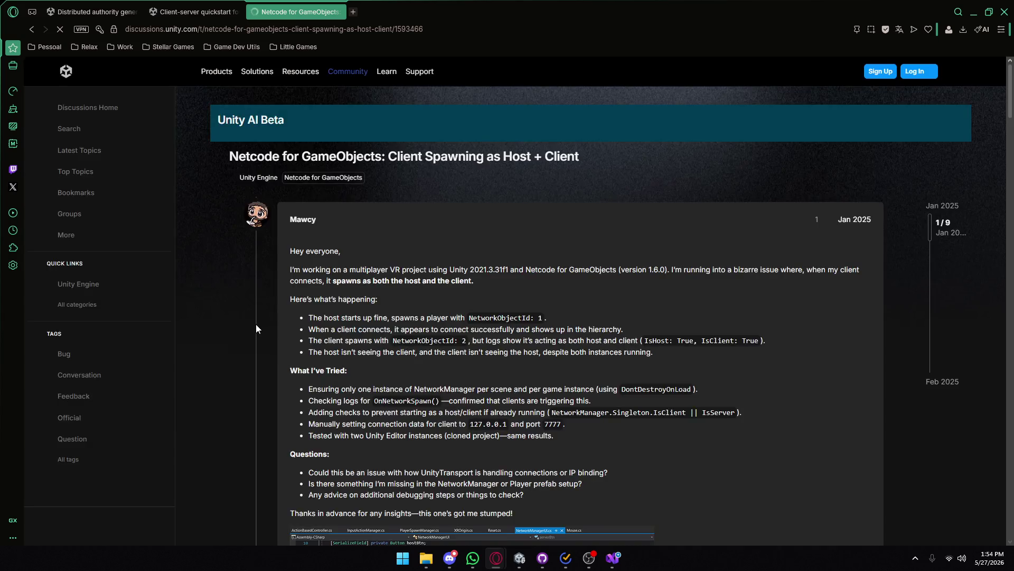
- Read the thread's bullets on host spawning, client connecting and the client's NetworkObjectId
scroll(258, 322, down, 3)
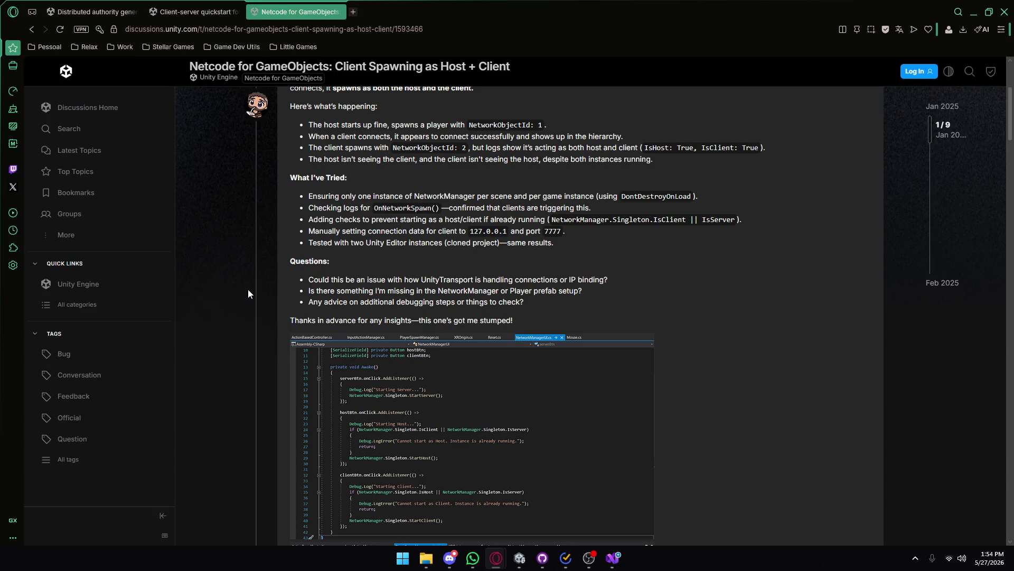
drag(310, 125, 449, 126)
click(394, 133)
mouse_move(374, 124)
mouse_down()
mouse_move(400, 136)
mouse_move(449, 125)
mouse_up()
drag(311, 138, 625, 137)
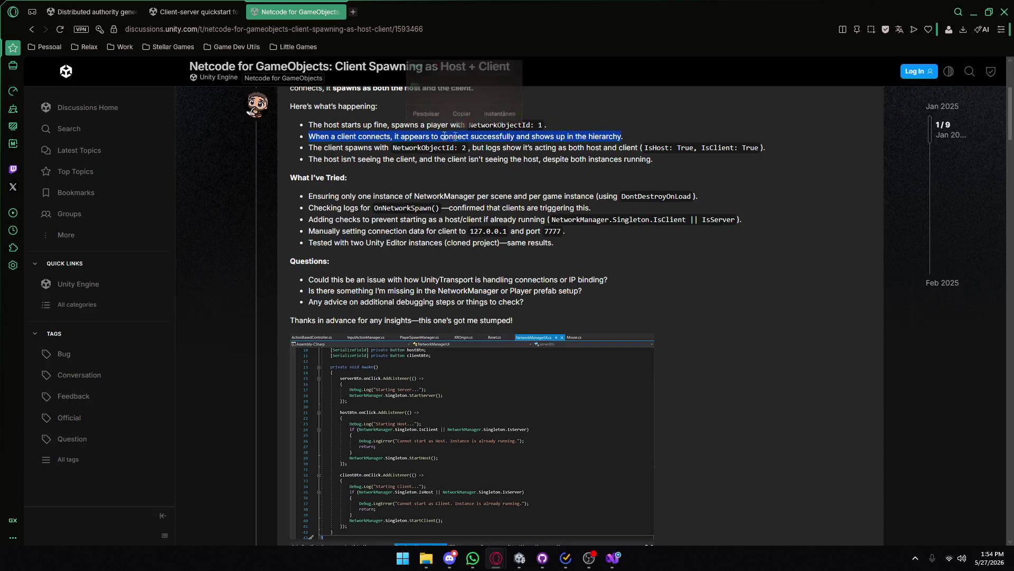
mouse_move(318, 148)
mouse_down()
mouse_move(409, 159)
mouse_move(637, 148)
mouse_up()
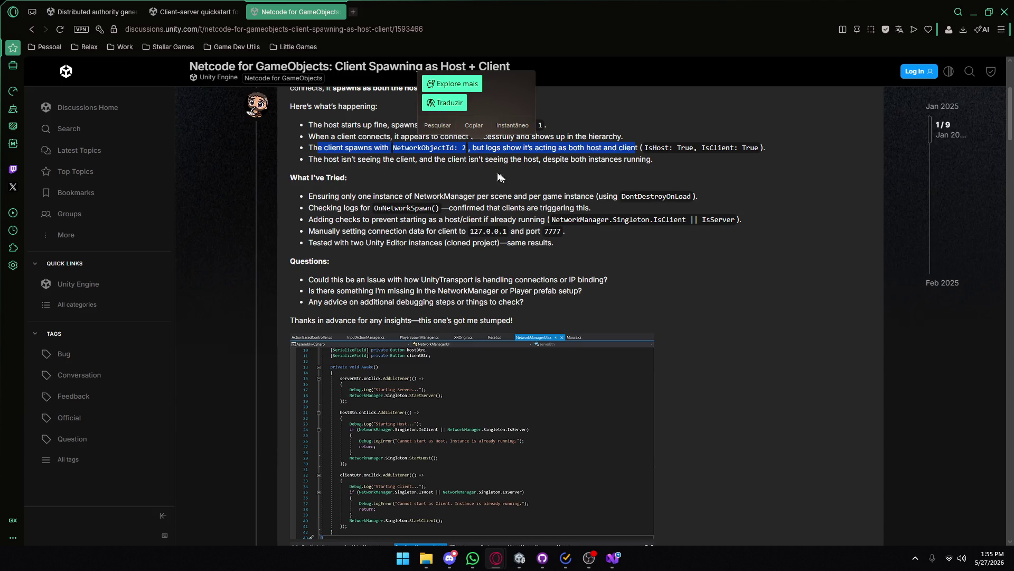
click(404, 153)
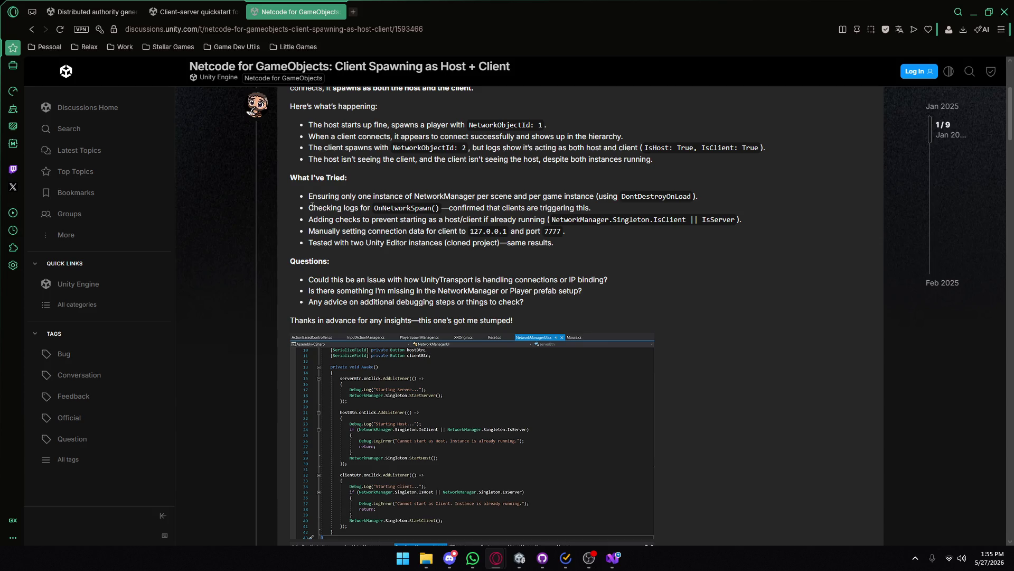
- Read the Checking logs, OnNetworkSpawn and cloned Editor notes, then go back to Google
mouse_move(311, 205)
mouse_down()
mouse_move(311, 197)
mouse_move(327, 206)
mouse_move(469, 209)
mouse_up()
mouse_move(313, 220)
mouse_down()
mouse_move(373, 209)
mouse_move(463, 219)
mouse_up()
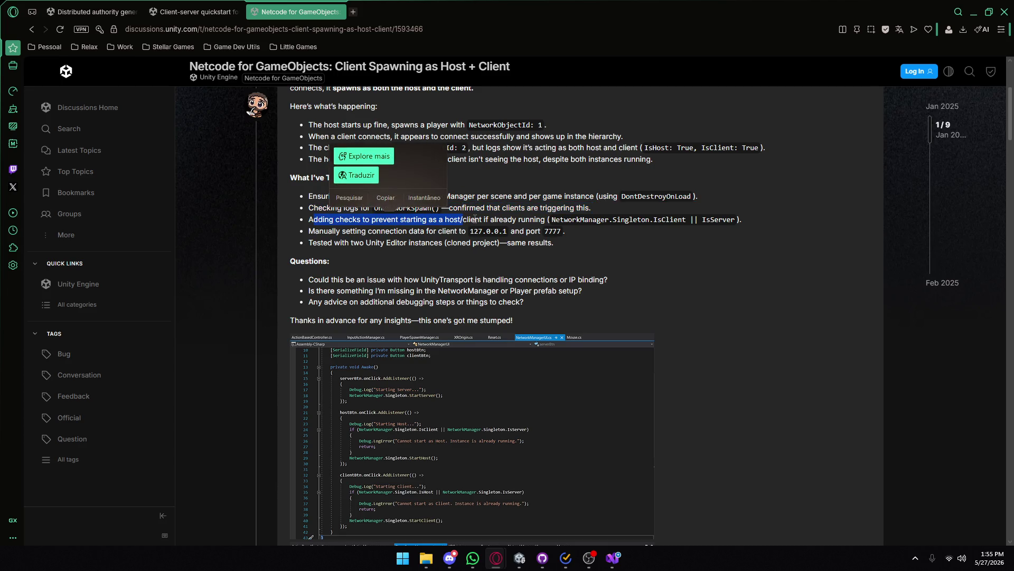
click(475, 219)
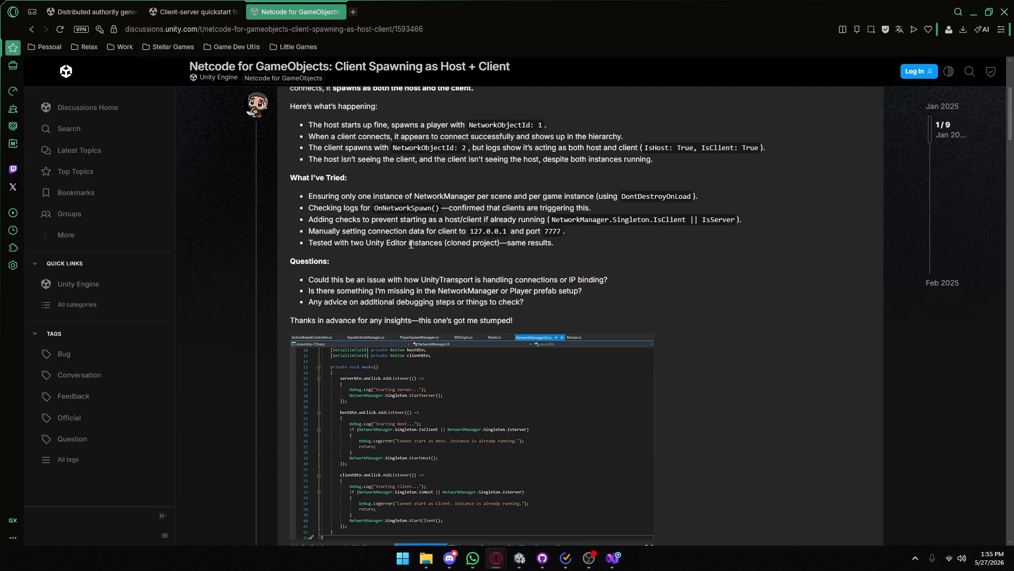
drag(328, 242, 496, 243)
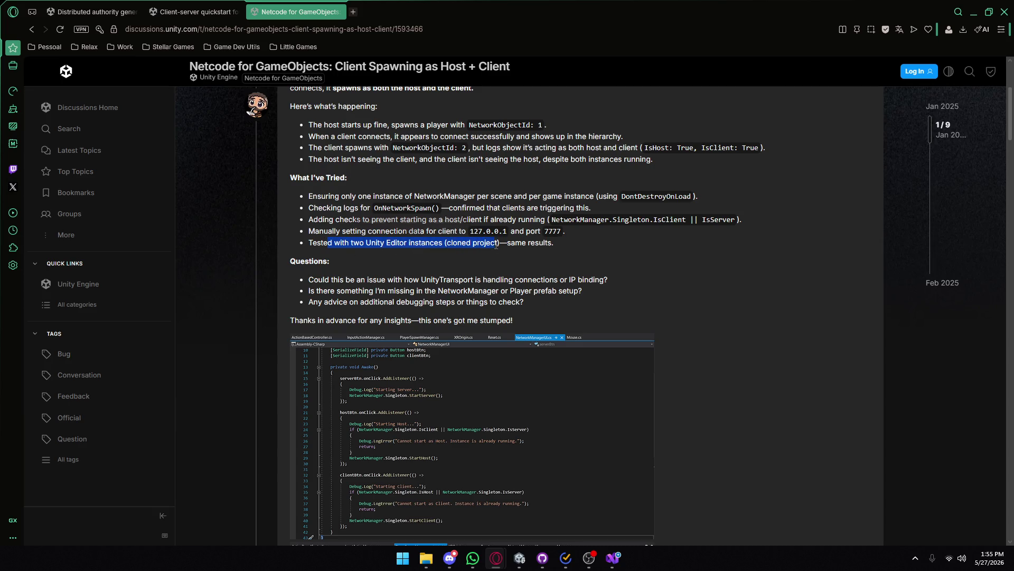
click(334, 268)
scroll(335, 271, down, 4)
scroll(340, 267, up, 4)
scroll(345, 263, up, 1)
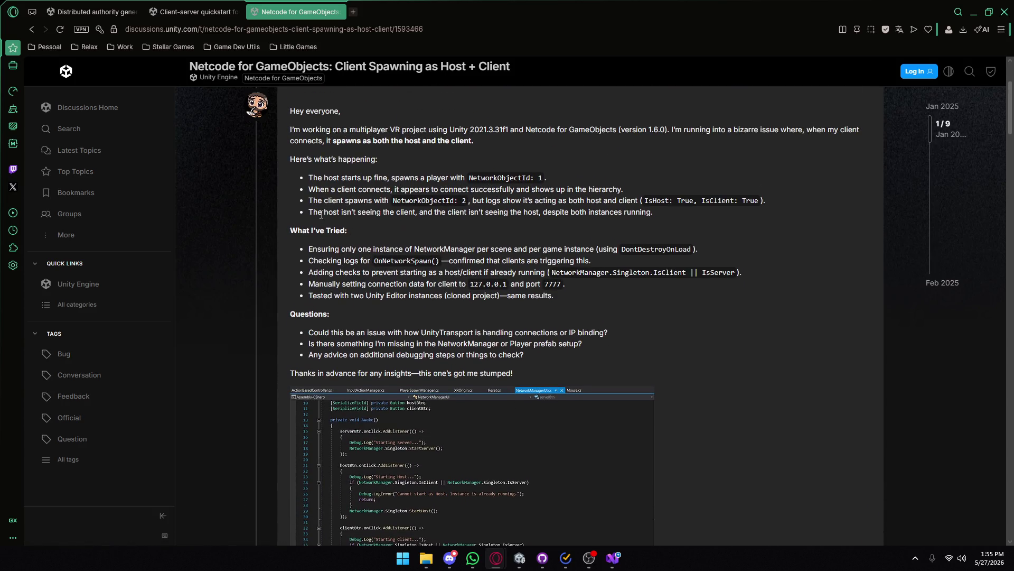
key(alt+Left)
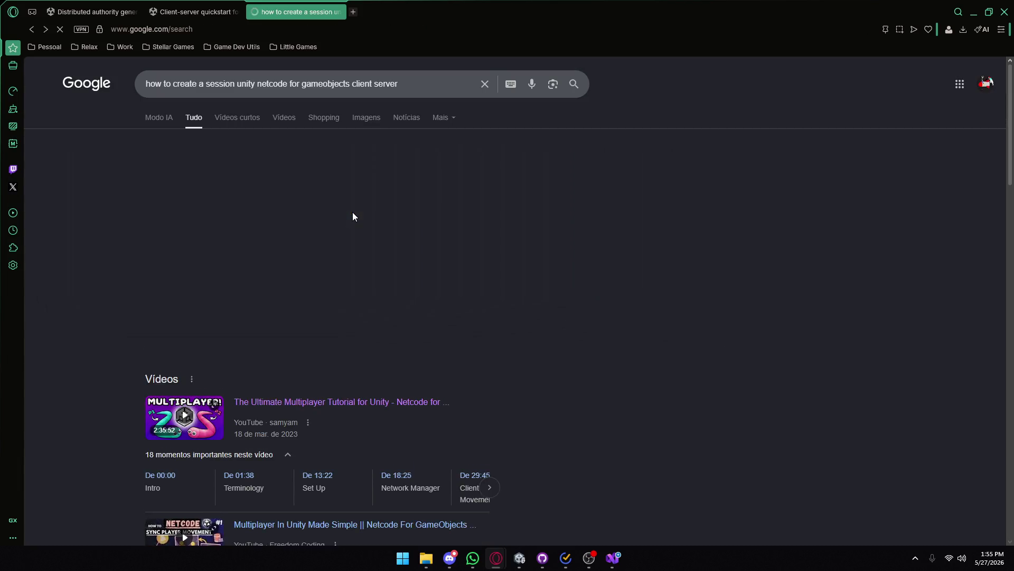
- Open the Session management documentation page and read its Linking data to players section
scroll(338, 217, down, 7)
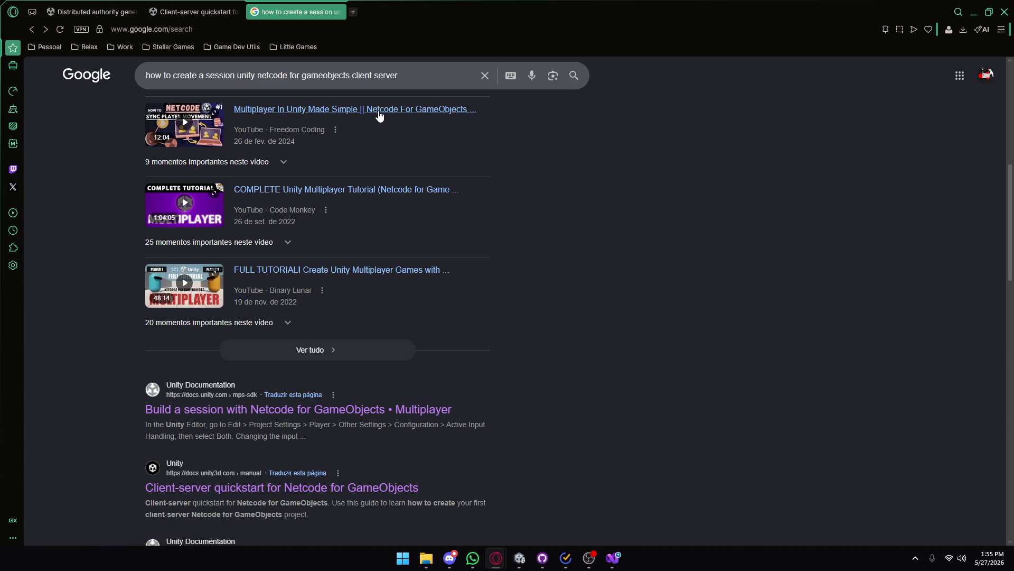
scroll(379, 115, down, 9)
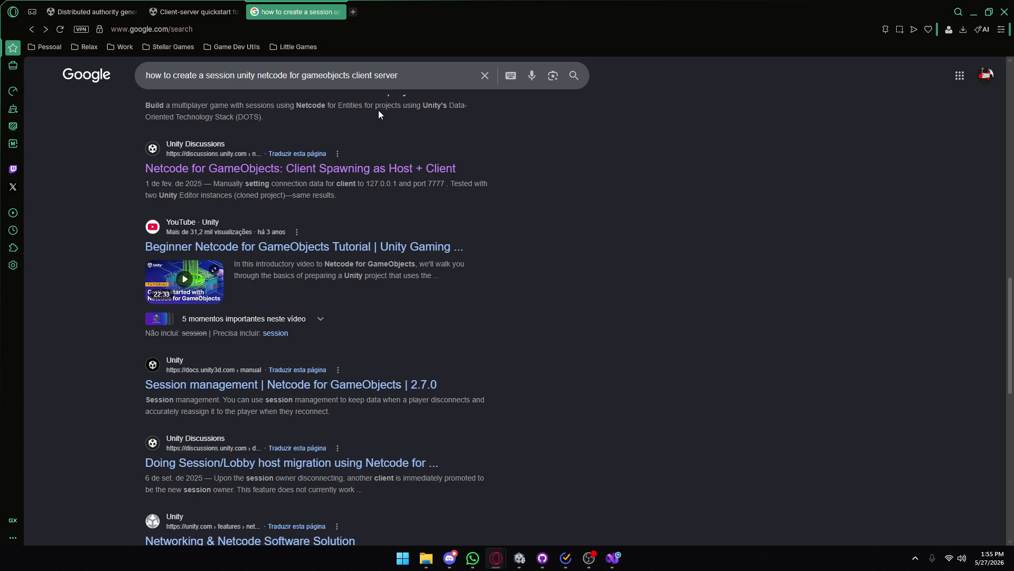
click(317, 385)
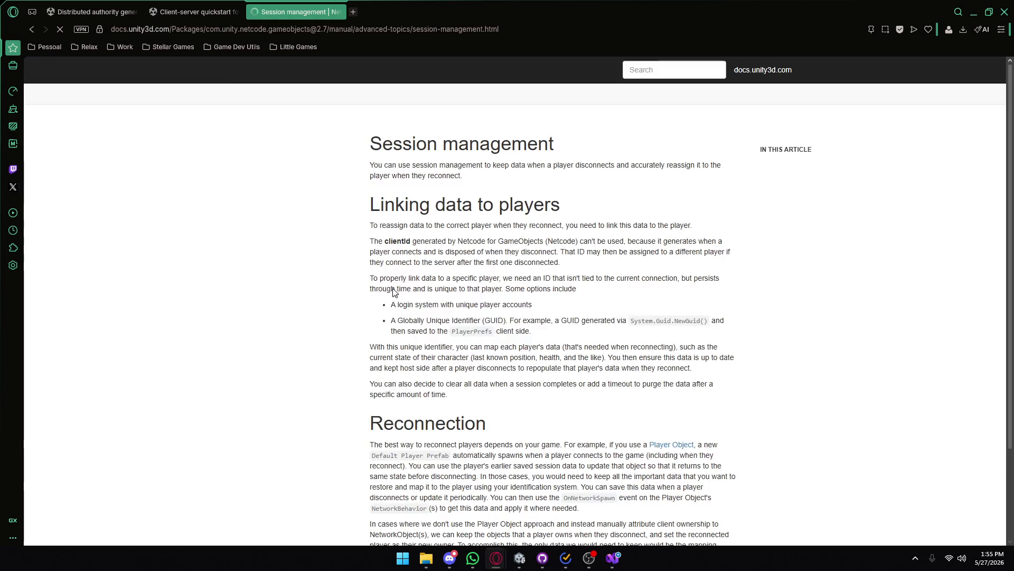
scroll(400, 244, down, 3)
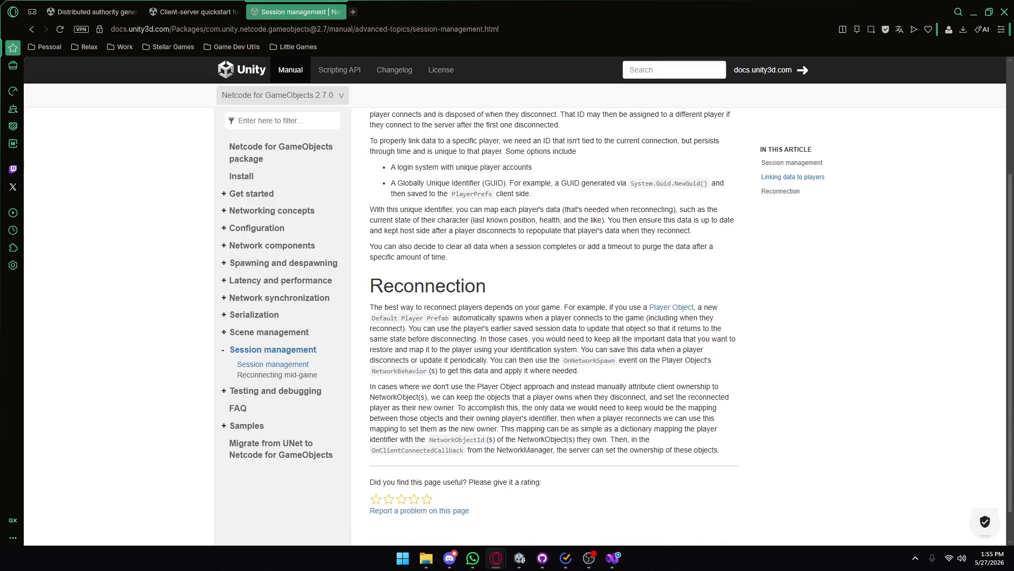
scroll(555, 317, up, 4)
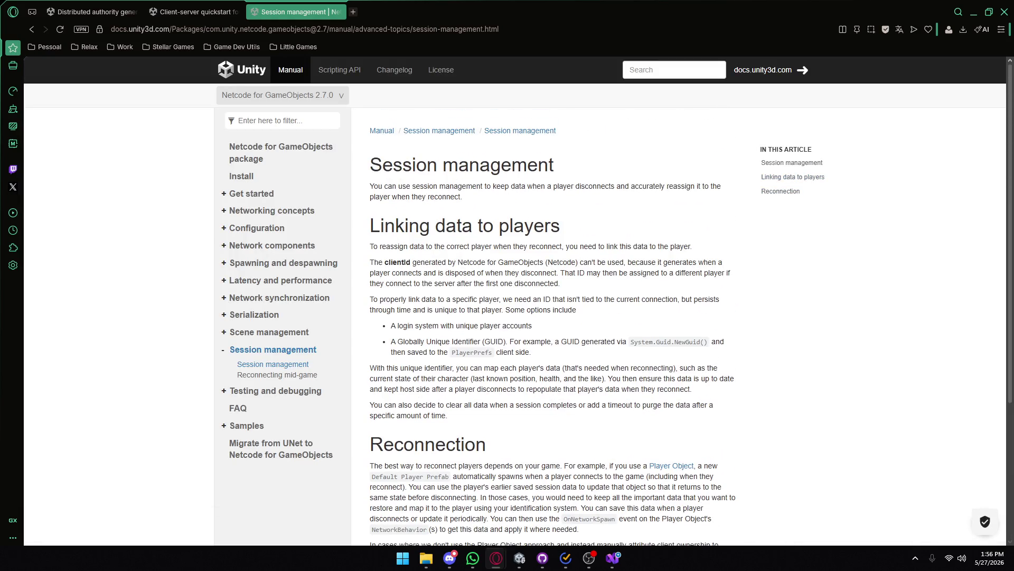
scroll(447, 276, down, 3)
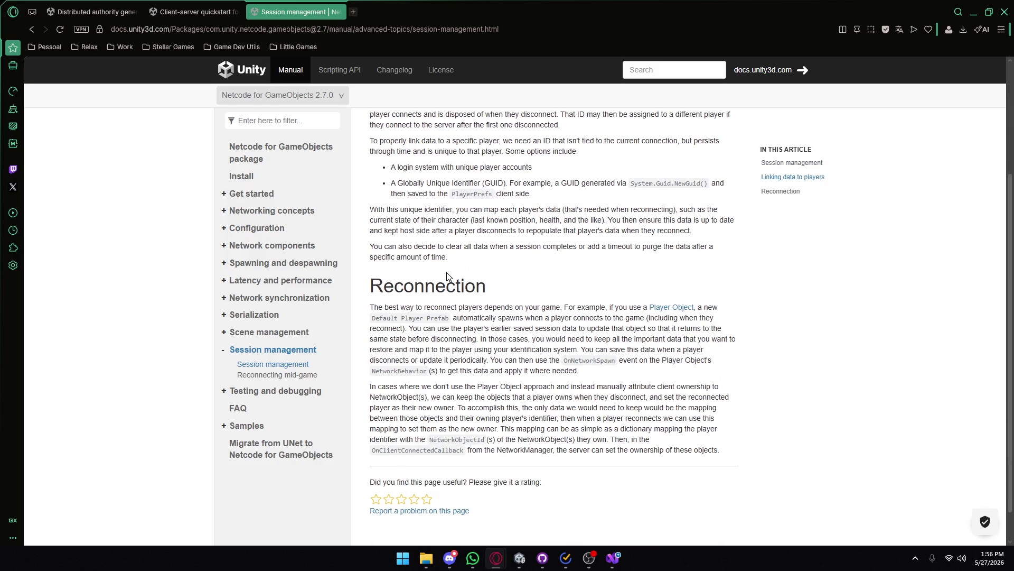
scroll(447, 275, up, 3)
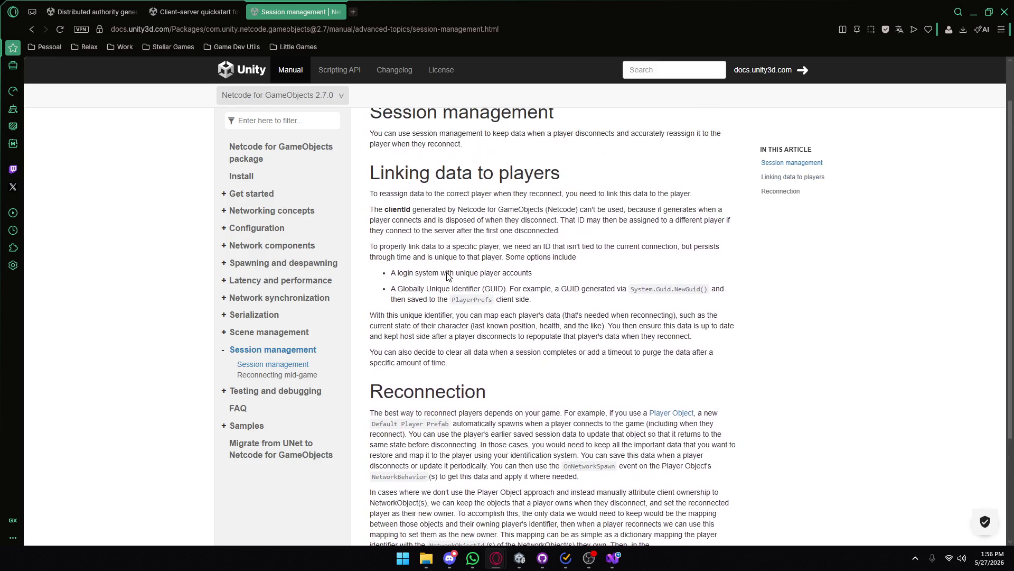
drag(385, 226, 565, 243)
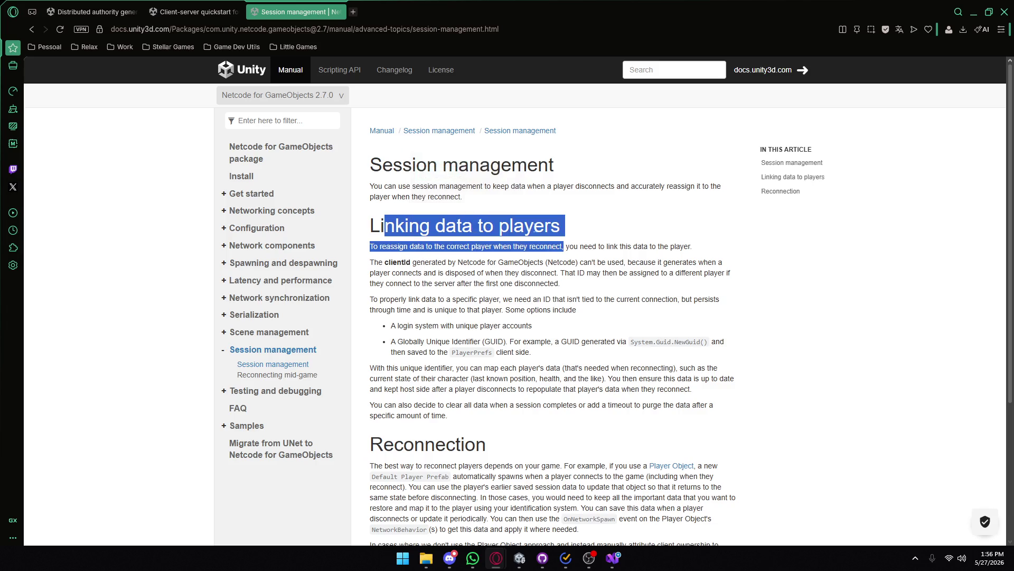
click(515, 223)
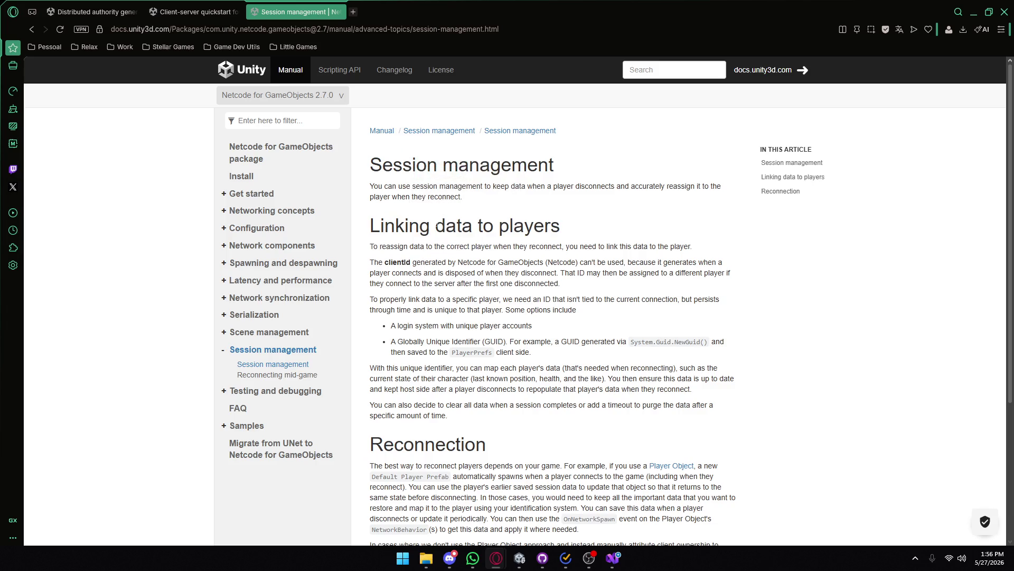
- Read the Reconnection section on automatic player spawning and keeping player data, then go back
scroll(555, 317, down, 4)
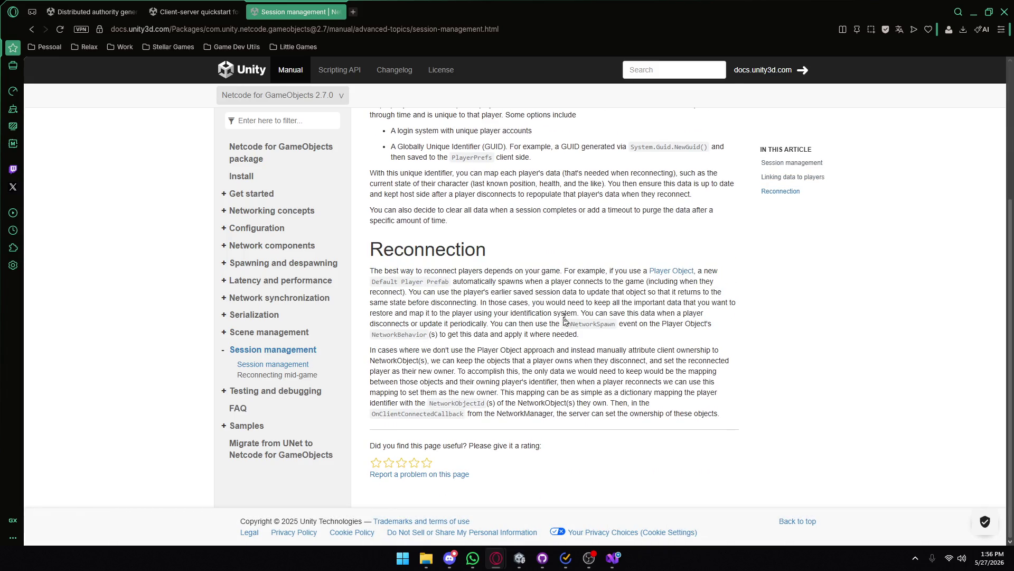
mouse_move(370, 271)
mouse_down()
mouse_move(449, 281)
mouse_move(561, 271)
mouse_up()
double_click(469, 270)
click(463, 279)
mouse_move(453, 281)
mouse_down()
mouse_move(581, 293)
mouse_move(648, 282)
mouse_up()
click(633, 300)
mouse_move(715, 281)
mouse_down()
mouse_move(681, 270)
mouse_move(575, 291)
mouse_move(455, 286)
mouse_move(727, 295)
mouse_up()
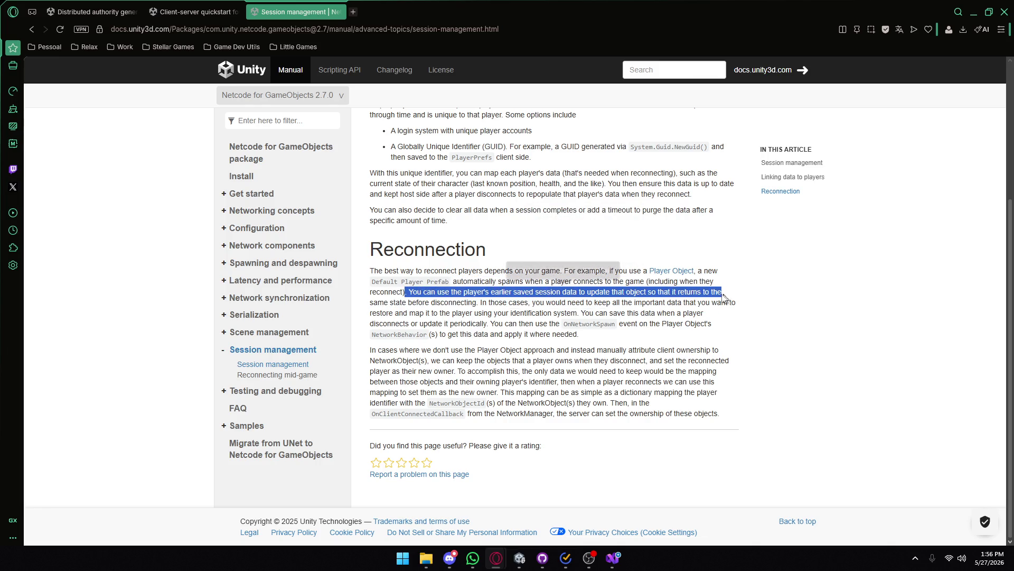
mouse_move(372, 302)
mouse_down()
mouse_move(667, 313)
mouse_move(728, 302)
mouse_up()
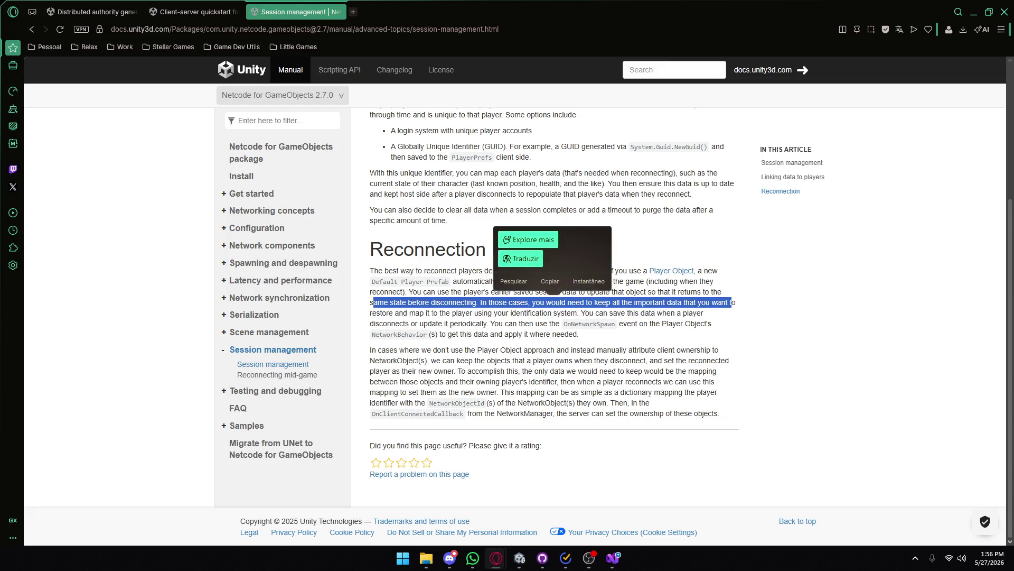
click(523, 265)
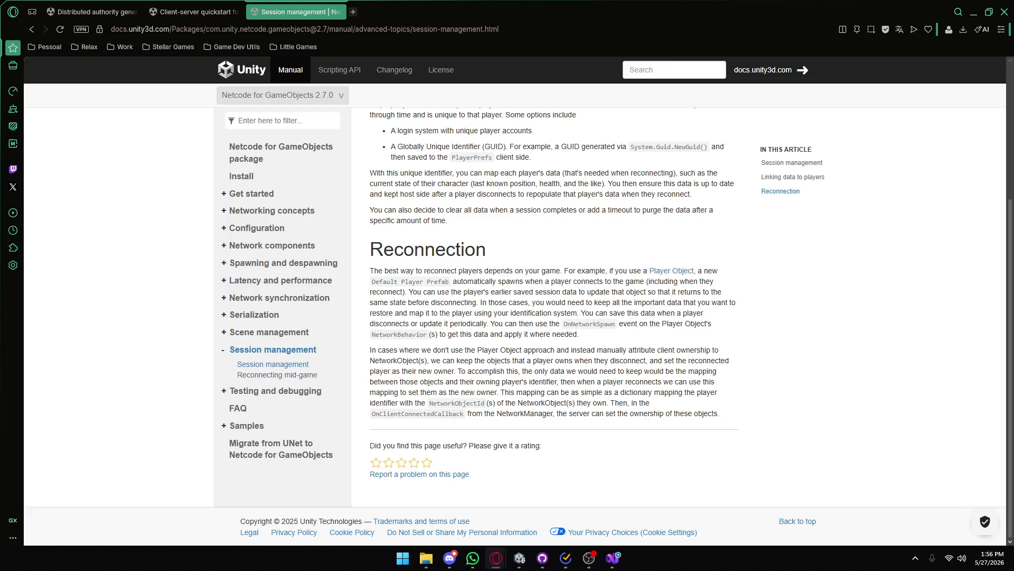
key(alt+Left)
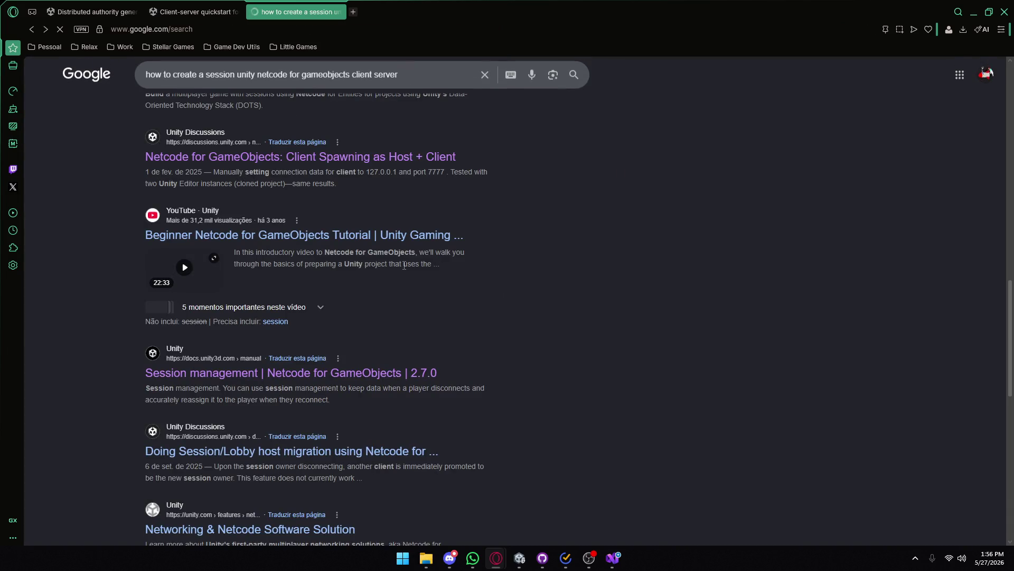
- Open the Session/Lobby host migration thread, read its host migration sentence, and go back
click(308, 463)
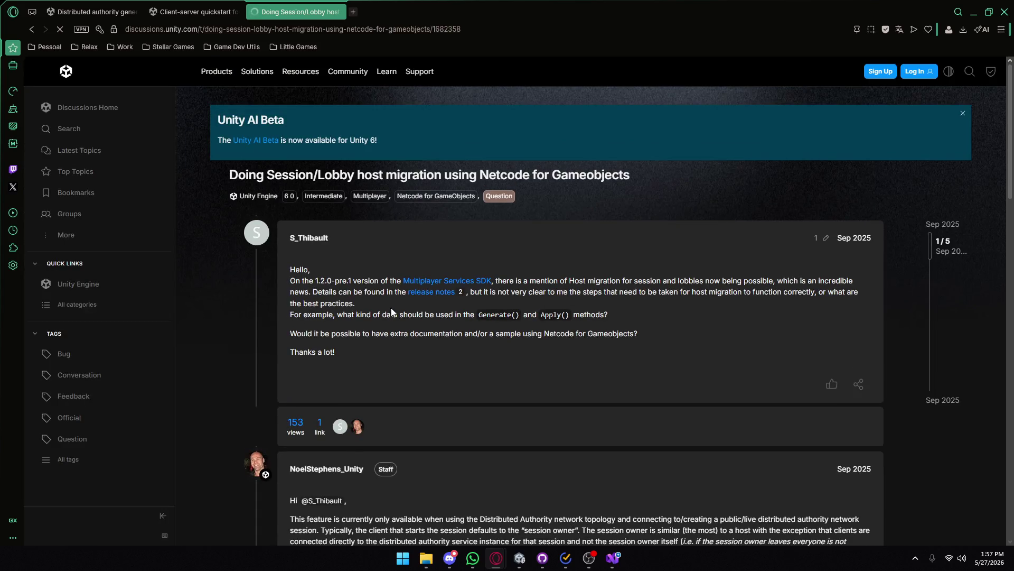
mouse_move(560, 281)
mouse_down()
mouse_move(695, 292)
mouse_move(774, 281)
mouse_up()
key(alt+Left)
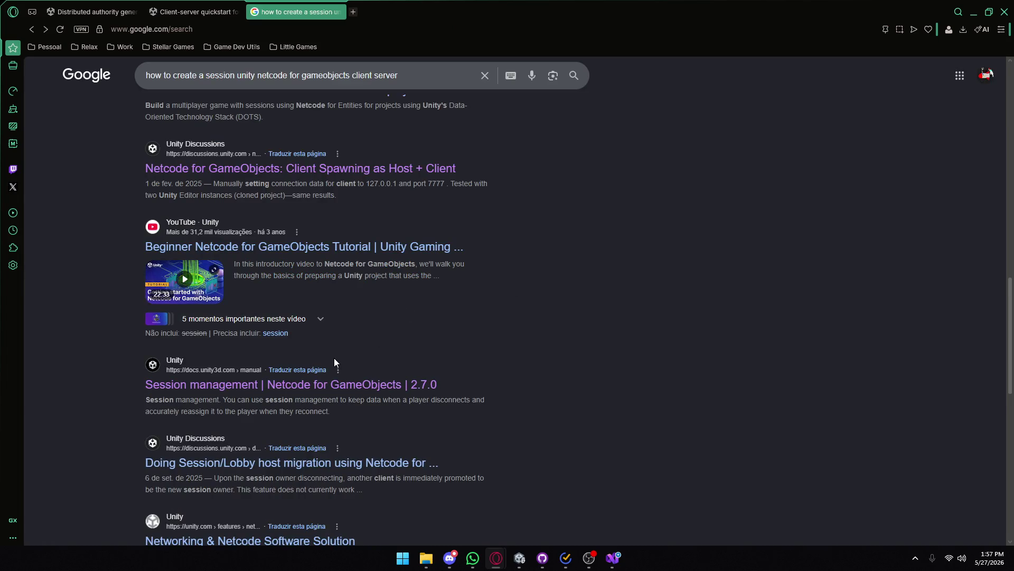
- Look over the remaining search results, then switch to the Unity editor
scroll(335, 363, down, 2)
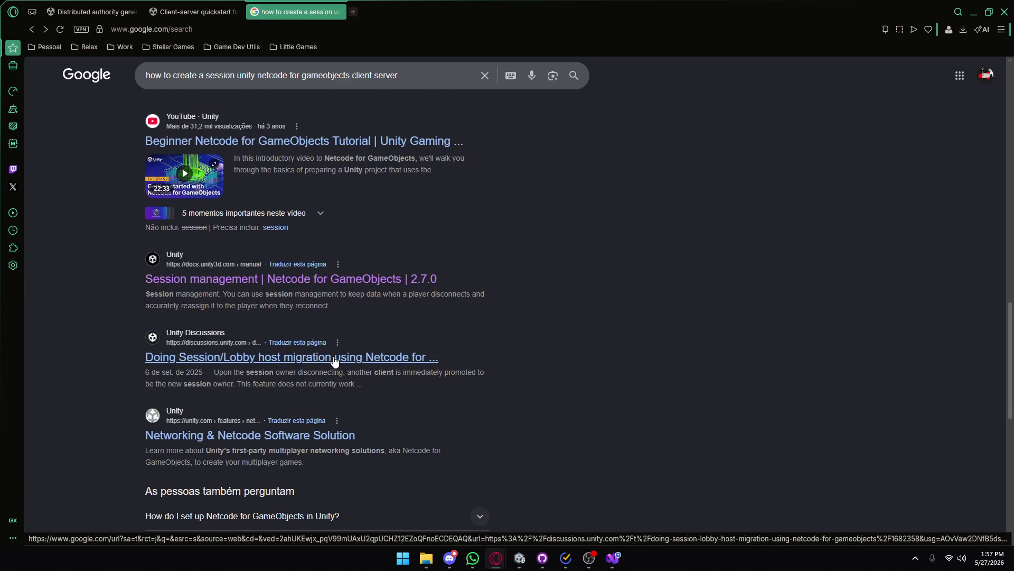
scroll(312, 353, up, 12)
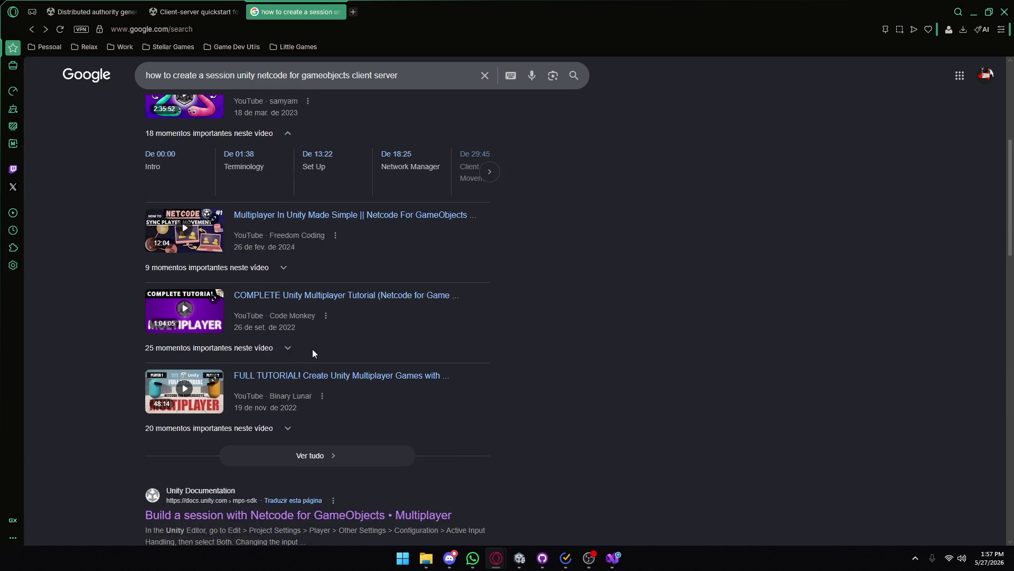
scroll(312, 353, up, 6)
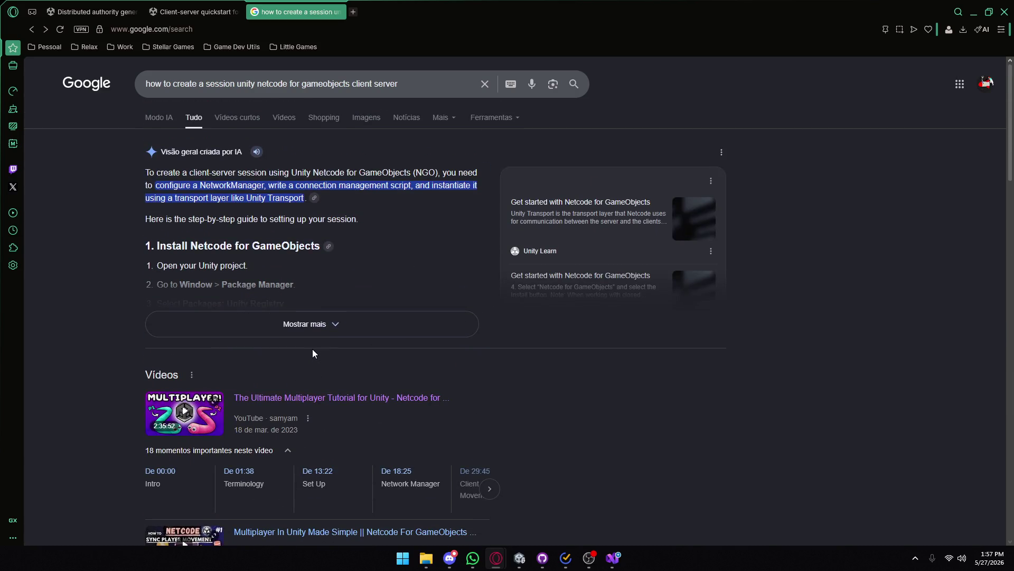
scroll(312, 353, down, 3)
scroll(314, 354, down, 1)
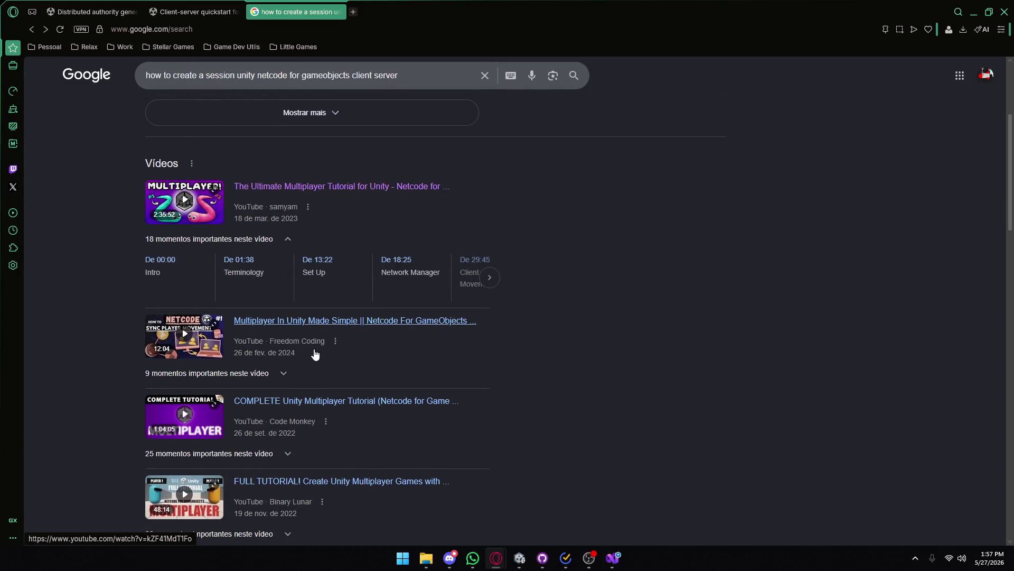
click(520, 558)
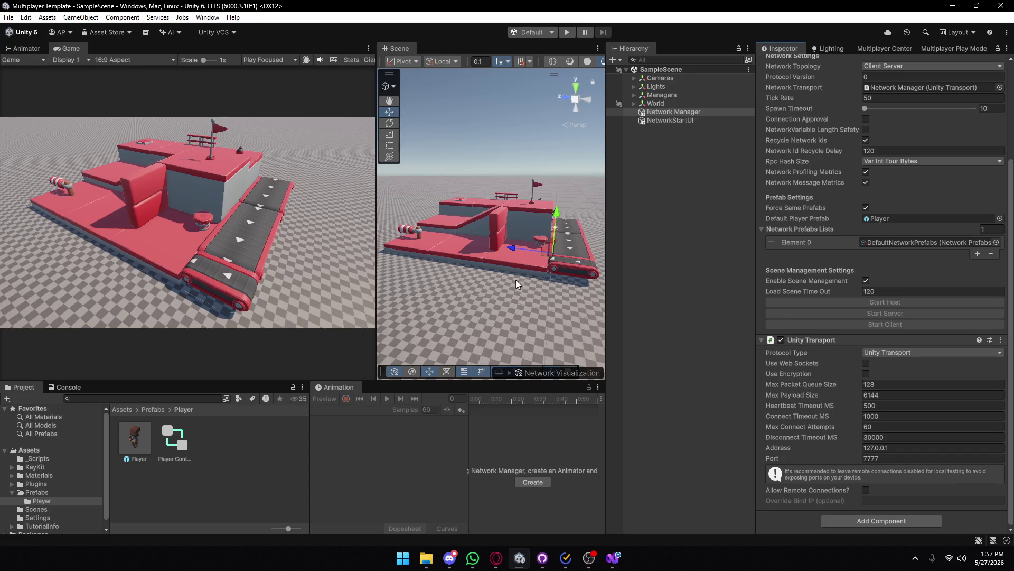
- Build the Windows player from Build Profiles into the Build folder, dismissing the Project ID warning
click(9, 17)
click(58, 150)
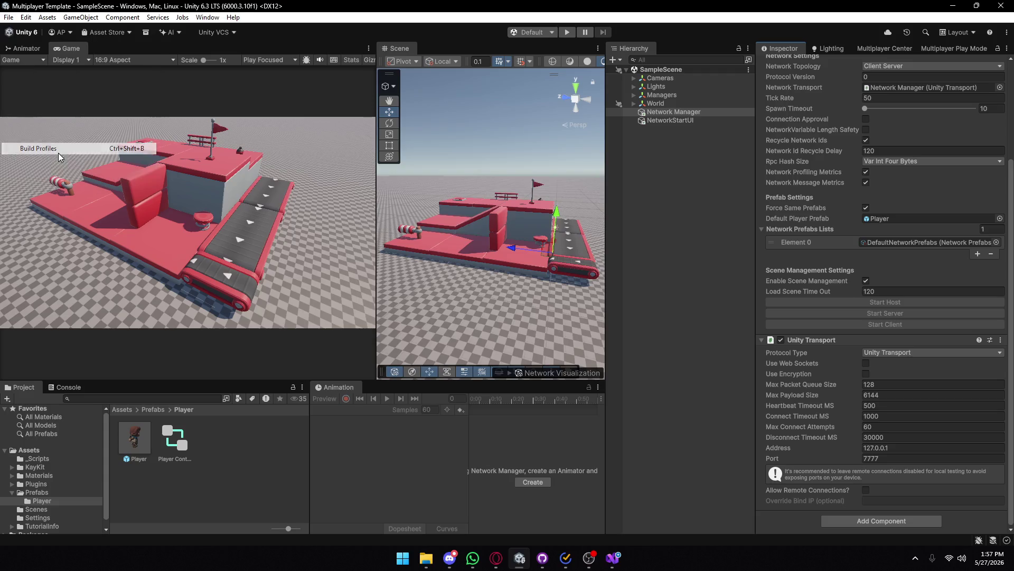
key(ctrl+b)
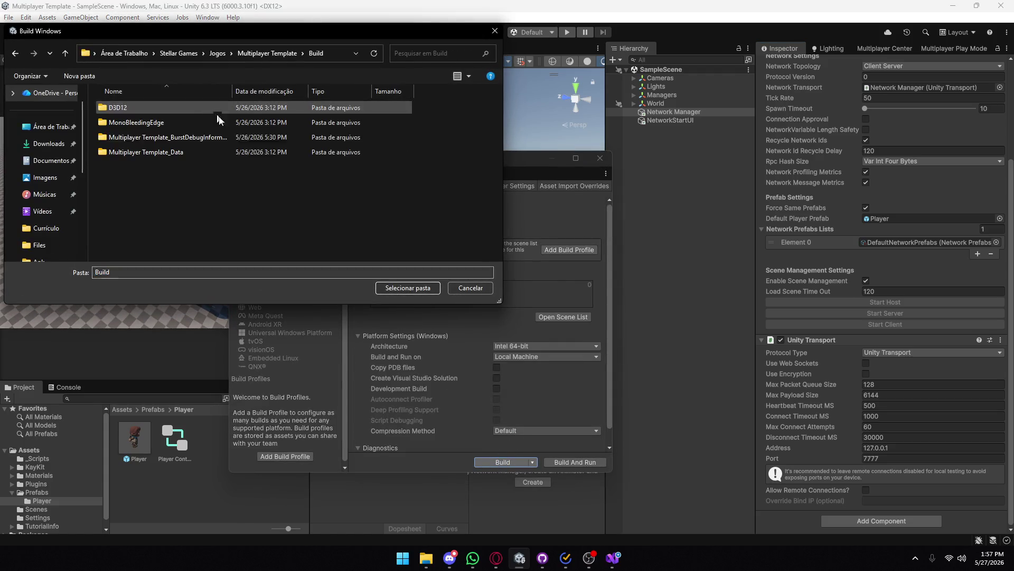
click(408, 288)
click(525, 298)
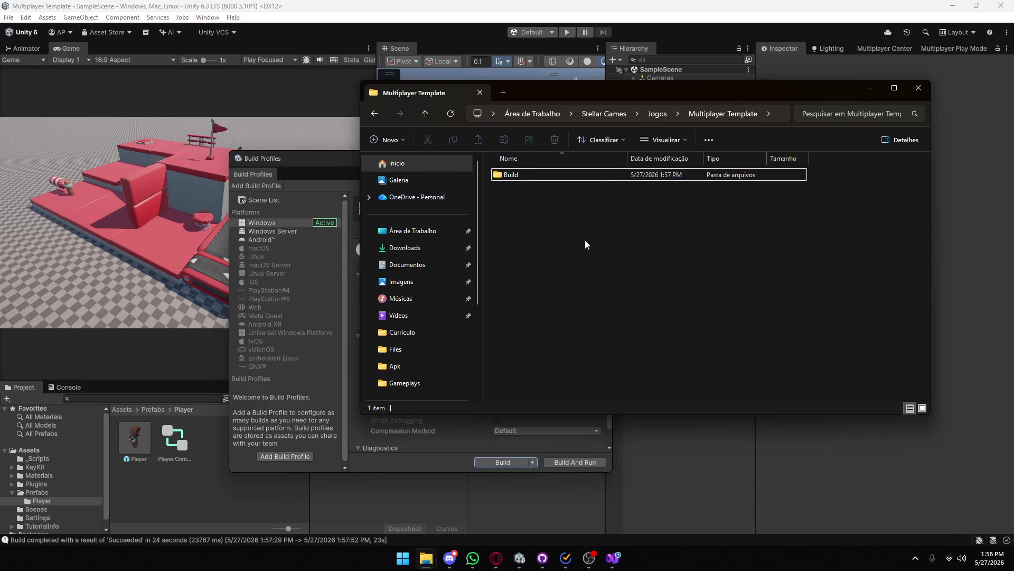
- Compress the Build folder into a ZIP archive
mouse_move(426, 557)
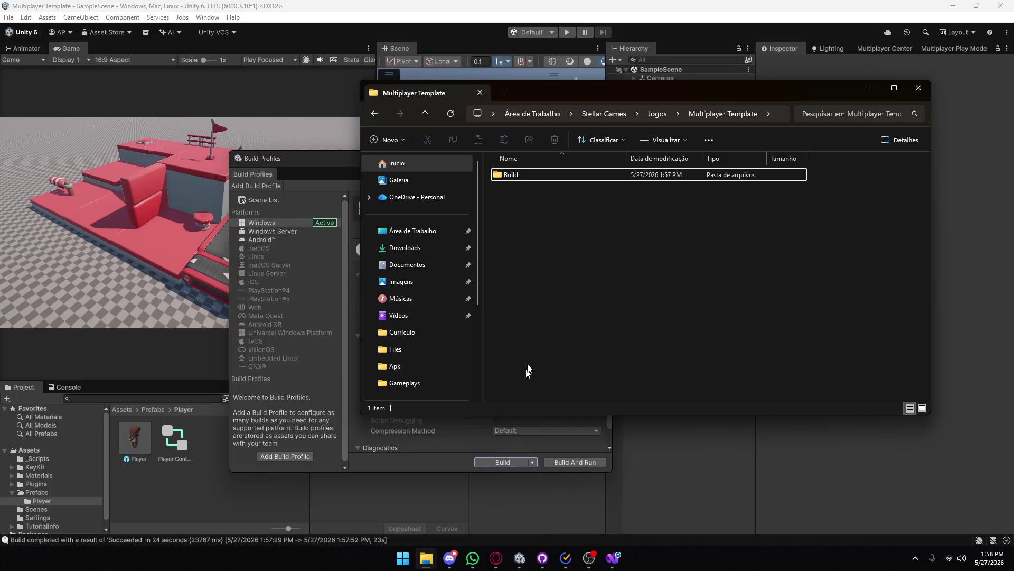
click(525, 174)
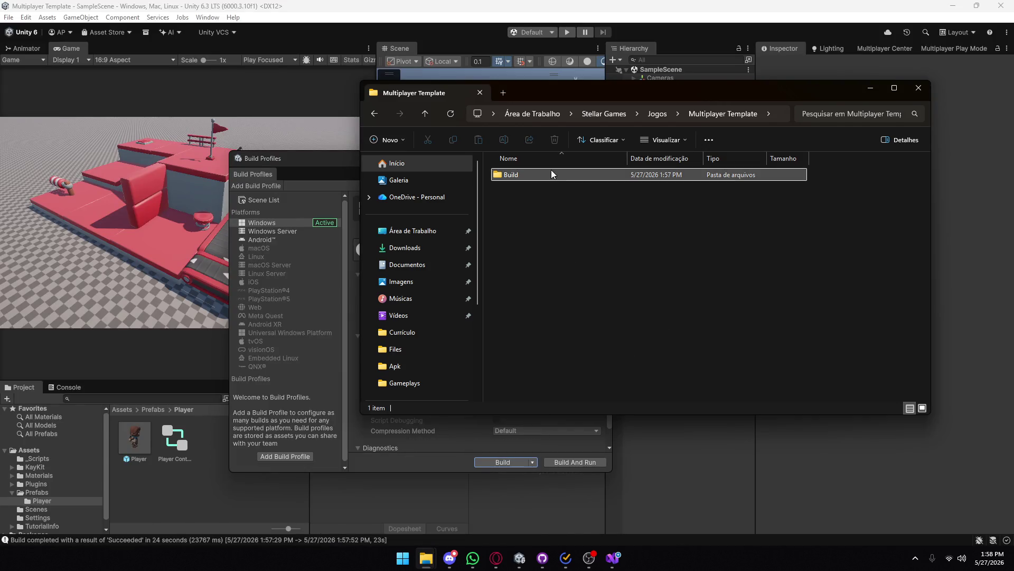
right_click(526, 174)
mouse_move(560, 298)
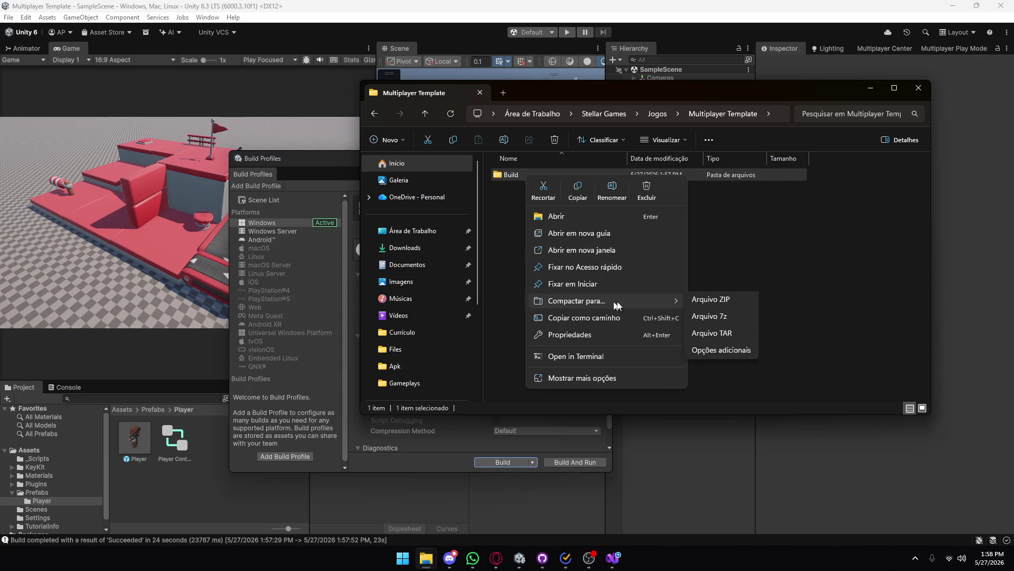
click(714, 308)
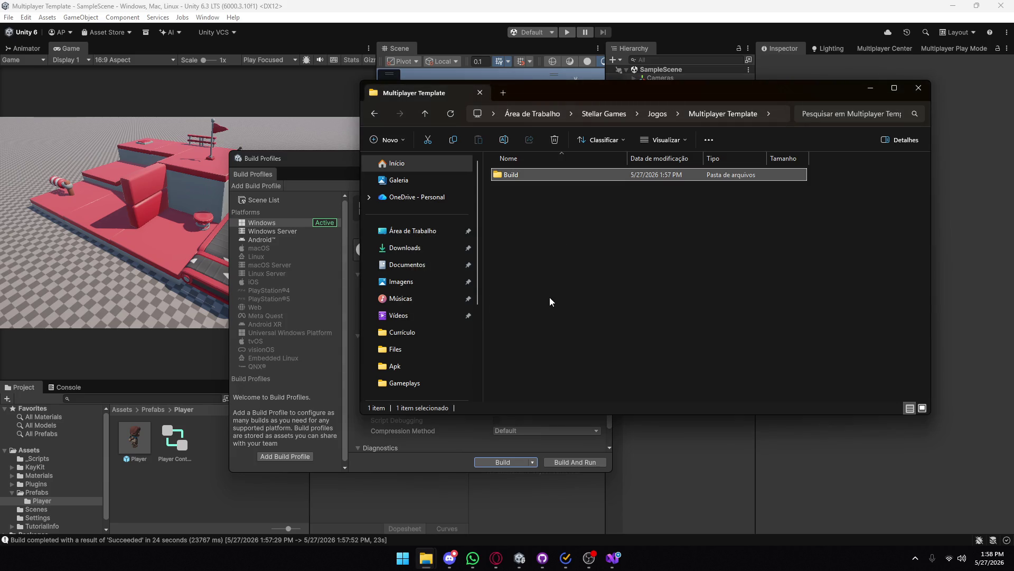
click(550, 298)
- Delete the duplicate Build (2) zip from the Multiplayer Template folder
click(663, 116)
double_click(527, 220)
click(531, 188)
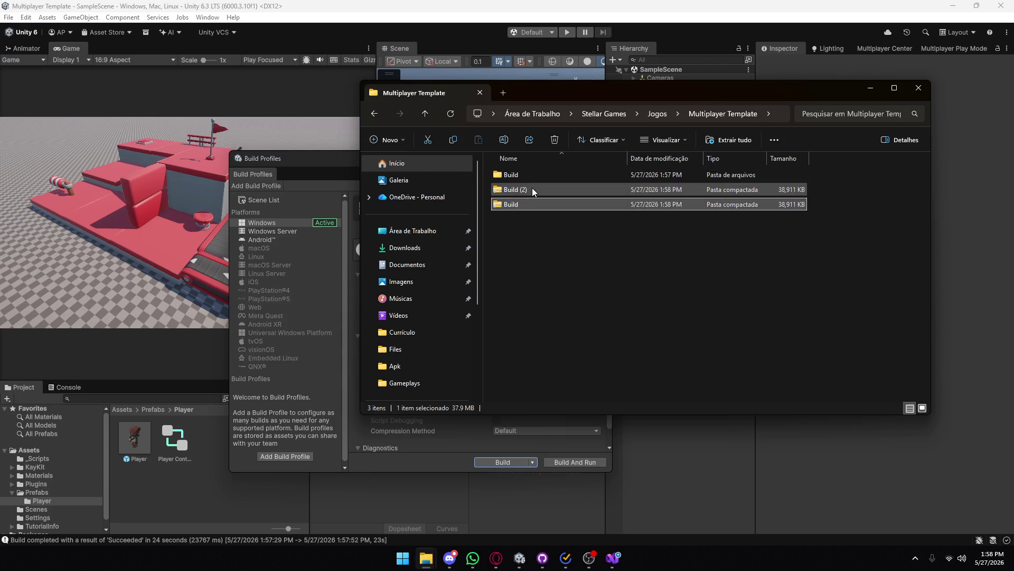
key(Delete)
mouse_move(608, 92)
mouse_down()
mouse_move(937, 169)
mouse_move(1013, 174)
mouse_up()
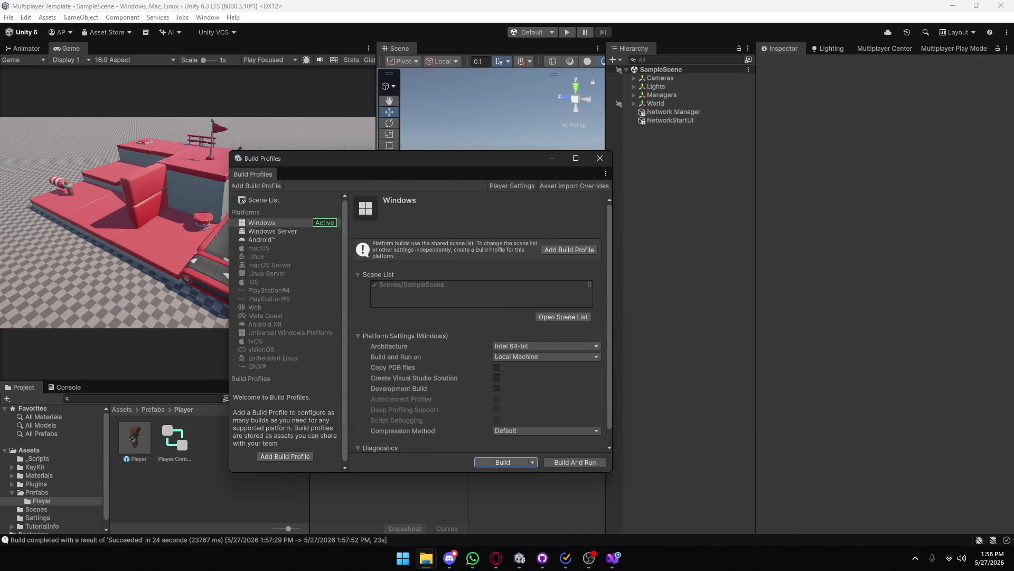
- Open the Build zip to check its contents, then close Explorer and Build Profiles
key(alt+Tab)
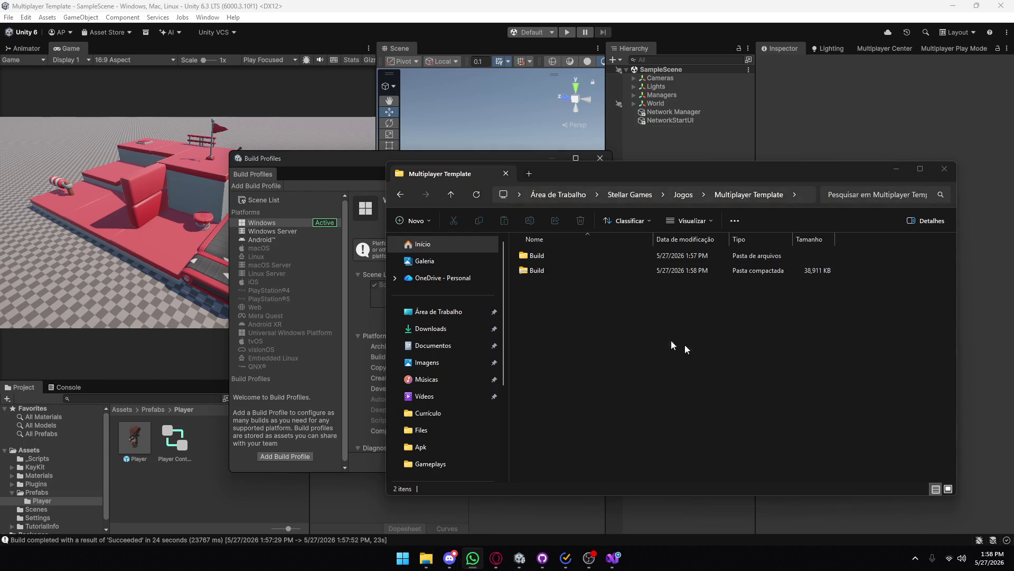
click(605, 270)
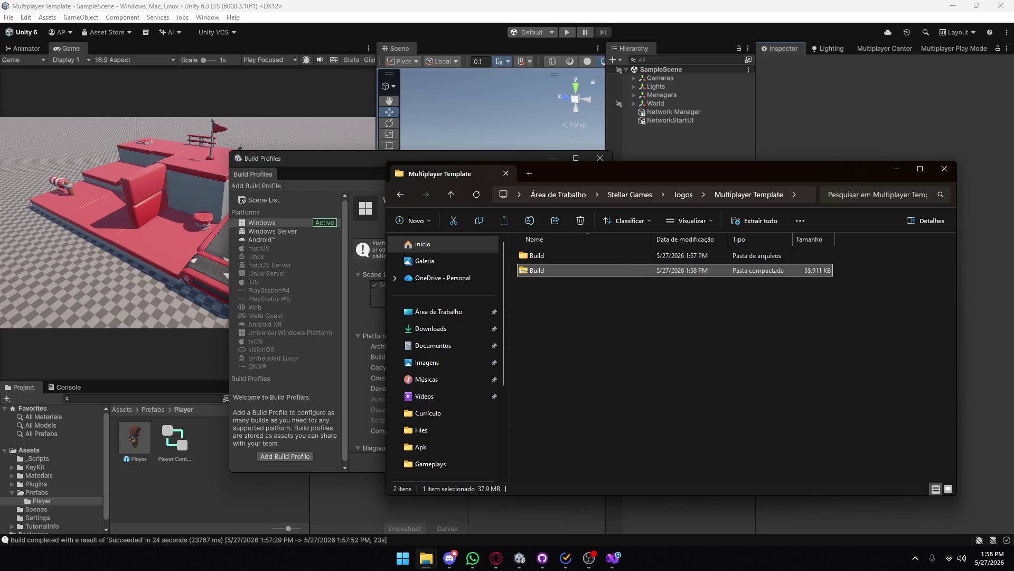
key(Return)
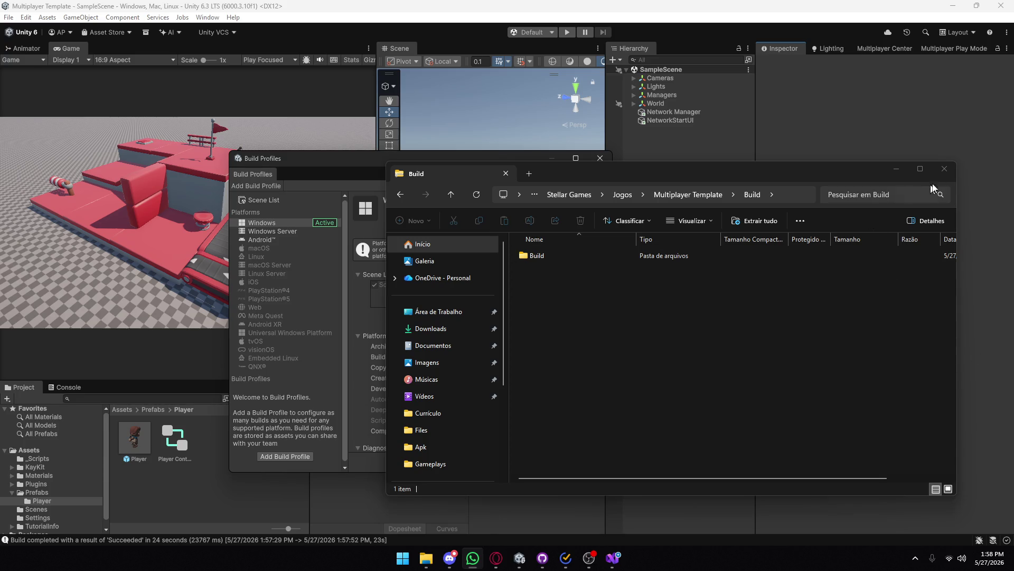
click(944, 169)
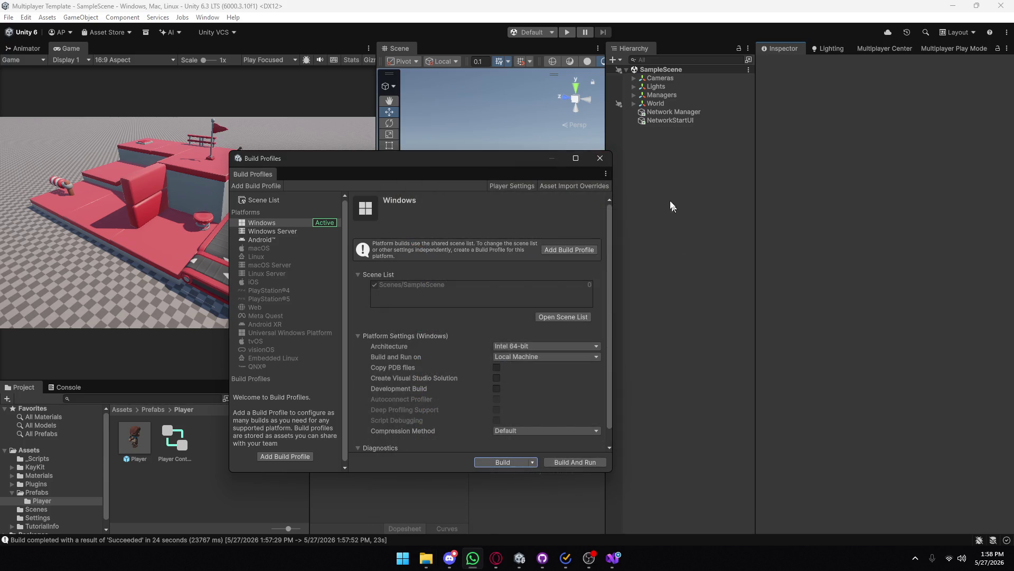
click(601, 159)
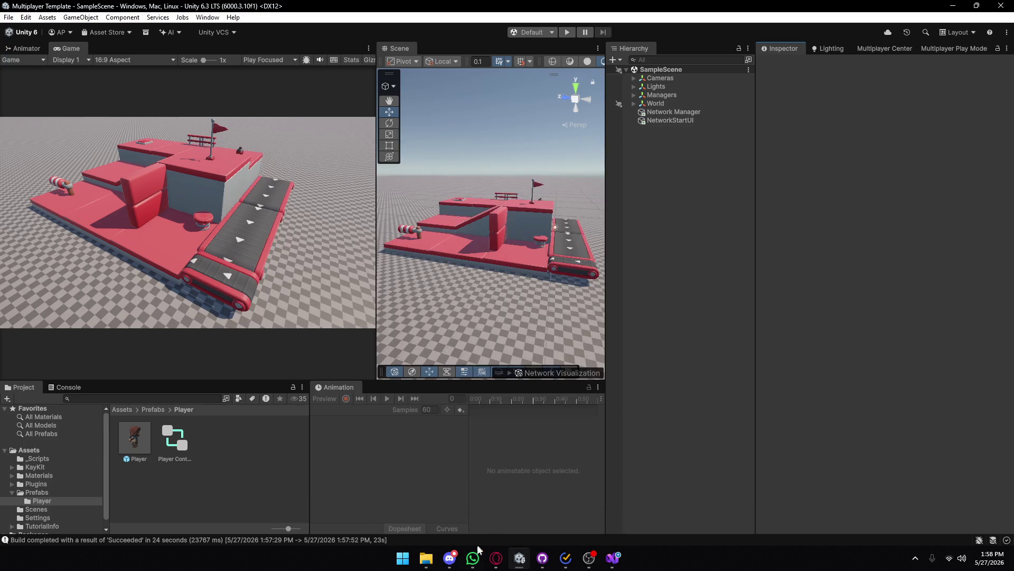
- Go to Desktop > Stellar Games > Jogos > Multiplayer Template > Build and launch Multiplayer Template.exe
click(426, 564)
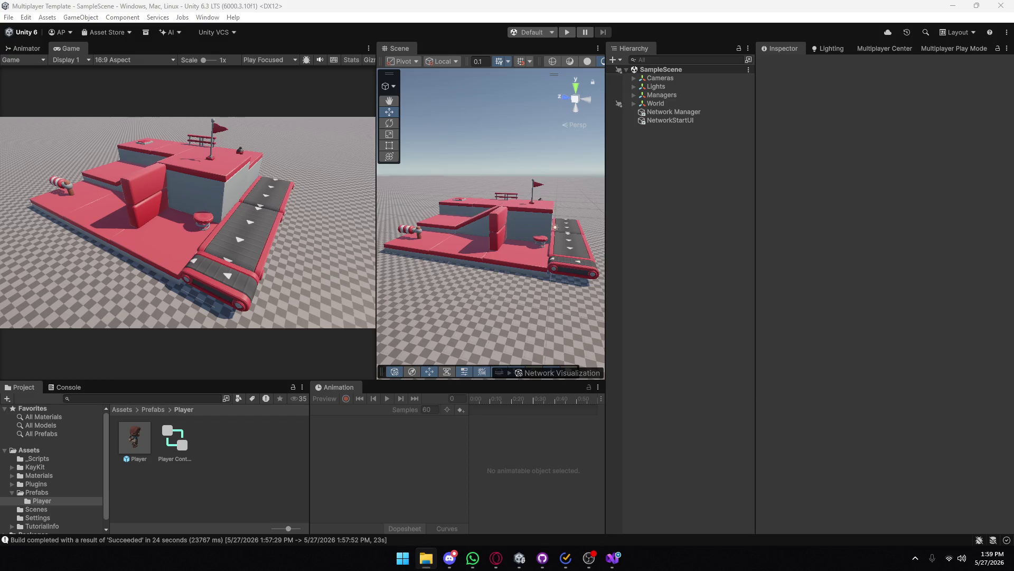
key(super+e)
scroll(388, 259, down, 4)
click(231, 302)
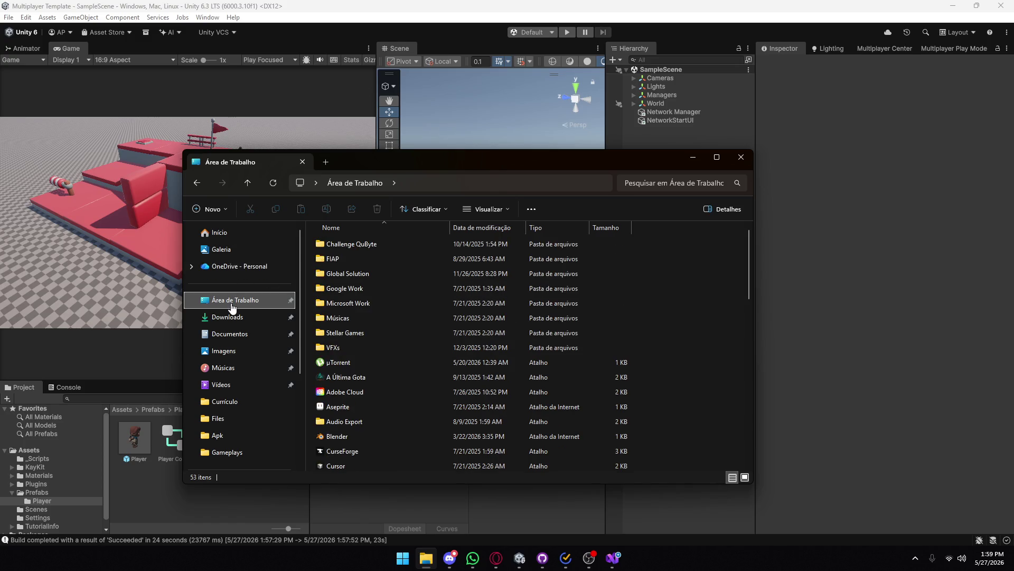
double_click(333, 334)
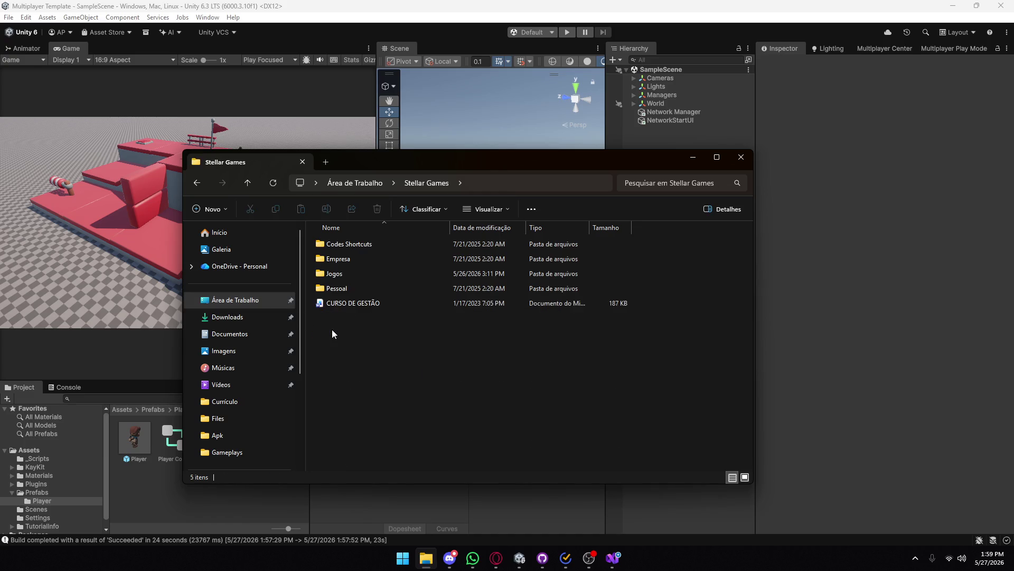
double_click(351, 277)
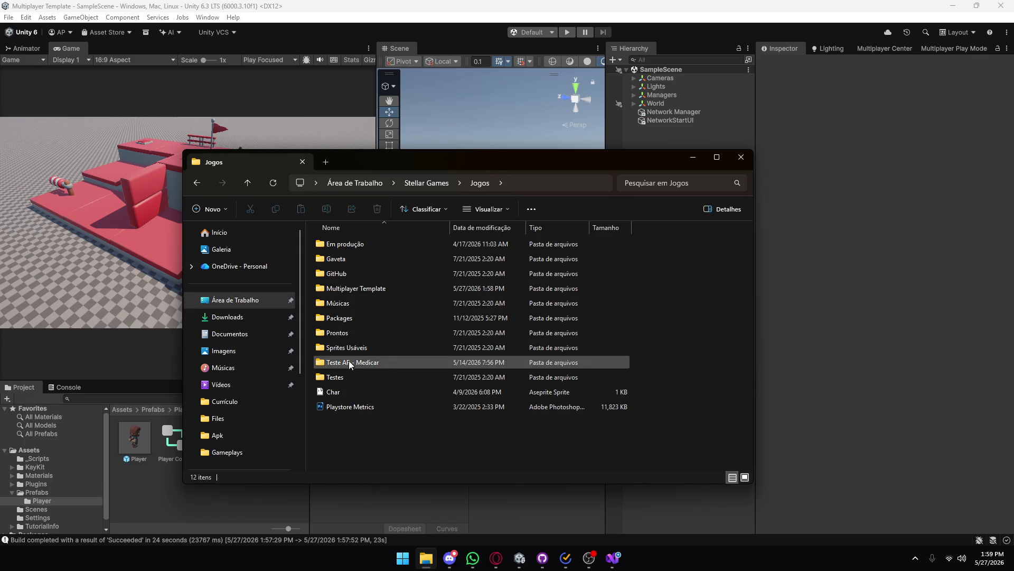
double_click(371, 288)
double_click(364, 243)
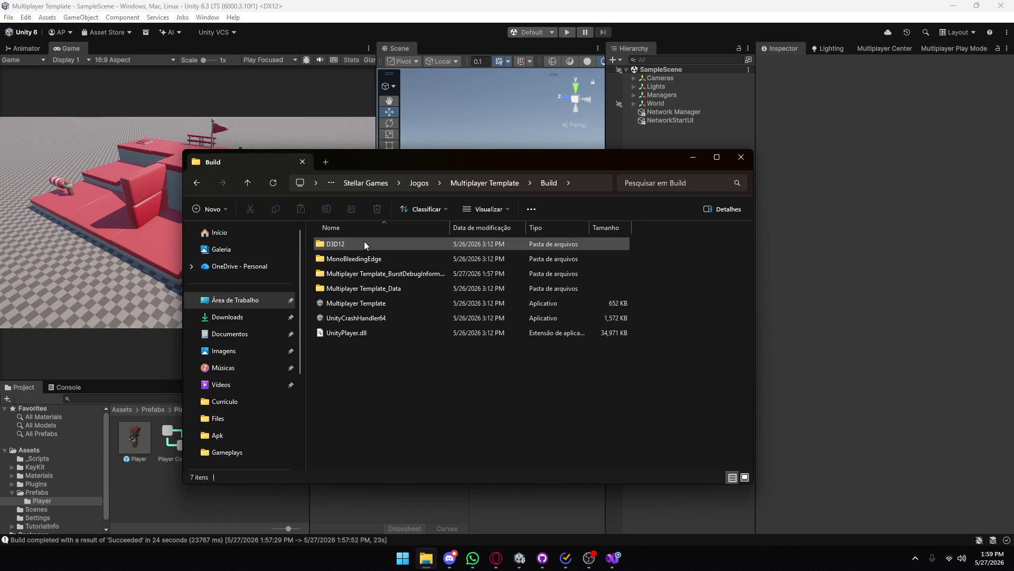
double_click(382, 305)
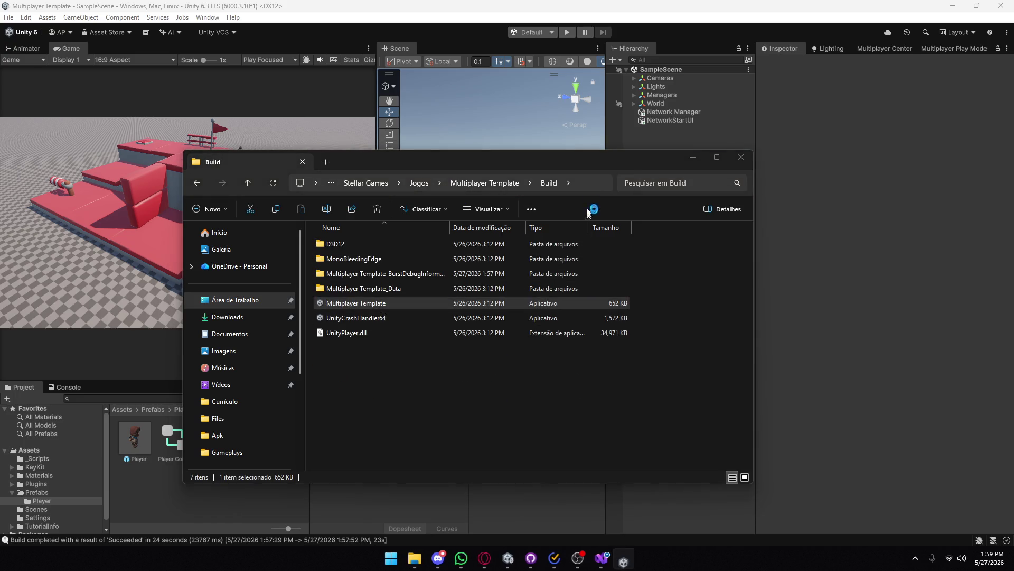
mouse_move(463, 170)
mouse_down()
mouse_move(1011, 296)
mouse_move(732, 255)
mouse_move(364, 136)
mouse_move(353, 155)
mouse_up()
- Bring the game window forward and start a session as Host
key(alt+Tab)
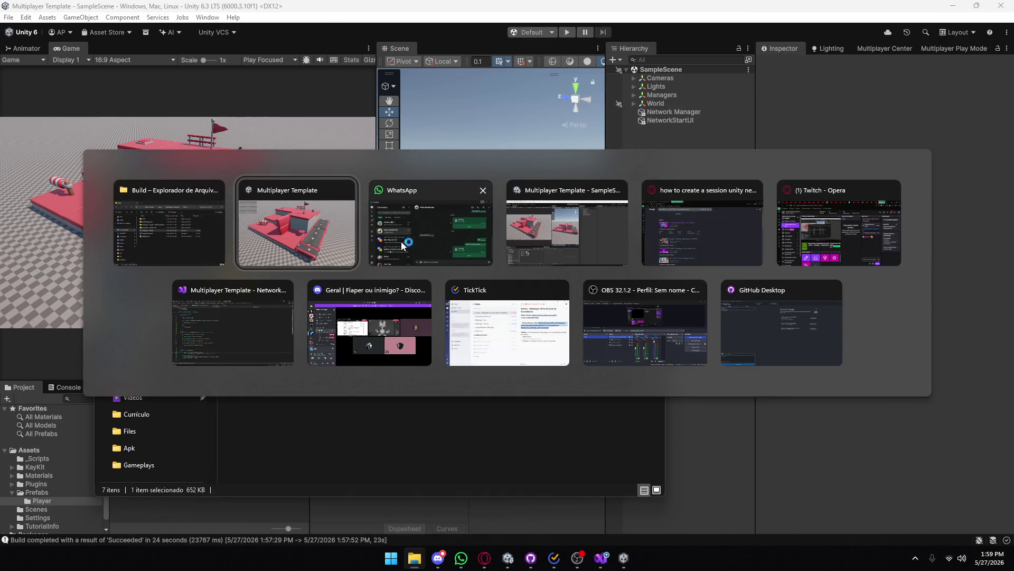
key(alt+Tab)
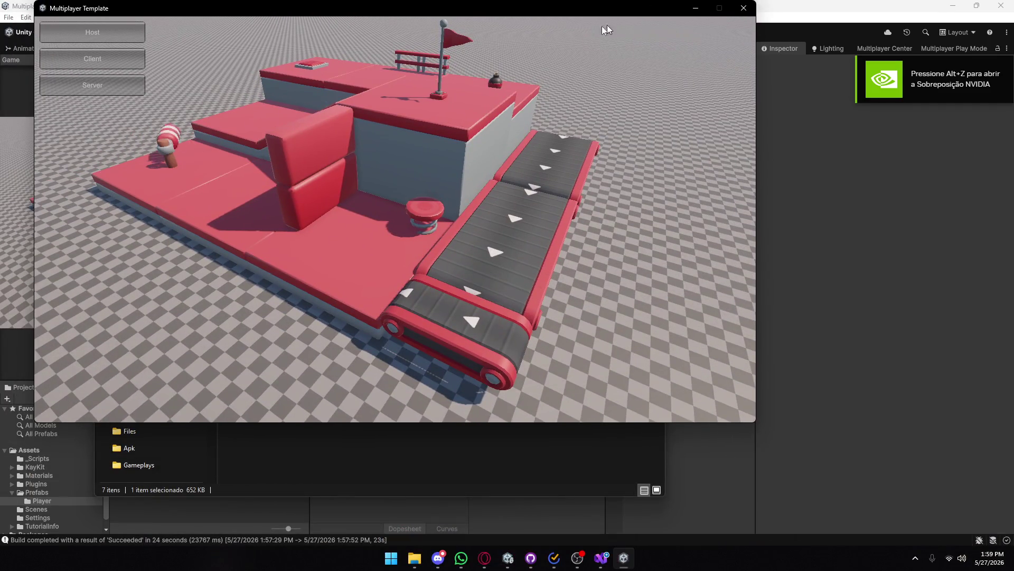
mouse_move(528, 10)
mouse_down()
mouse_move(581, 59)
mouse_move(648, 70)
mouse_move(625, 65)
mouse_up()
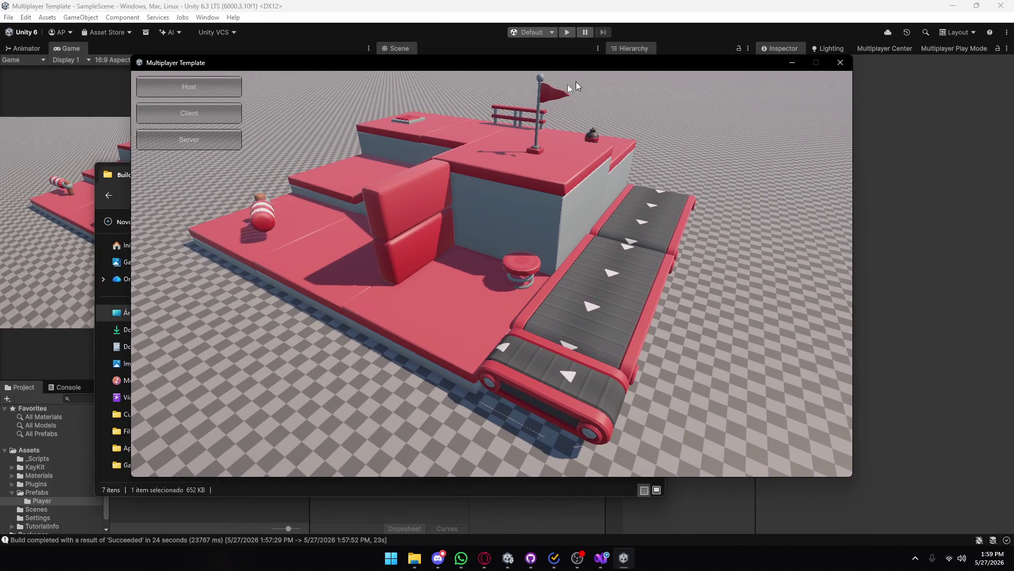
click(235, 87)
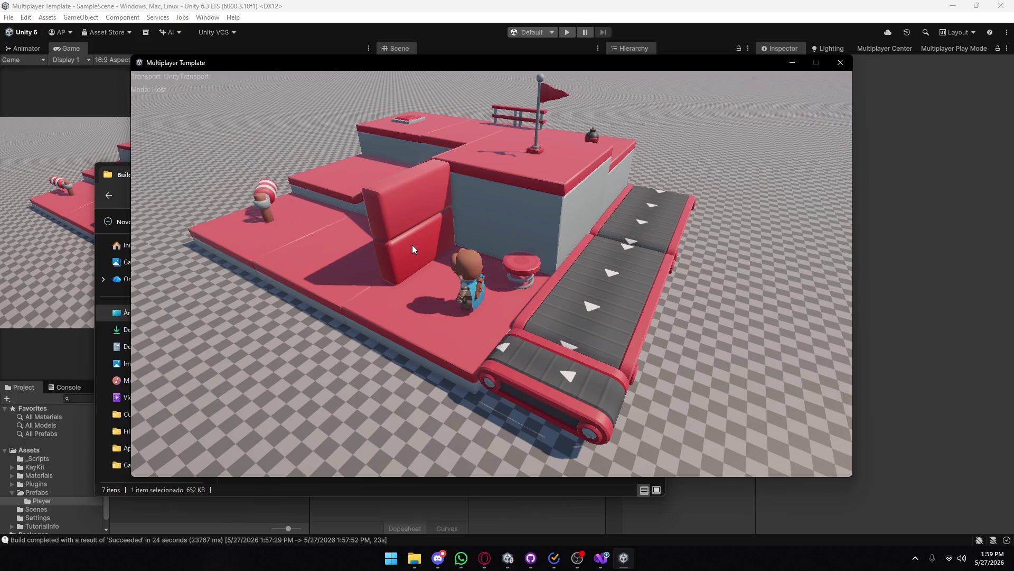
- Run around the lower-left of the platform and jump up the grey wall beside the flag
key(a)
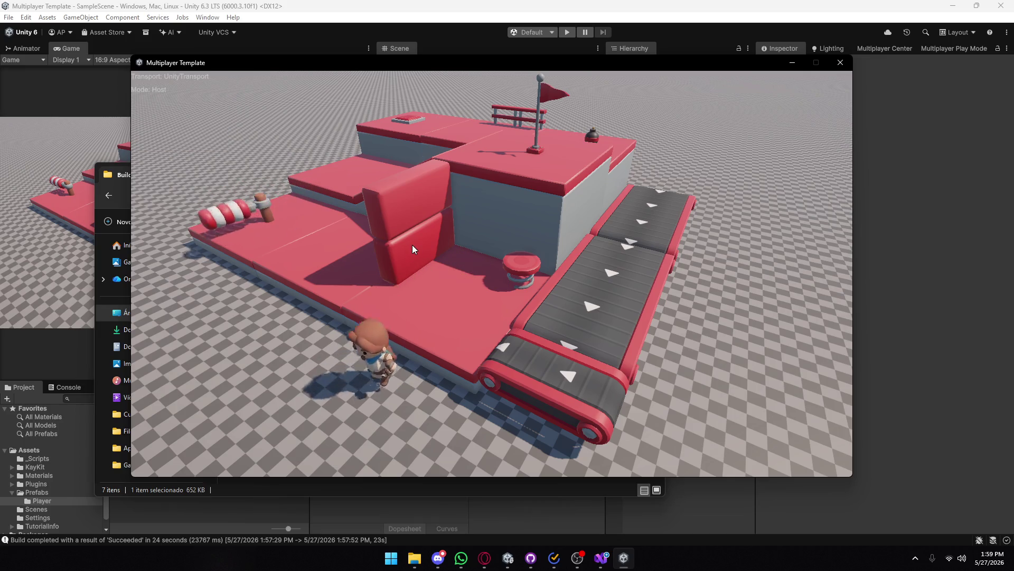
key(w)
key(s)
key(a)
key(w)
key(w)
key(space)
key(w)
key(s)
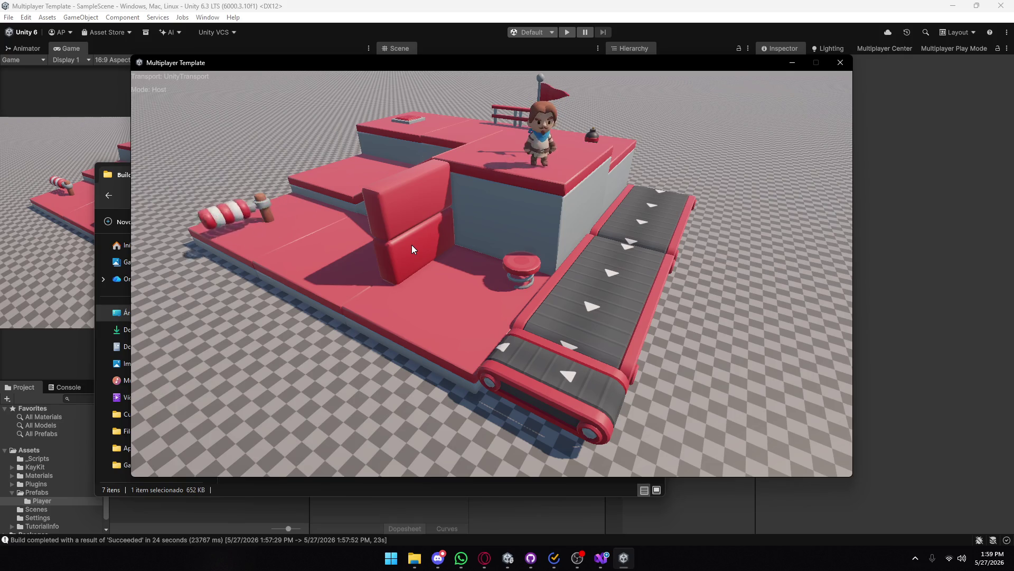
- Cross the top platform to the flag, jump off forward, land back and hop in place
key(a)
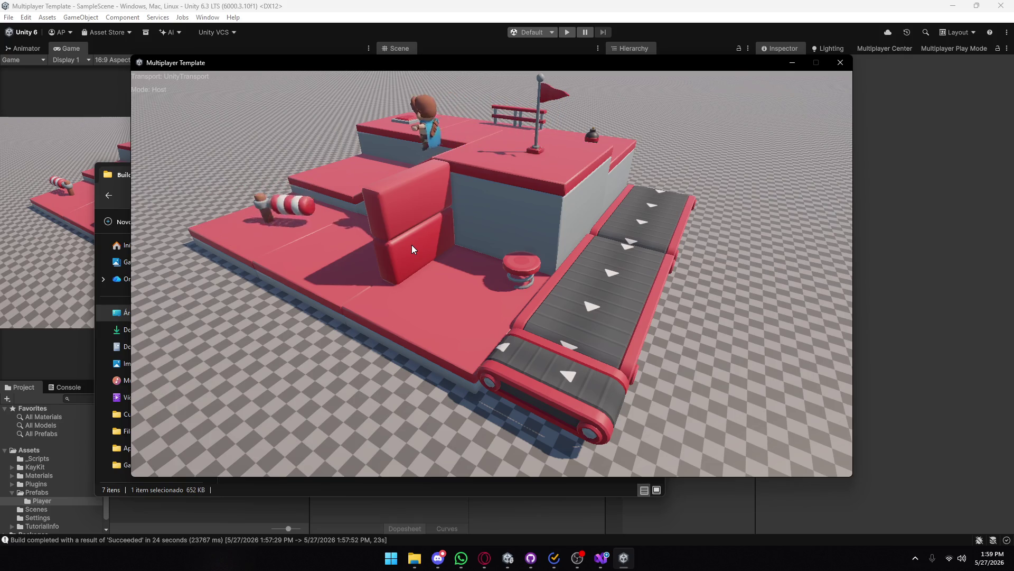
key(s)
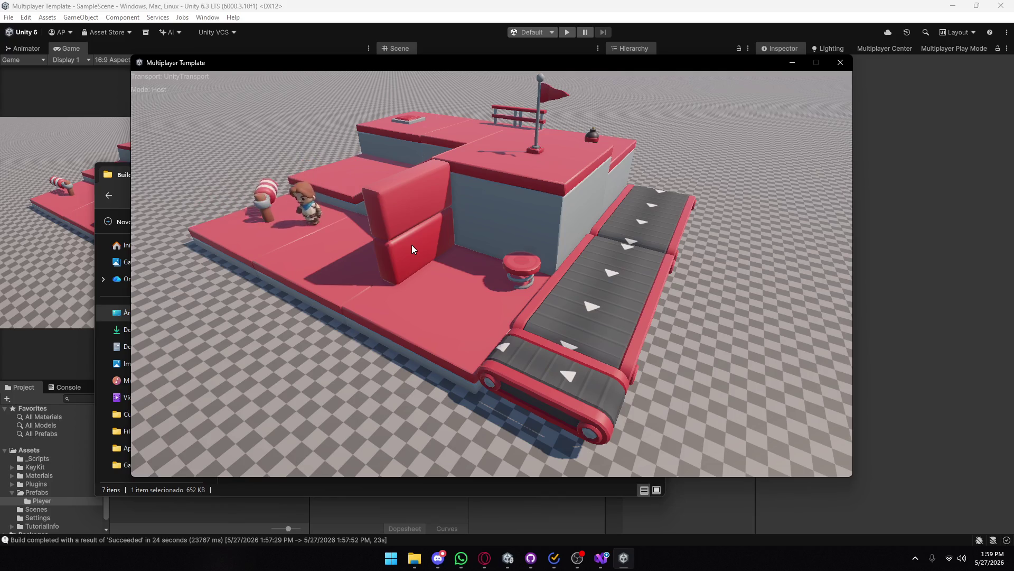
key(w)
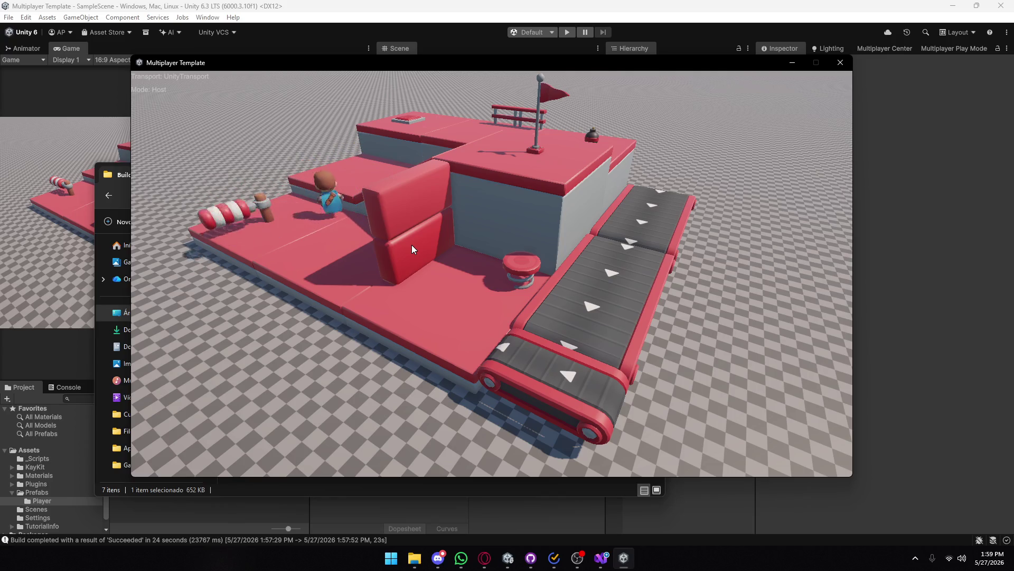
key(d)
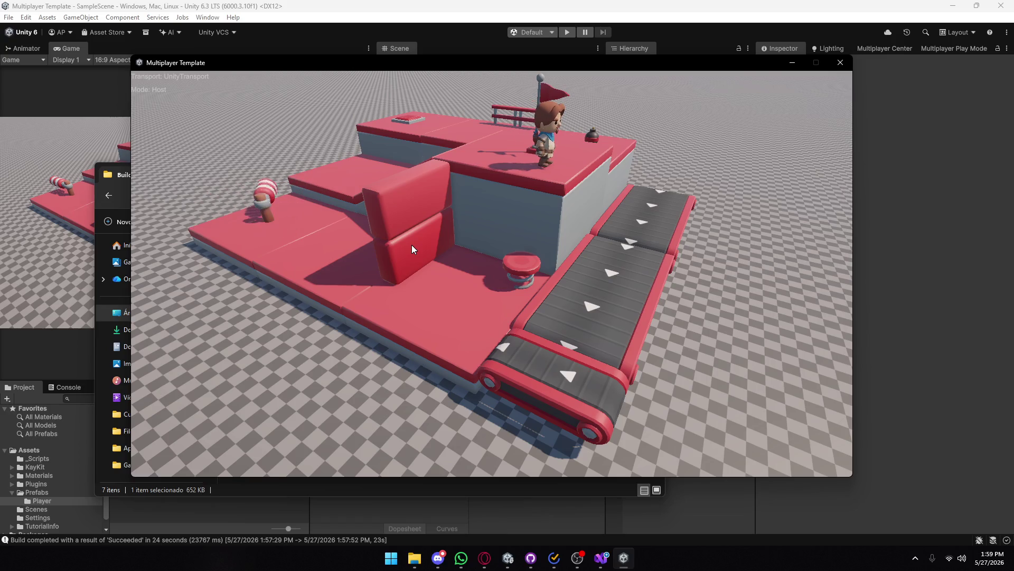
key(s)
key(space)
key(space)
key(space)
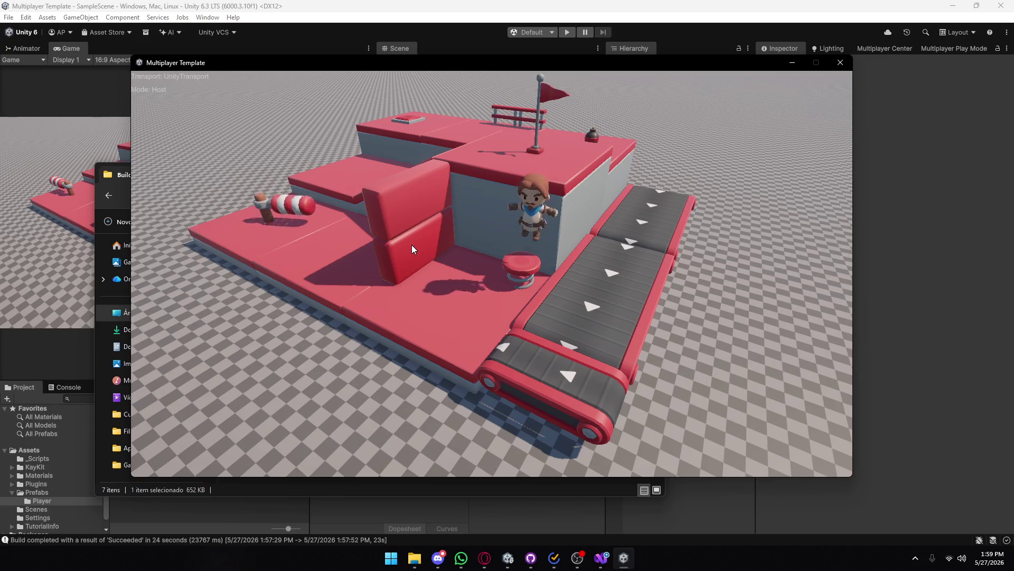
key(w)
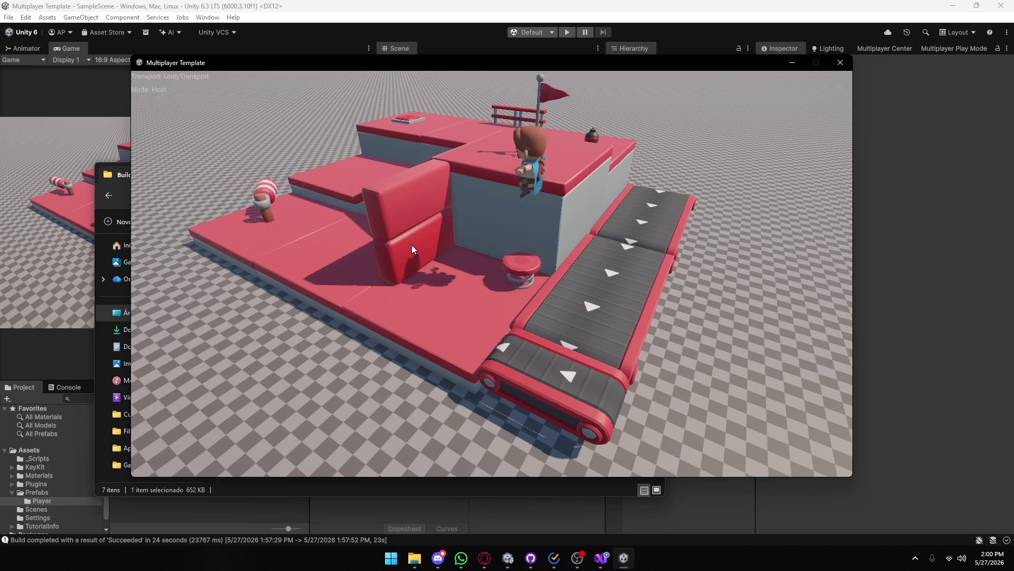
key(s)
key(space)
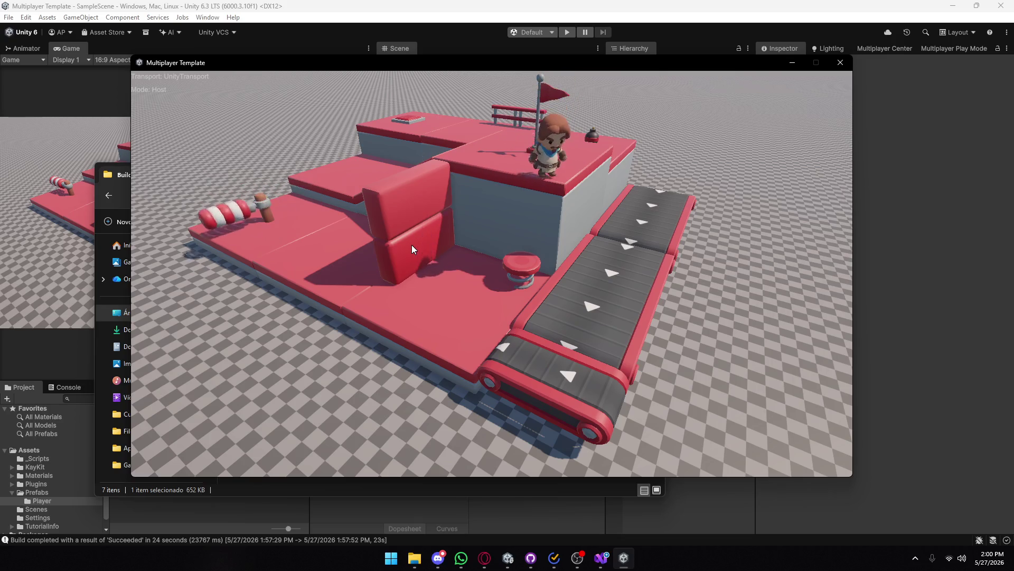
key(space)
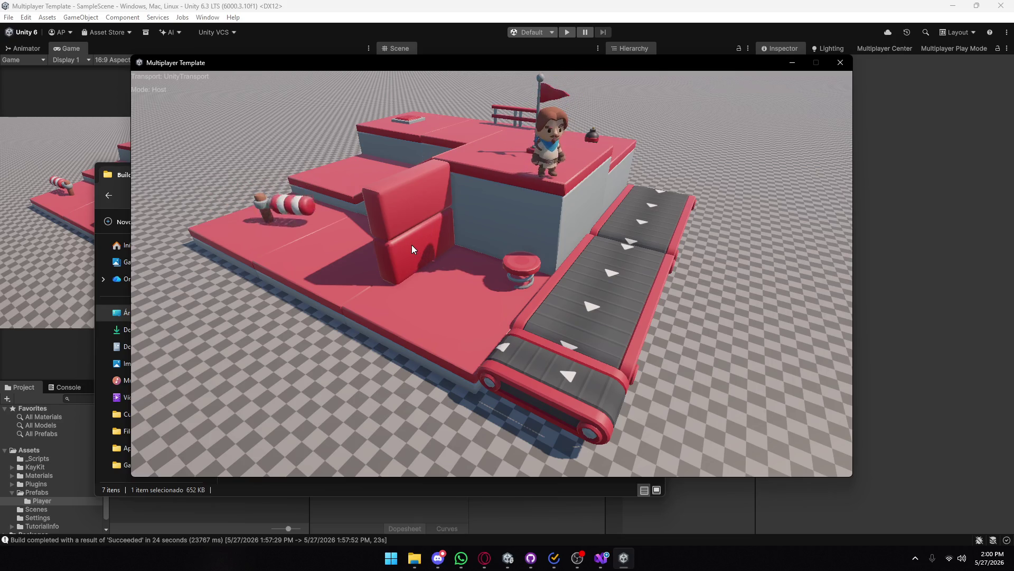
- Move from the conveyor onto the spring pad, bounce up, drop down and return beside the flag
key(a)
key(w)
key(d)
key(d)
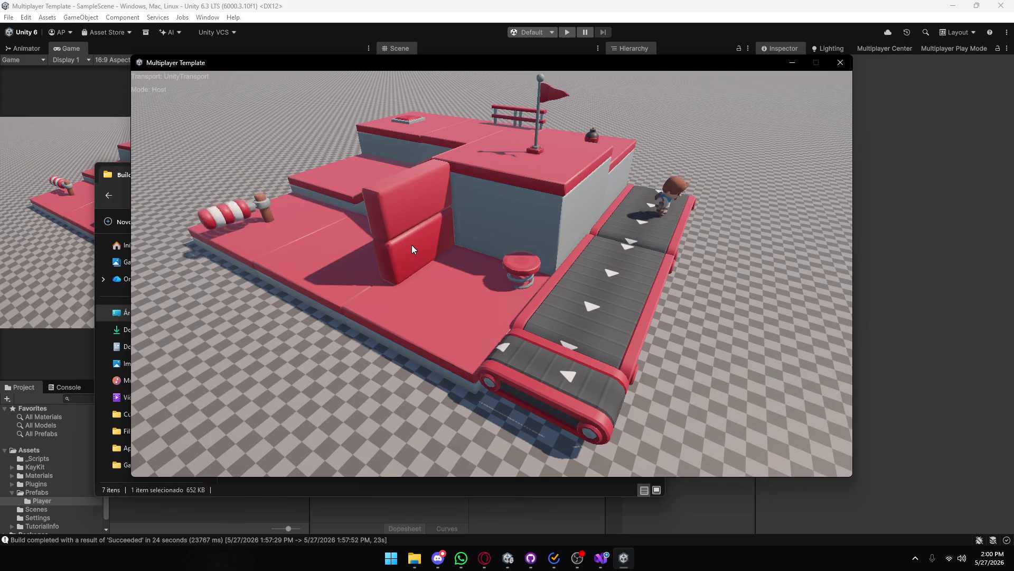
key(a)
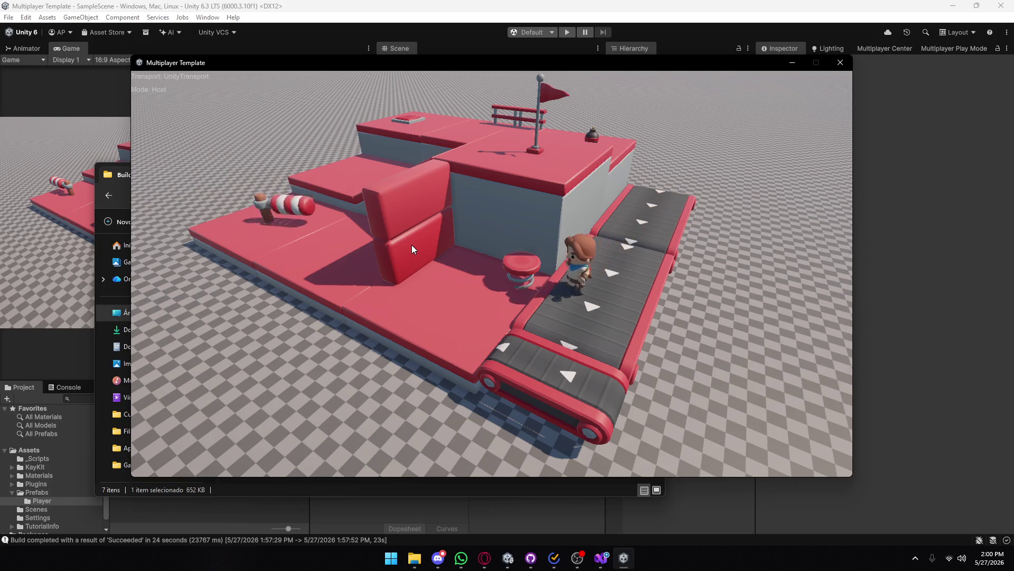
key(w)
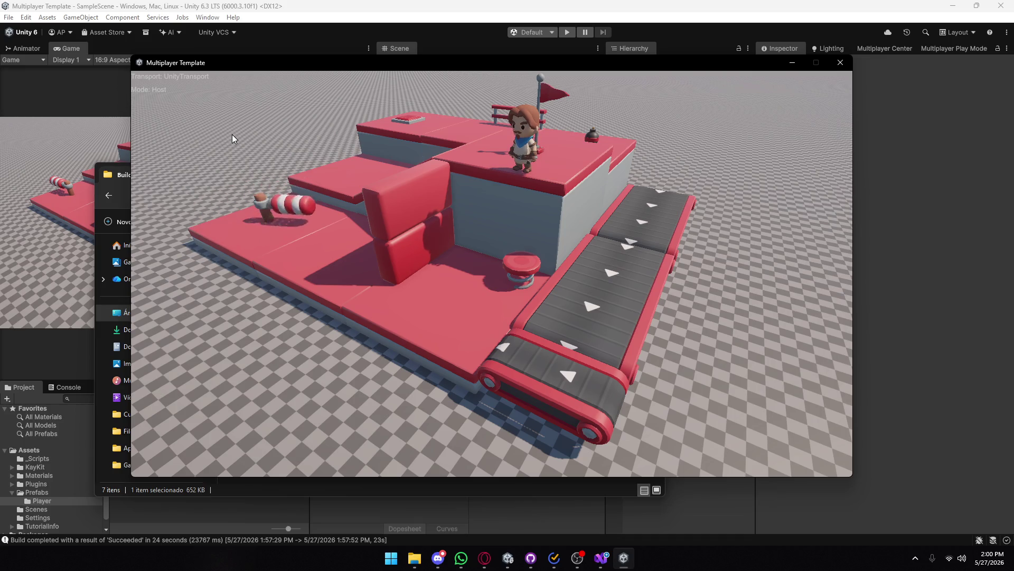
key(space)
key(s)
key(w)
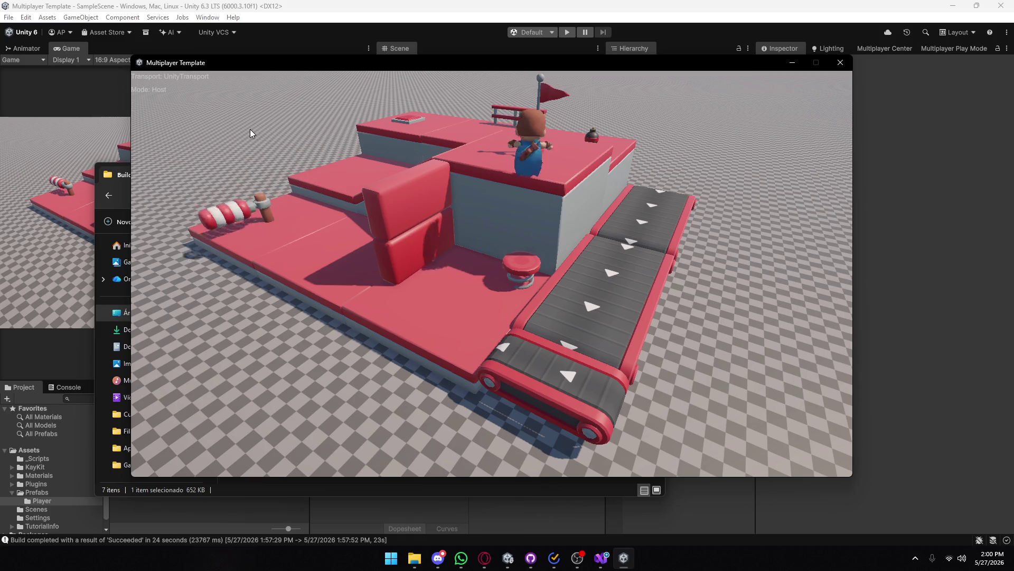
key(s)
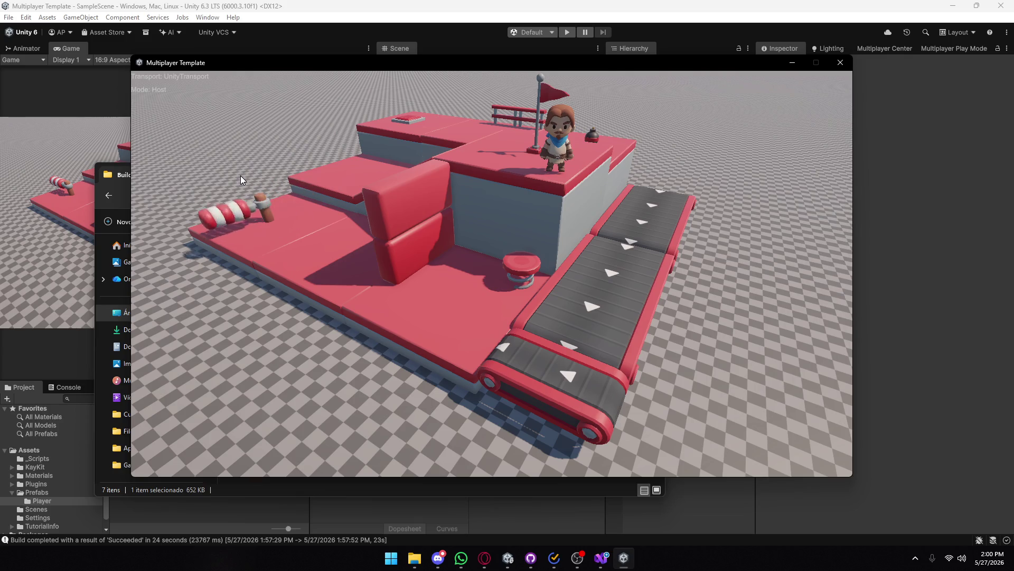
- Jump off the flag platform, land back, and hop between the flag spot and wall edge
key(a)
key(s)
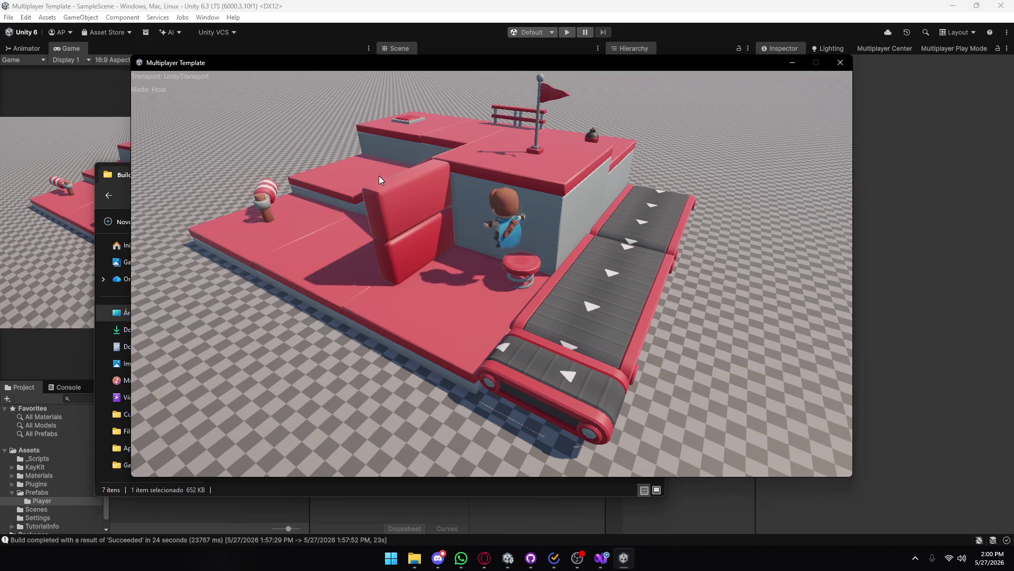
key(w)
key(s)
key(w)
key(s)
key(w)
key(s)
key(w)
key(s)
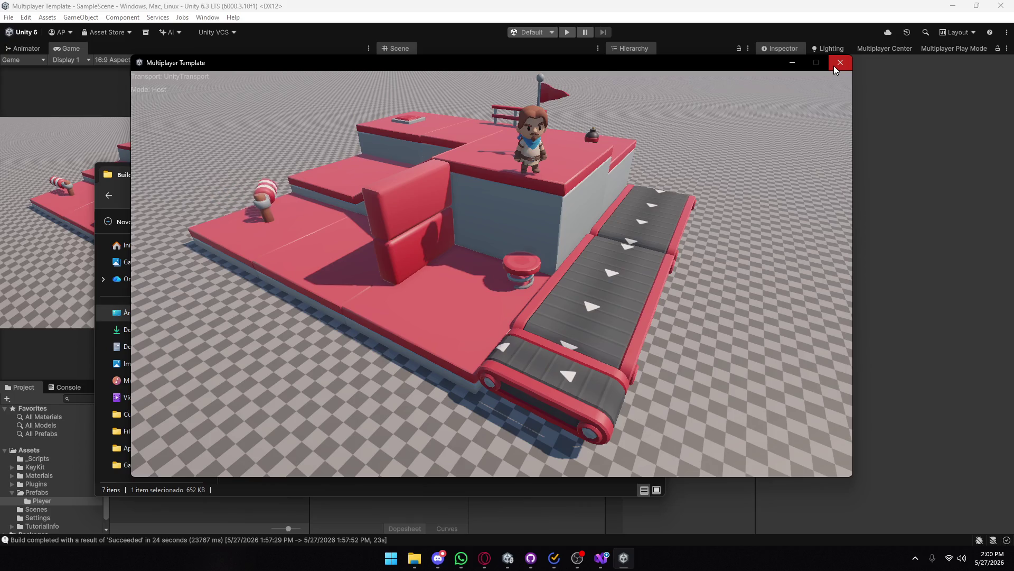
- Close the host game, relaunch it as Client, then as Server, closing it each time
key(s)
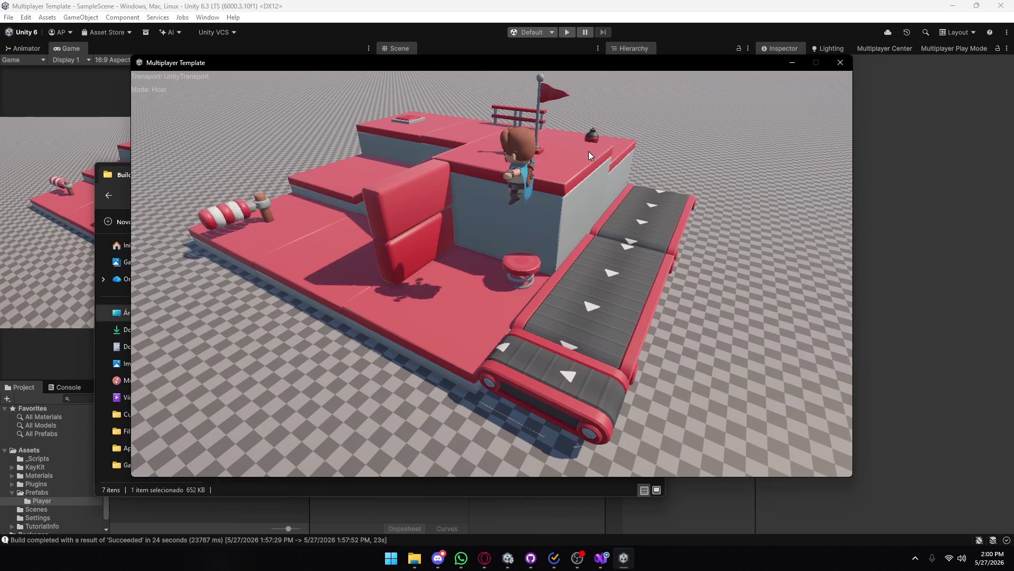
click(840, 62)
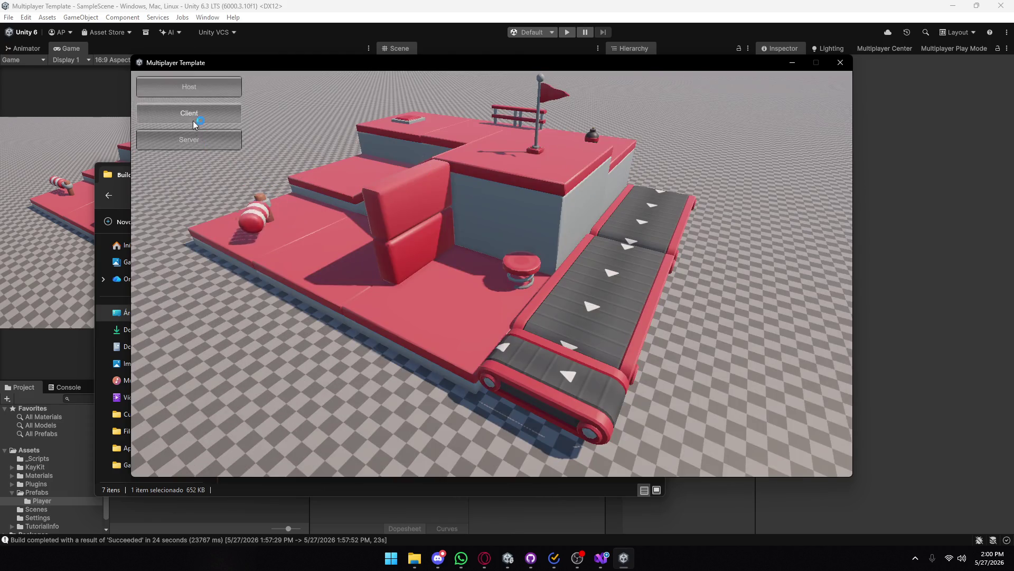
click(193, 119)
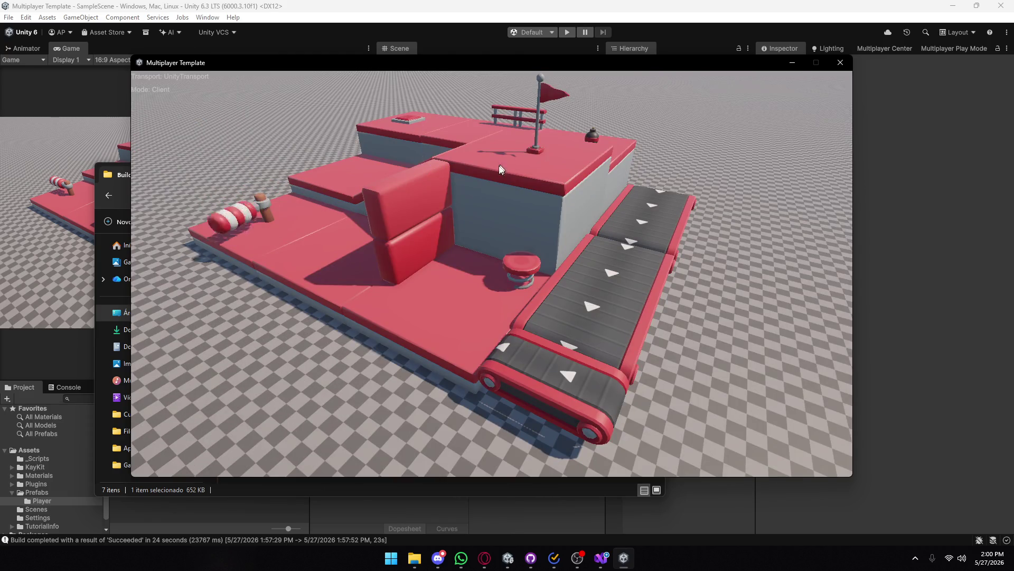
click(852, 65)
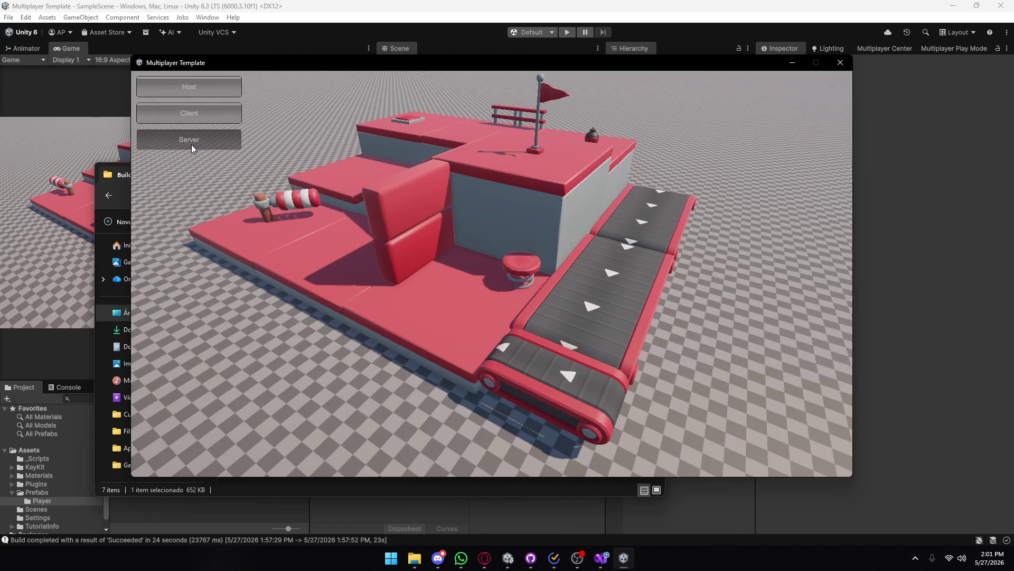
click(191, 145)
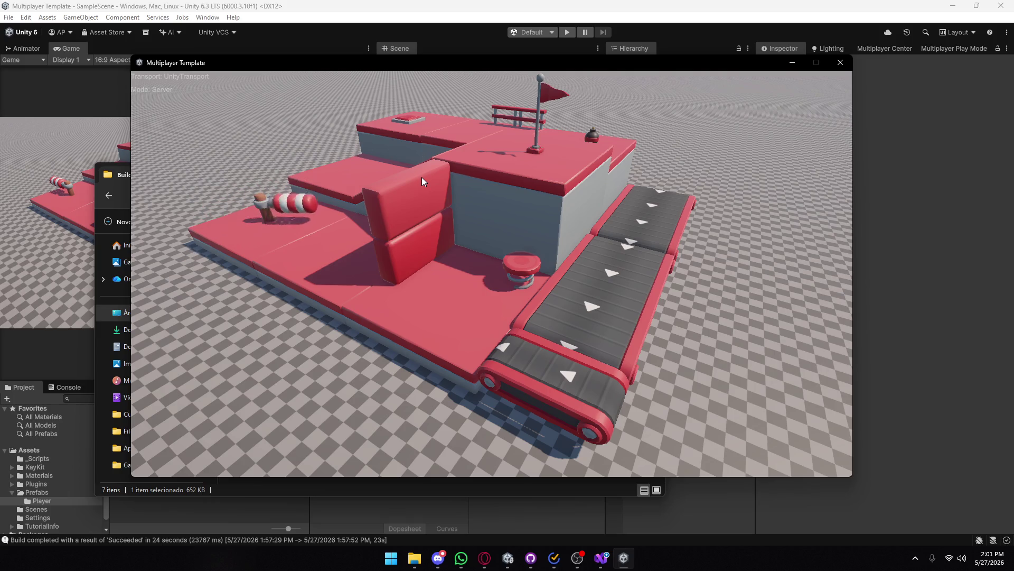
click(835, 64)
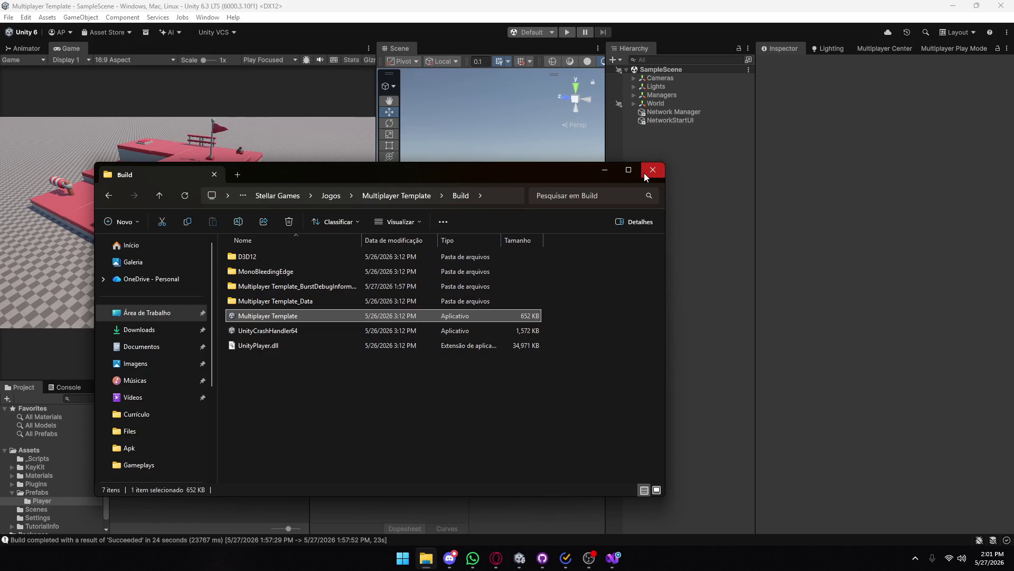
- Close the Build folder window and view the Network Manager settings
click(645, 170)
click(687, 112)
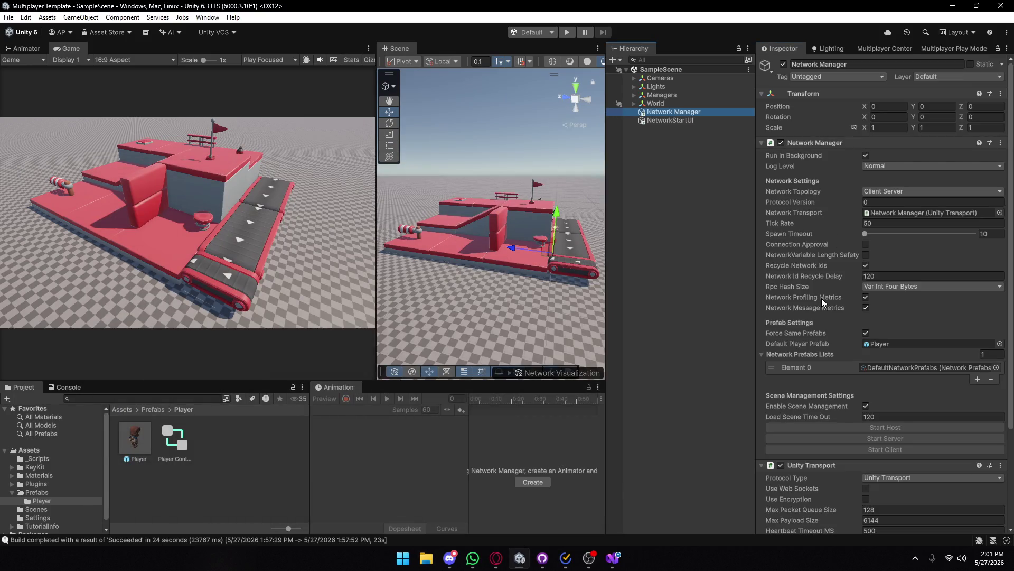
mouse_move(823, 298)
mouse_move(798, 308)
- Set the Main Camera's anti-aliasing to Temporal Anti-aliasing (TAA) and raise the sharpening strength
click(634, 78)
click(671, 86)
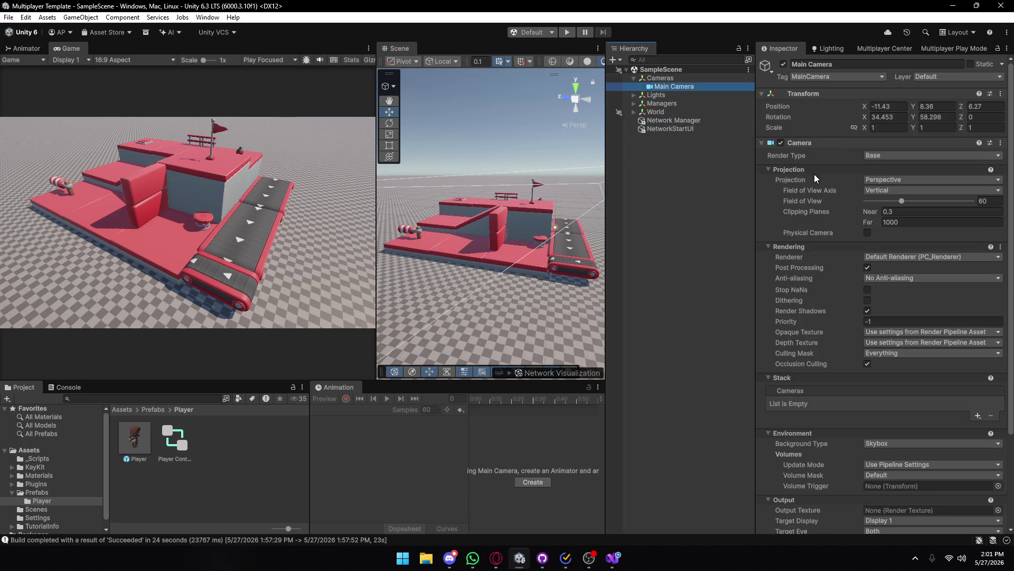
click(877, 278)
click(875, 321)
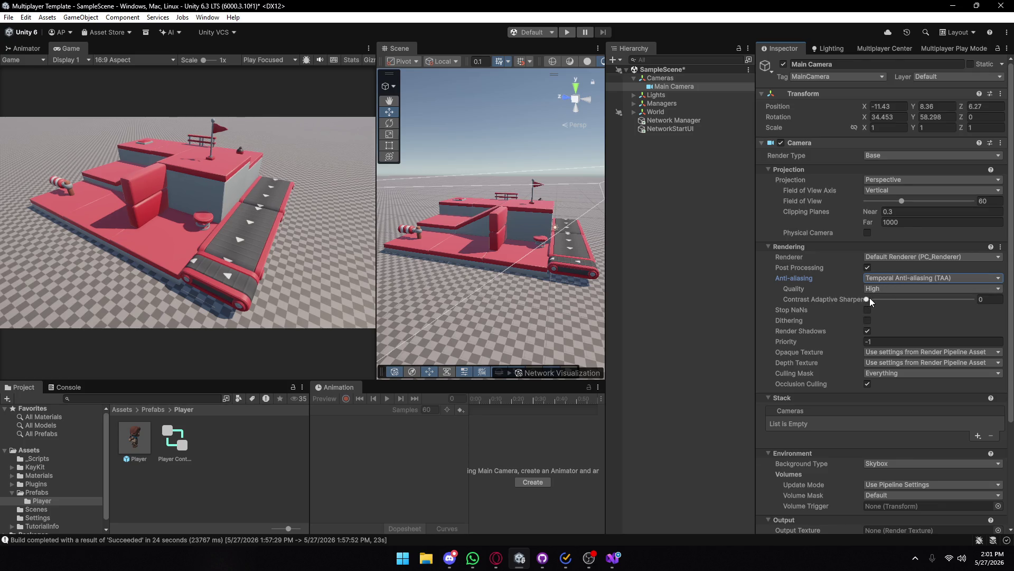
mouse_move(843, 299)
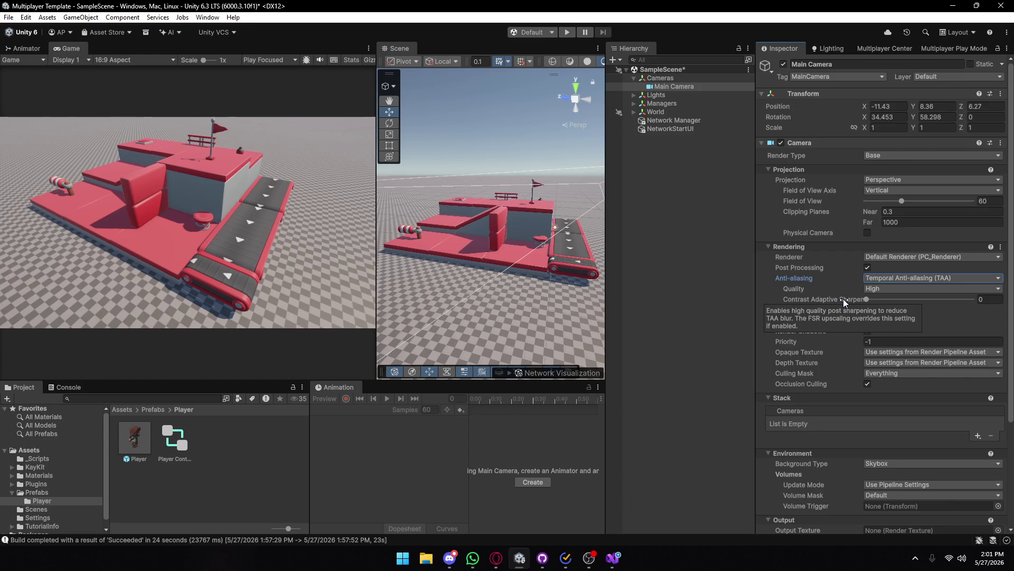
drag(866, 300, 914, 300)
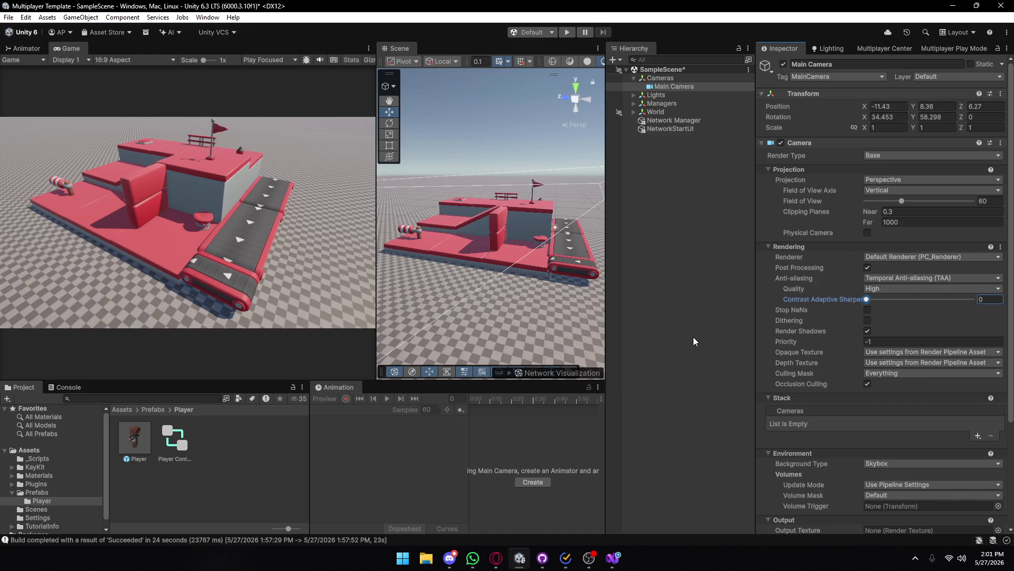
- Save the scene and reselect the Network Manager with the Cameras group collapsed
key(ctrl+s)
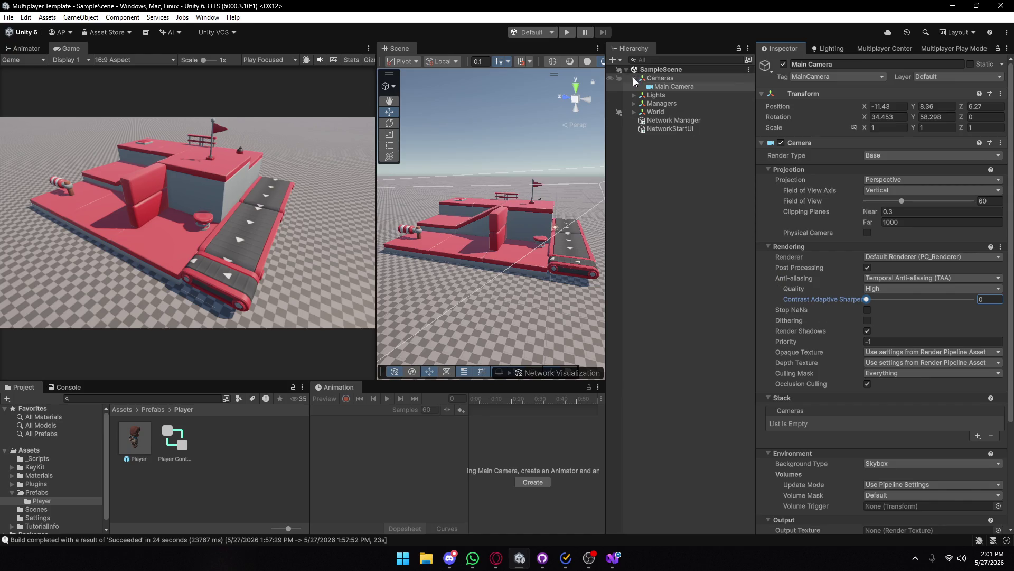
click(634, 78)
click(685, 112)
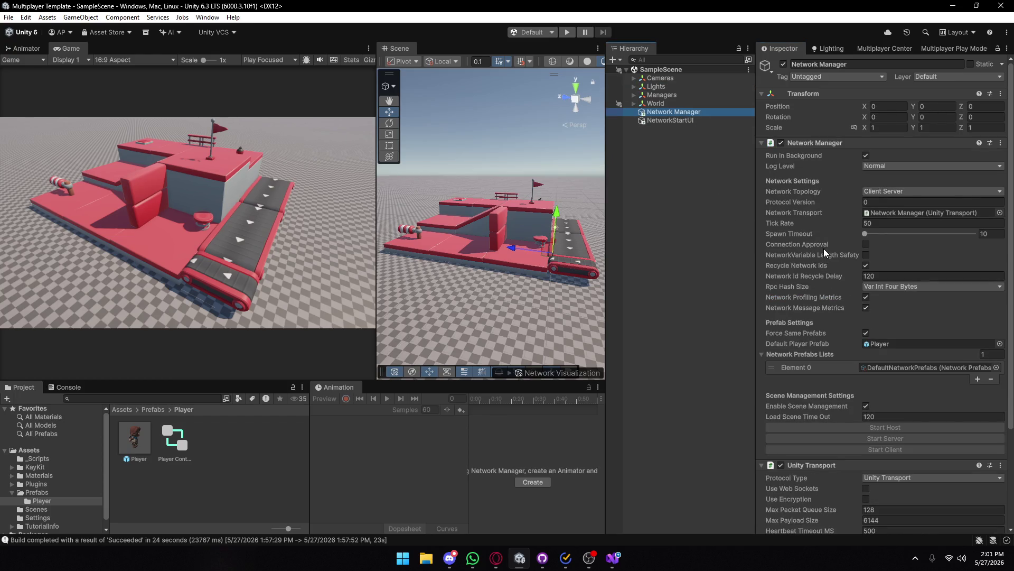
- Scroll through the Network Manager's Inspector fields, checking their tooltips
scroll(823, 249, down, 2)
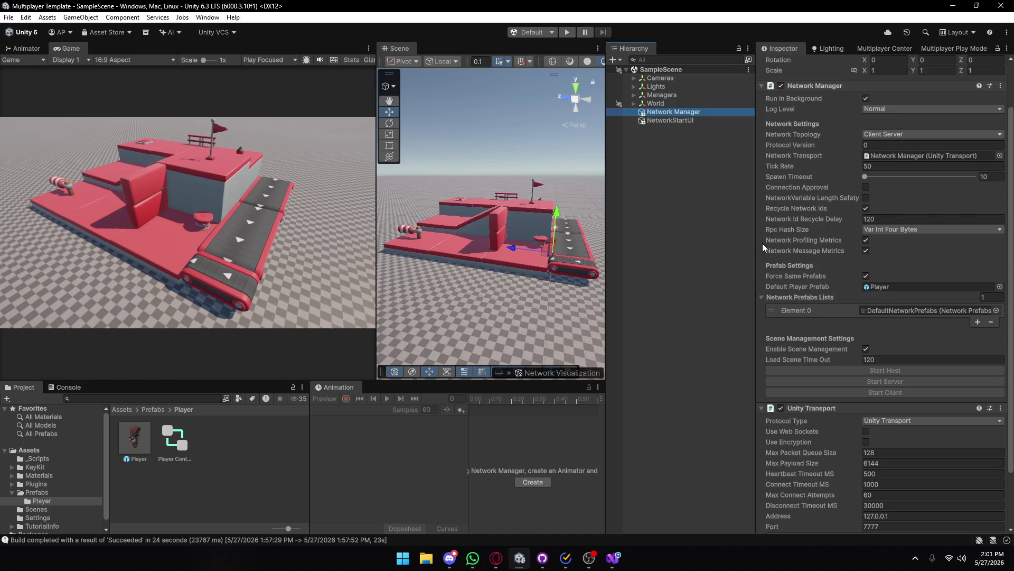
mouse_move(781, 189)
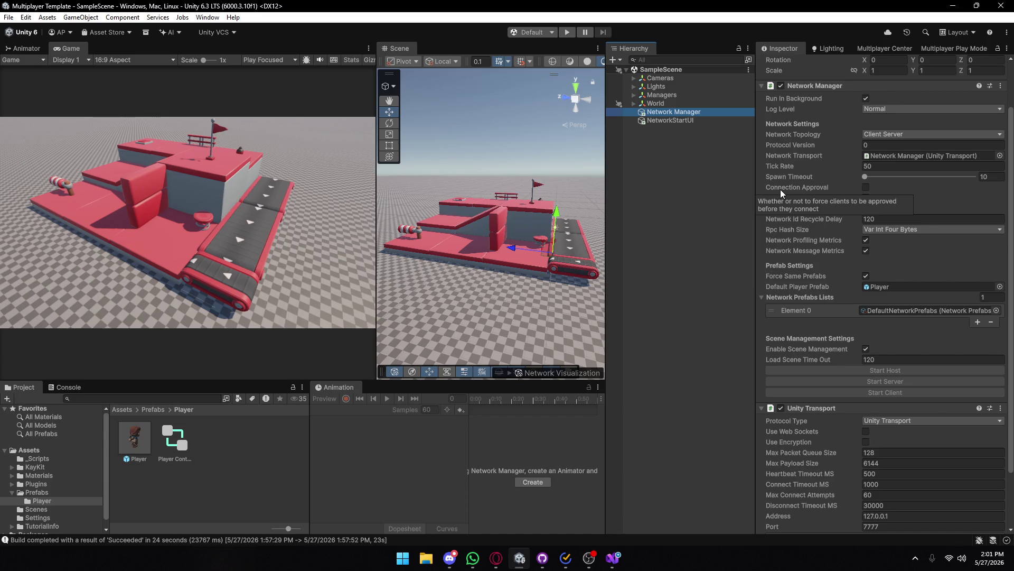
scroll(847, 331, up, 3)
mouse_move(846, 331)
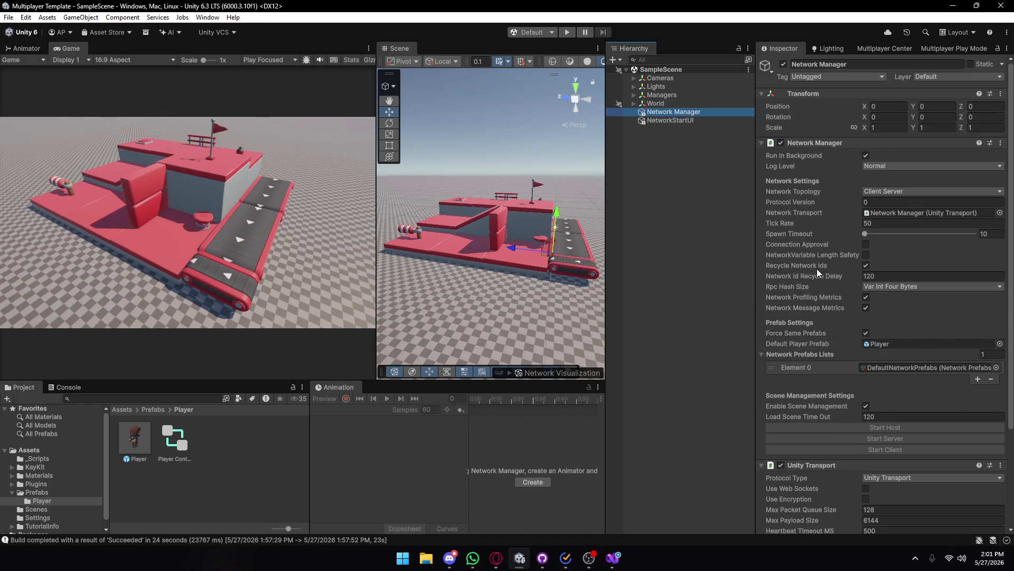
mouse_move(791, 246)
scroll(766, 247, down, 5)
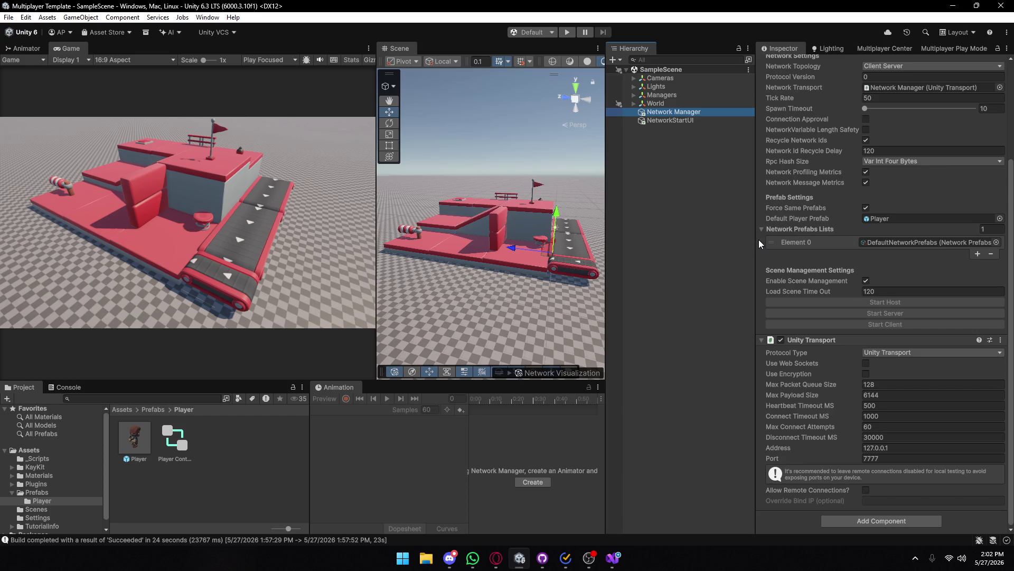
- Inspect the NetworkStartUI object, then return to the Google search results in Opera
click(666, 121)
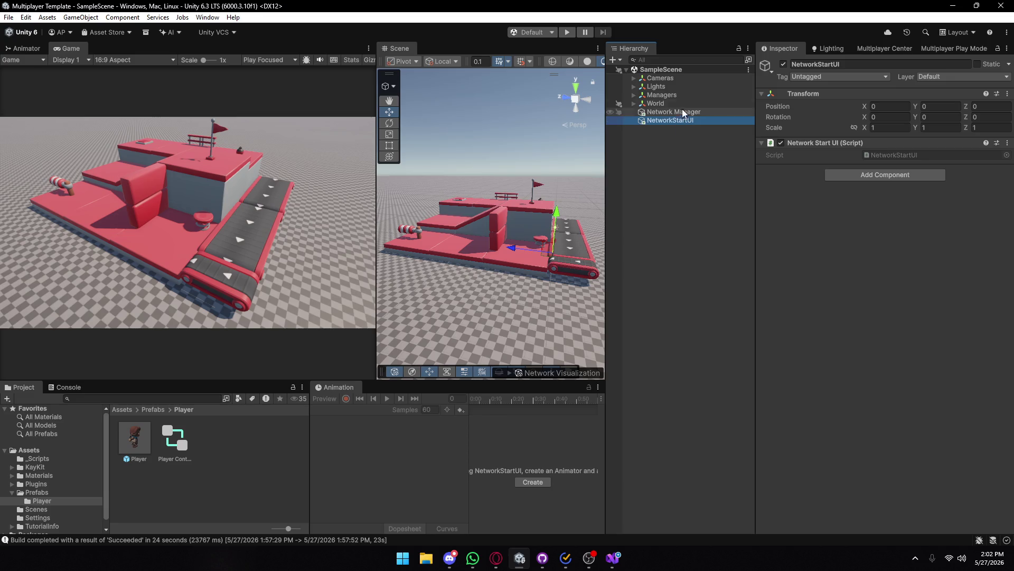
mouse_move(496, 557)
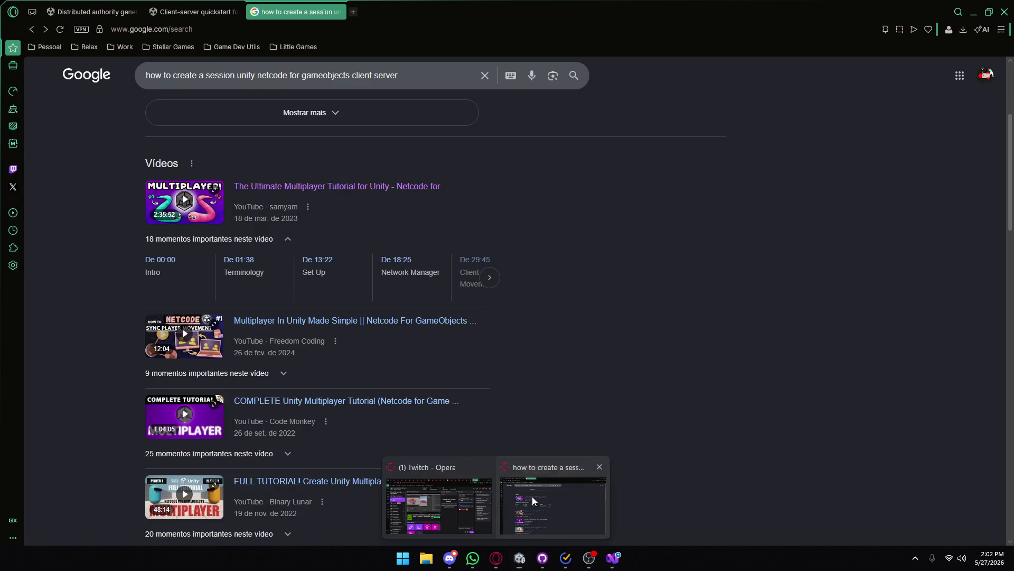
click(531, 496)
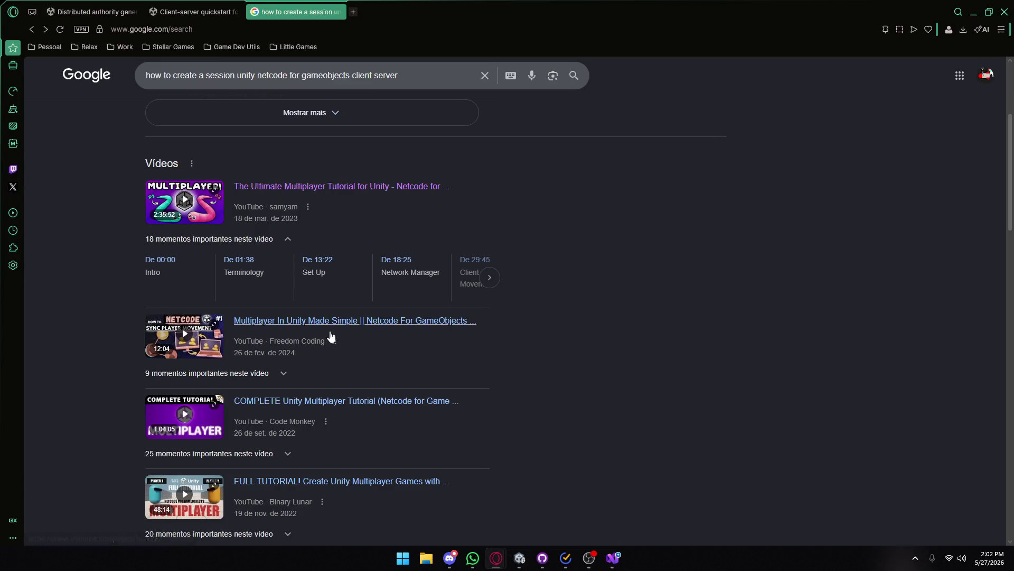
- Scan the results, then remove 'client server' from the query and search again
scroll(329, 335, down, 5)
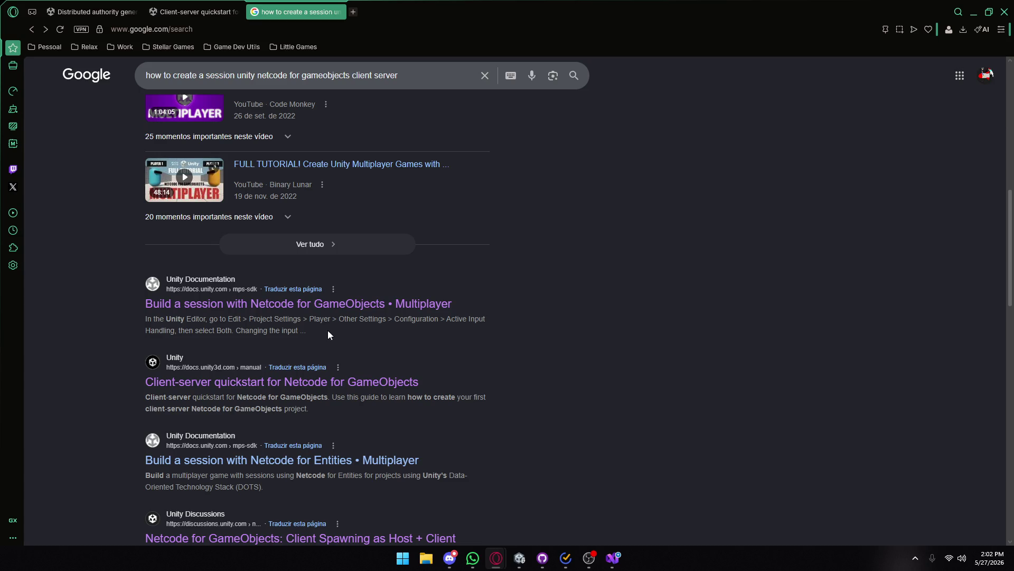
scroll(327, 331, down, 2)
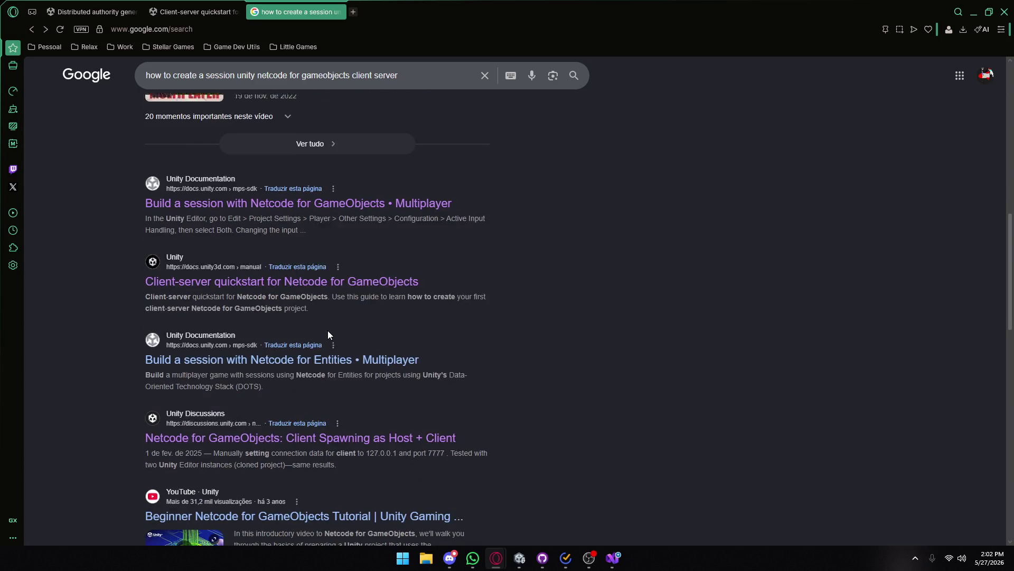
scroll(289, 391, down, 1)
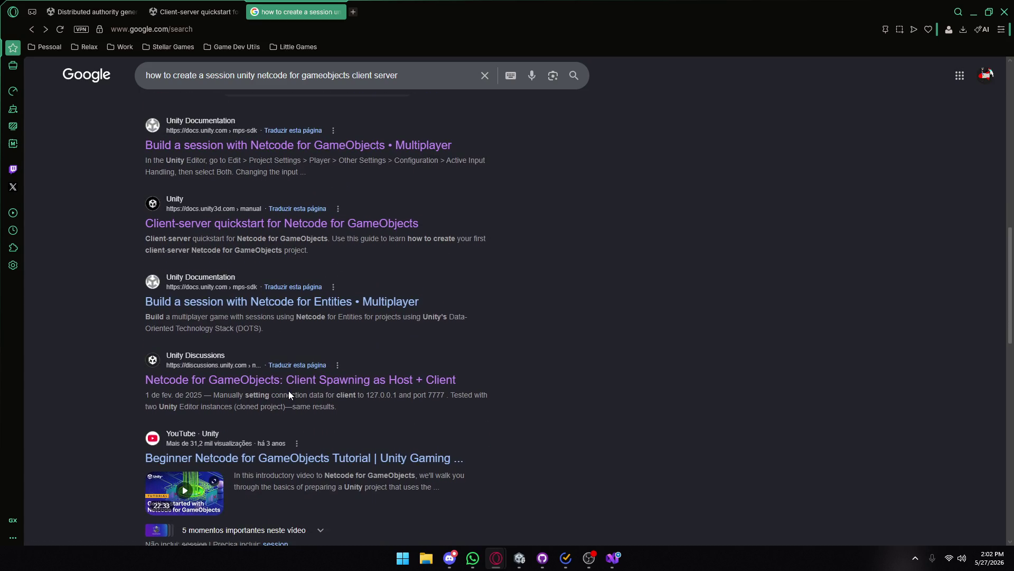
scroll(378, 312, up, 10)
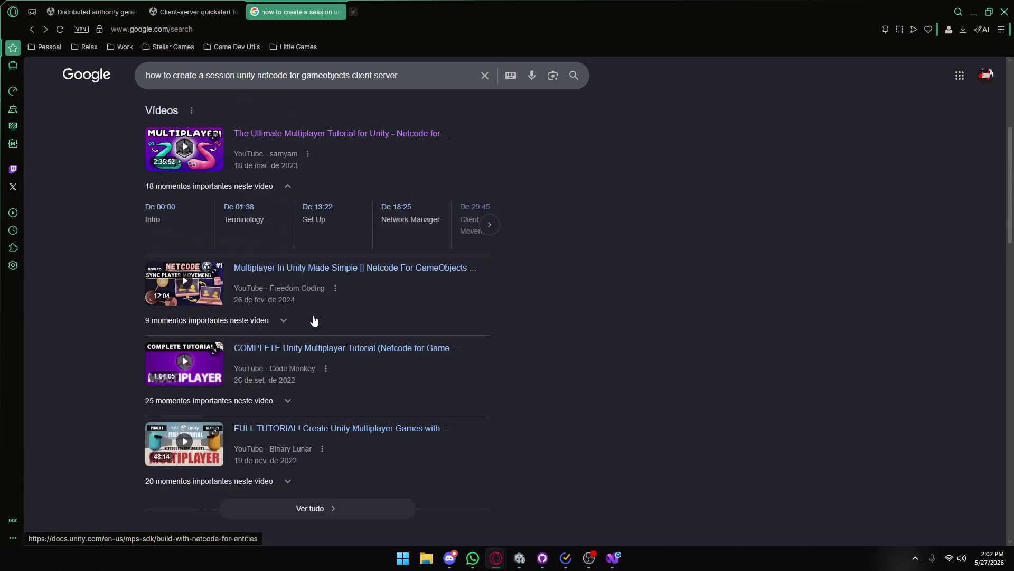
mouse_move(400, 84)
mouse_down()
mouse_move(263, 84)
mouse_move(339, 86)
mouse_up()
key(BackSpace)
key(Return)
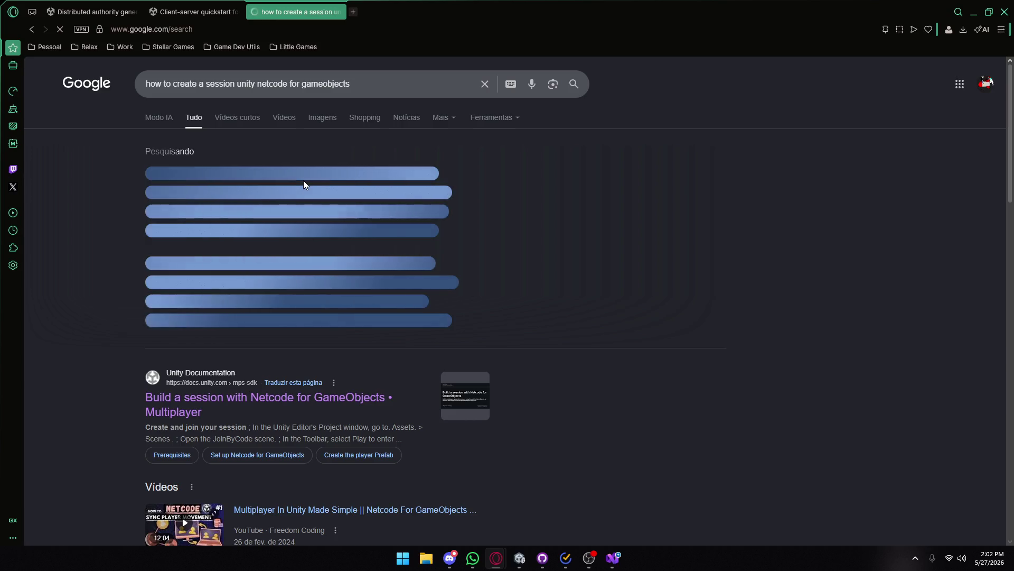
- Glance over the Distributed authority general quickstart page, then return to the Unity Editor
click(92, 12)
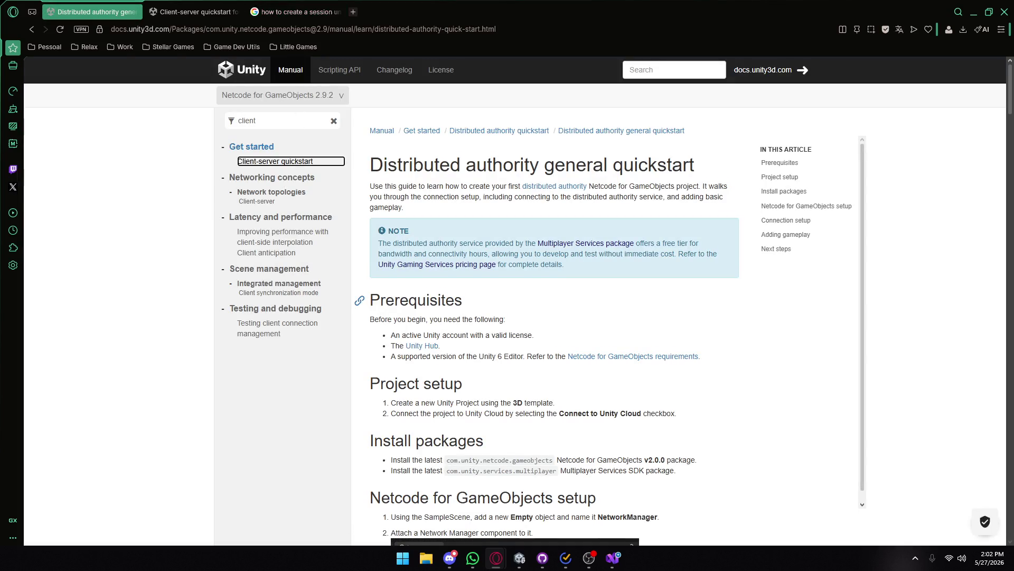
scroll(554, 327, down, 4)
scroll(579, 293, up, 4)
mouse_move(519, 558)
click(573, 500)
- Set the Network Manager's Network Topology to Distributed Authority
click(680, 112)
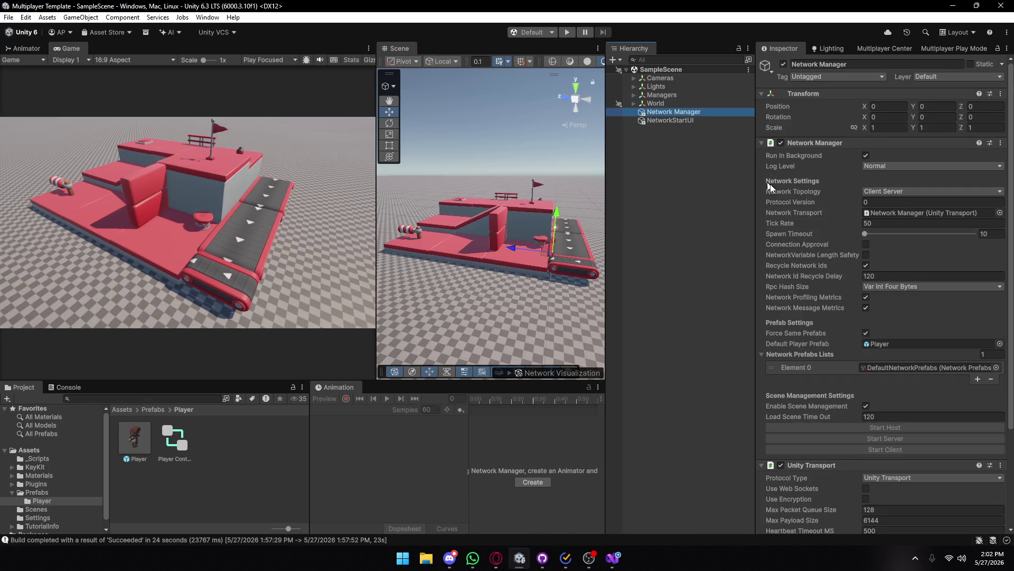
click(877, 193)
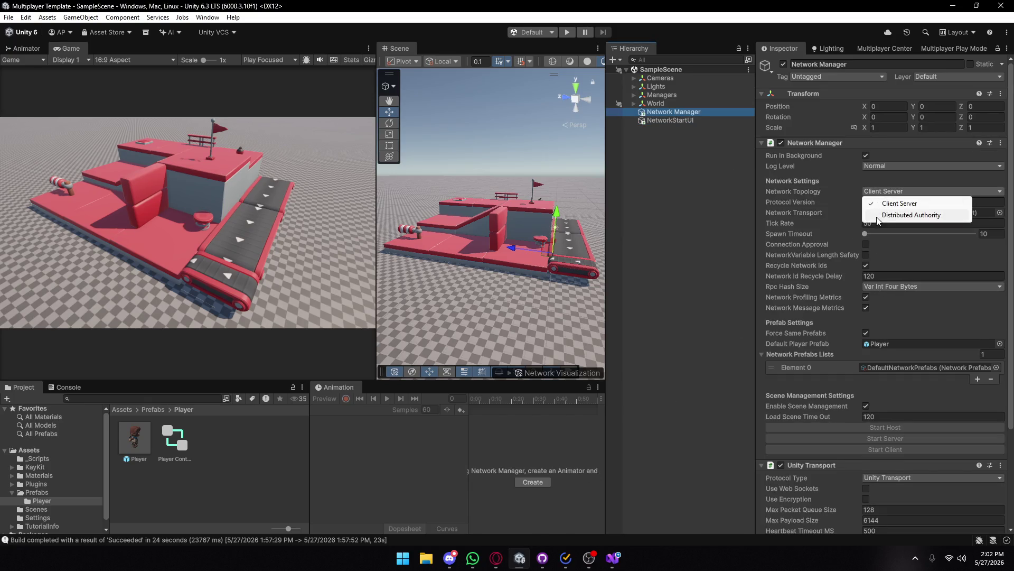
click(876, 216)
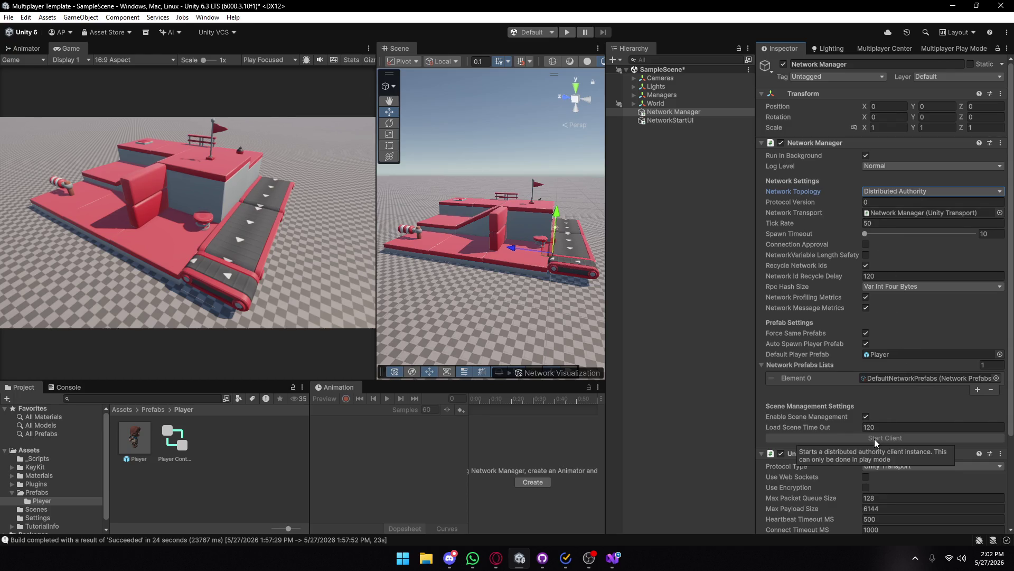
click(904, 192)
click(882, 201)
click(897, 191)
click(893, 211)
- Play-test with Player 2 joining as client and the main Game view as host, then stop
click(567, 32)
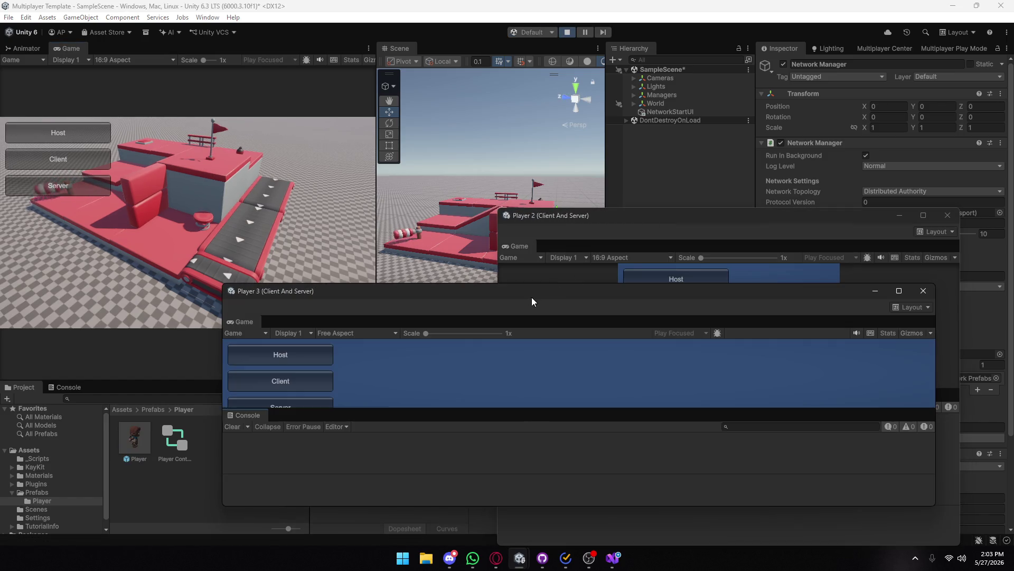
click(924, 291)
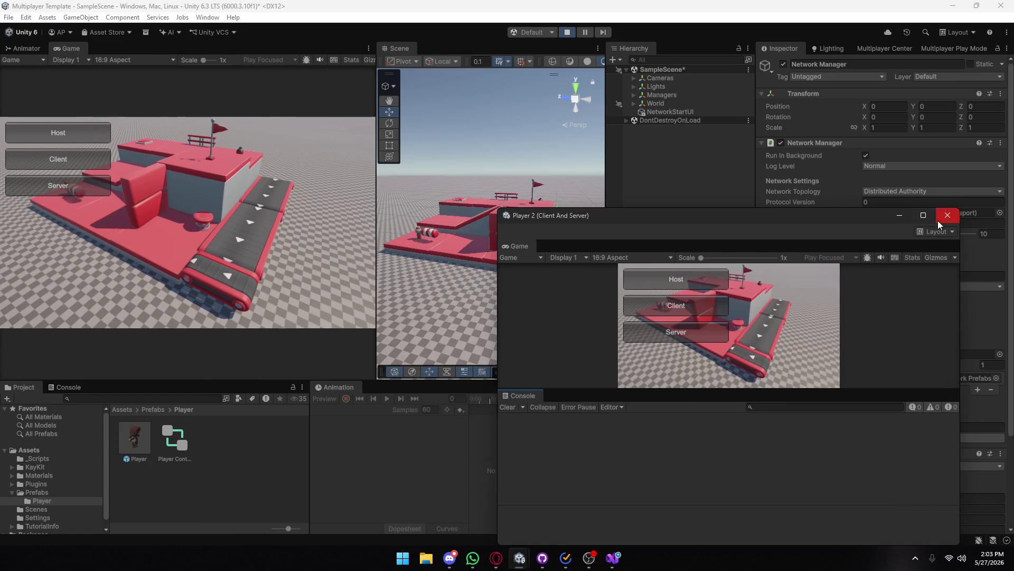
mouse_move(614, 215)
mouse_down()
mouse_move(414, 133)
mouse_move(309, 135)
mouse_up()
click(370, 219)
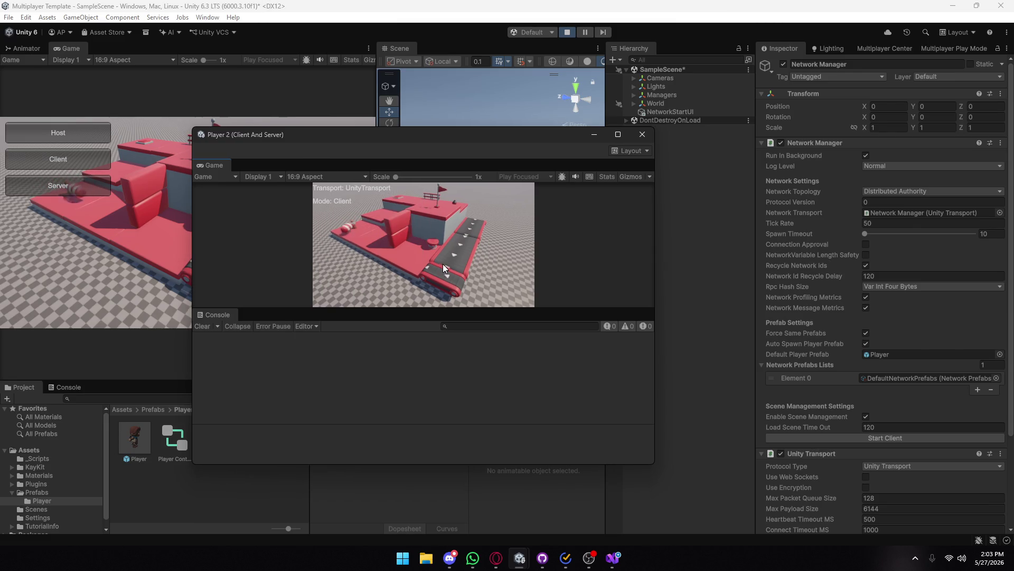
click(642, 135)
click(92, 130)
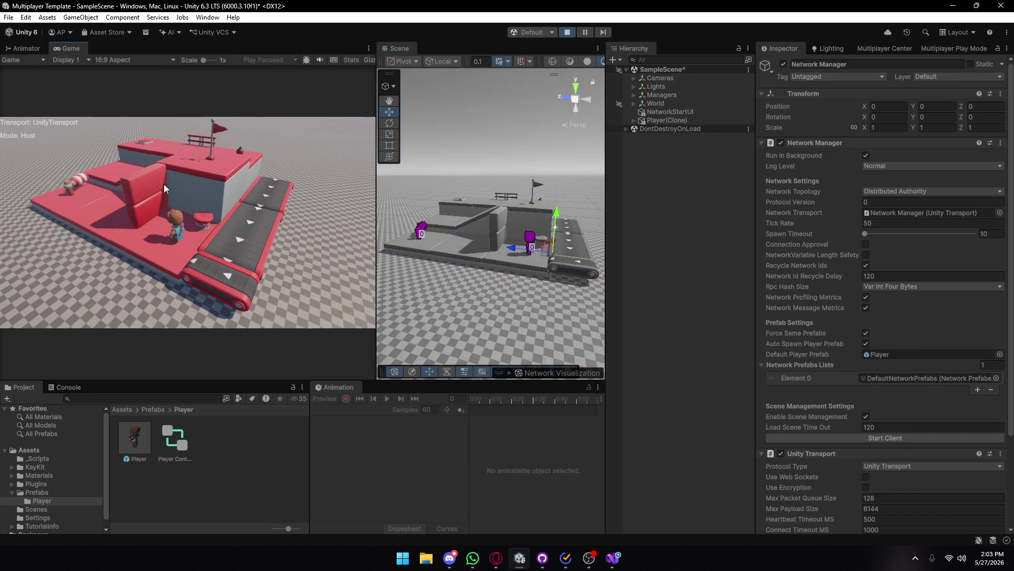
click(567, 32)
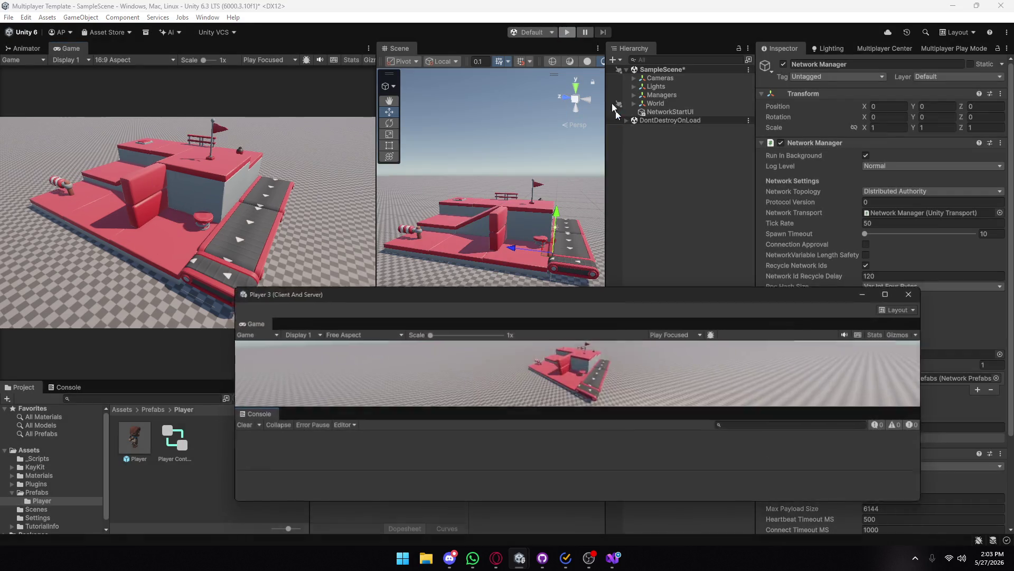
click(870, 106)
click(923, 291)
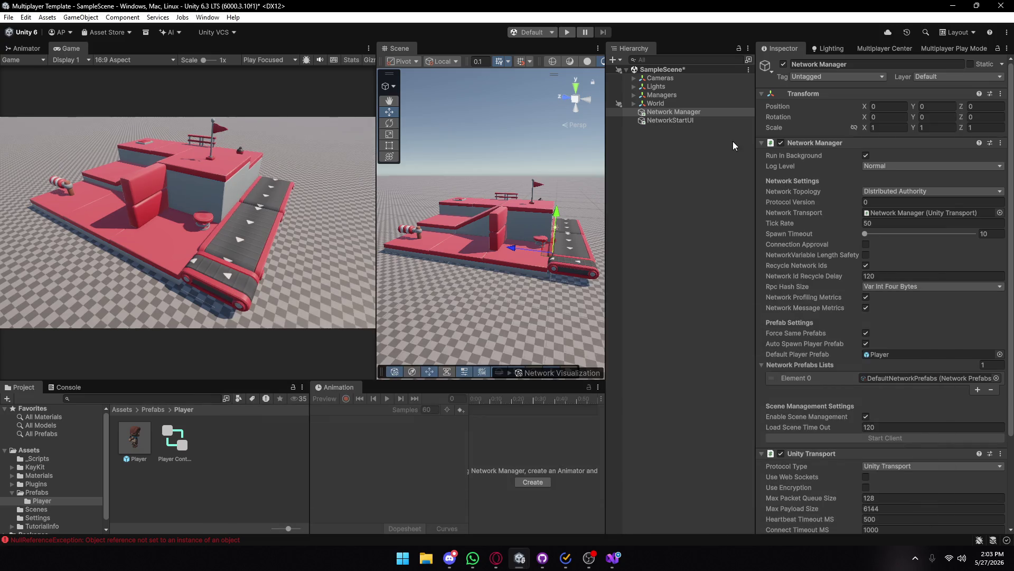
- Play-test again with the Game view as host and Player 2 as client, checking the Console, then stop
click(567, 32)
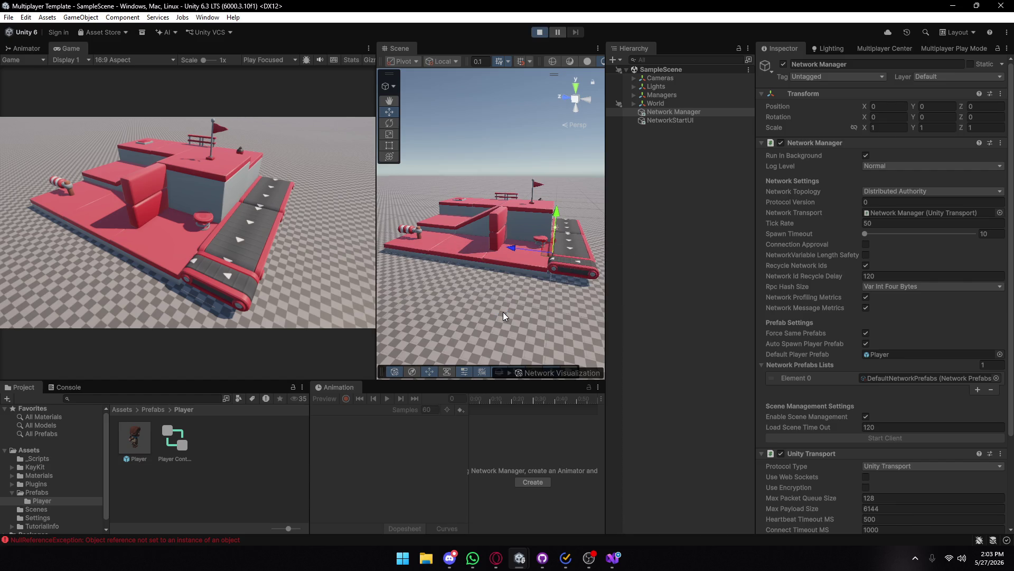
click(75, 133)
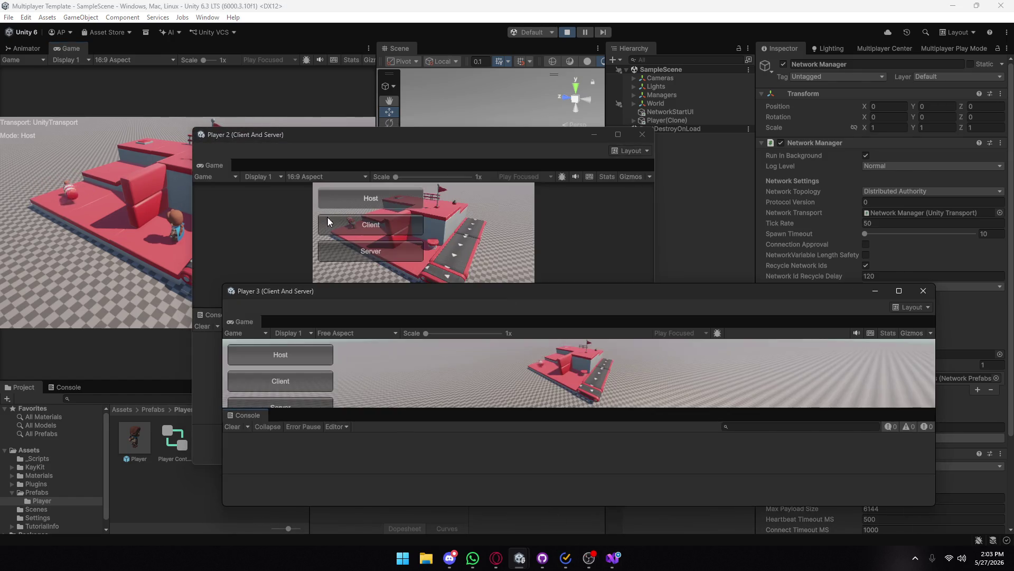
click(923, 291)
click(371, 225)
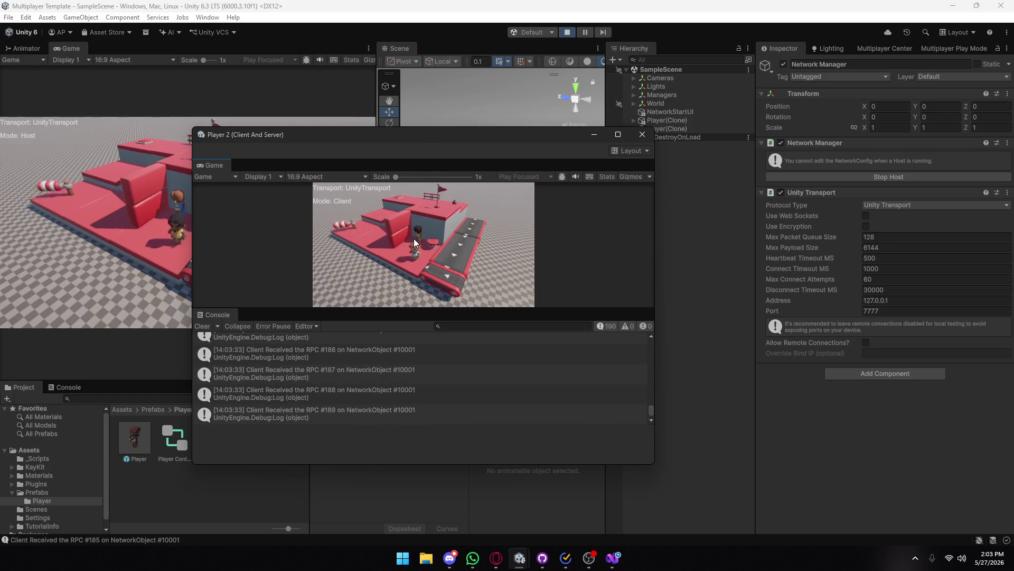
click(68, 386)
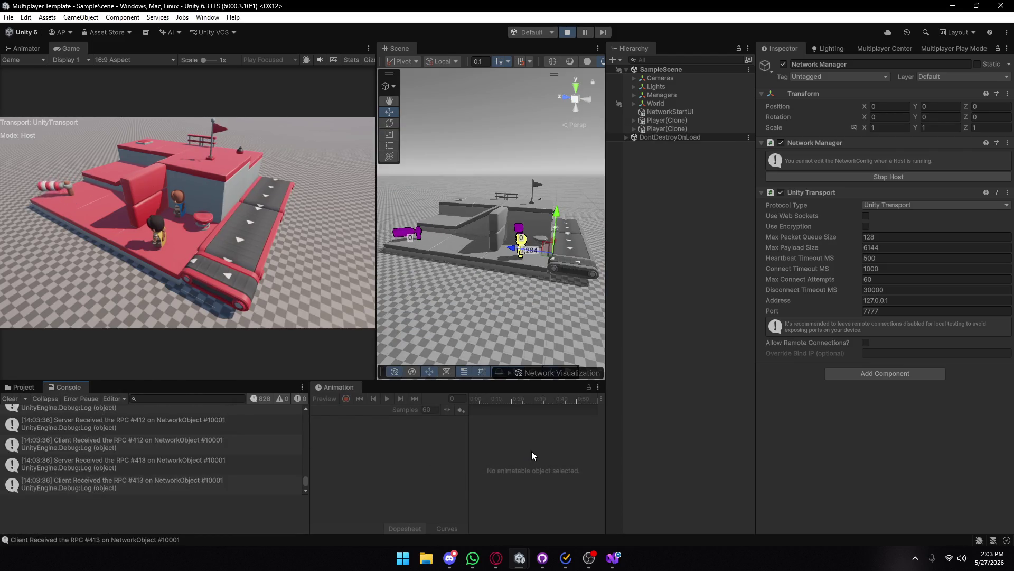
click(568, 30)
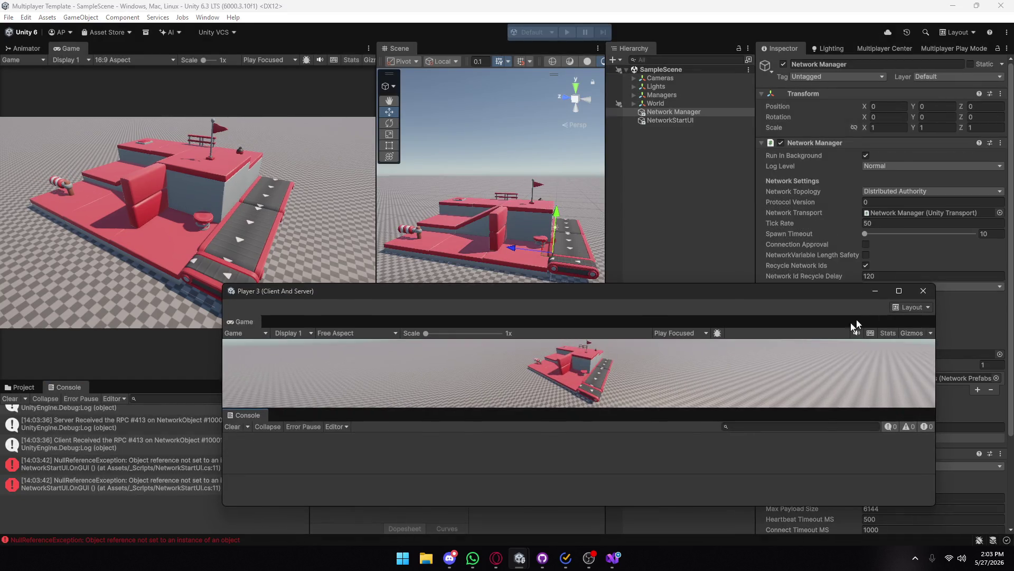
click(922, 291)
- Build the Windows player into the Build folder via Build Profiles, accepting the missing Project ID warning
click(9, 17)
click(69, 148)
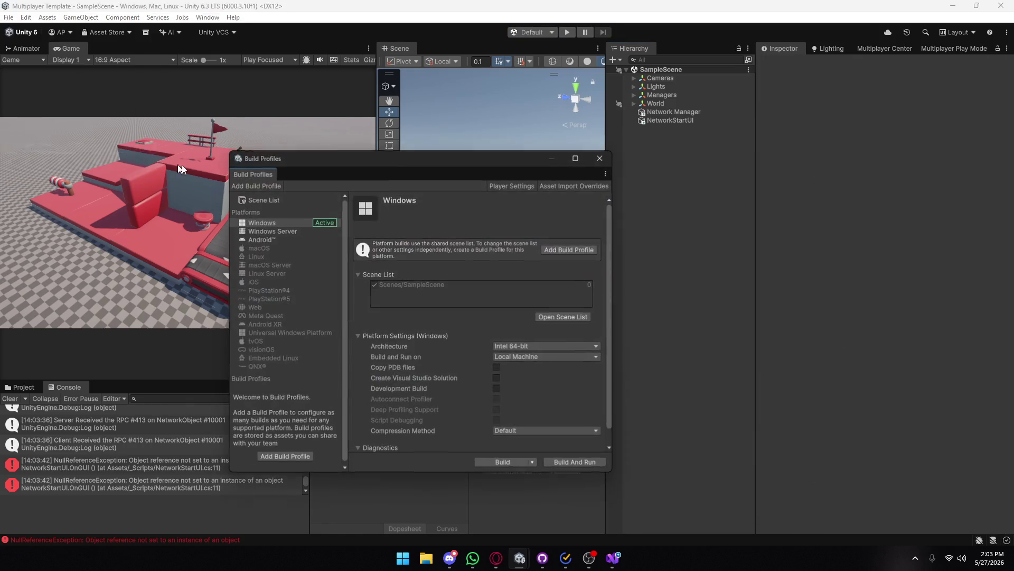
click(501, 461)
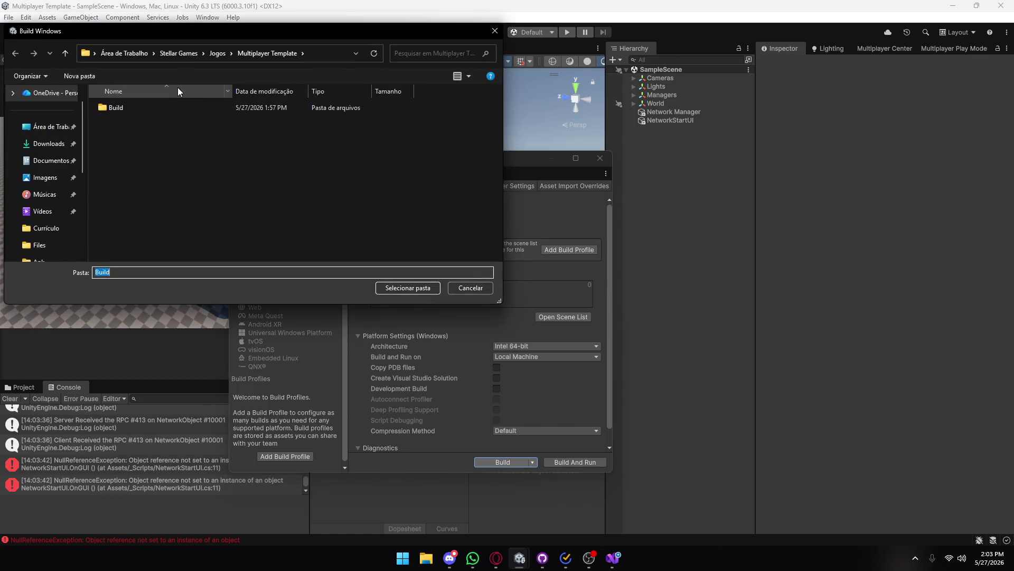
click(408, 288)
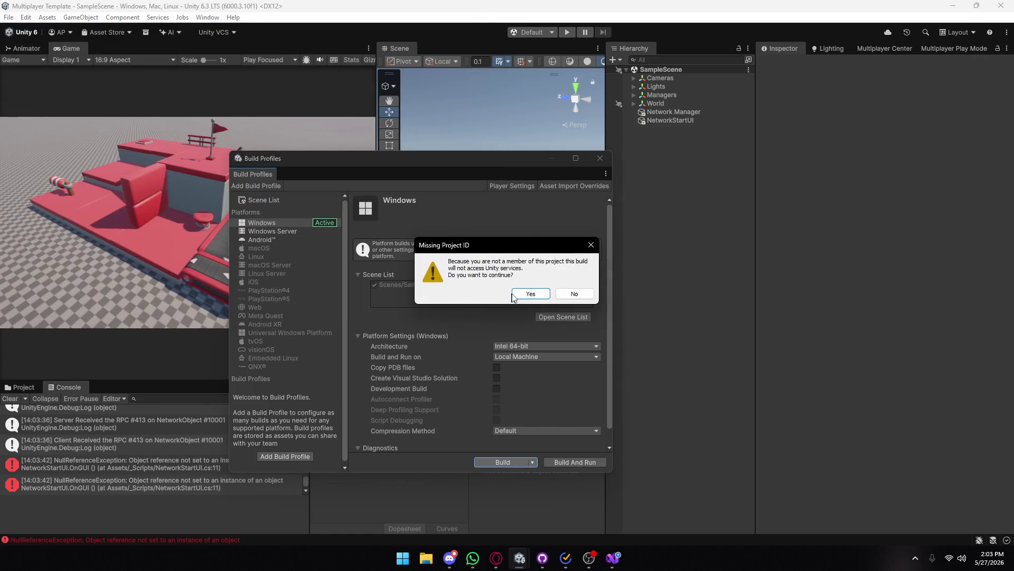
click(528, 296)
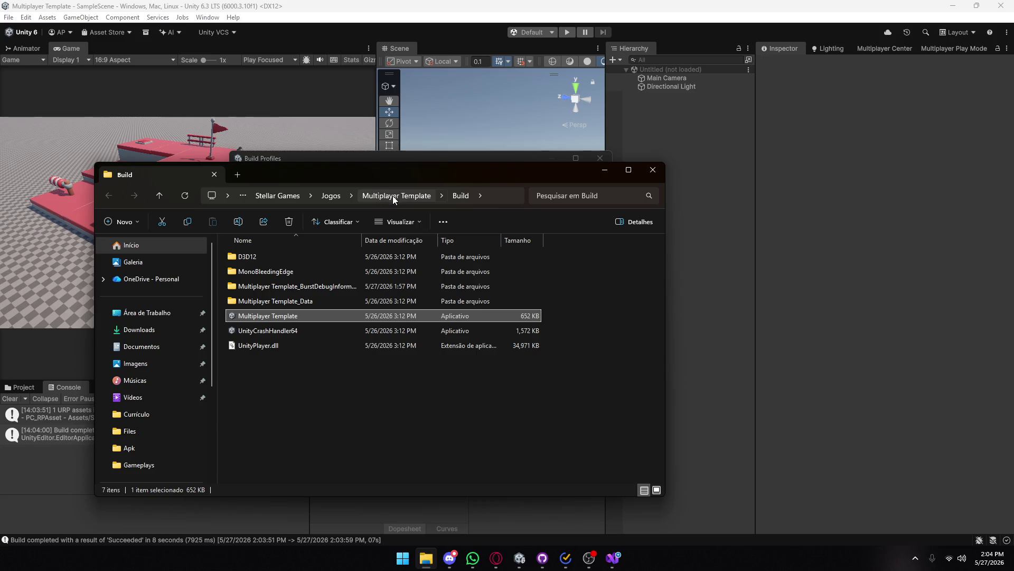
click(391, 197)
click(284, 272)
- Delete the old Build zip and compress the Build folder into a new ZIP
key(Delete)
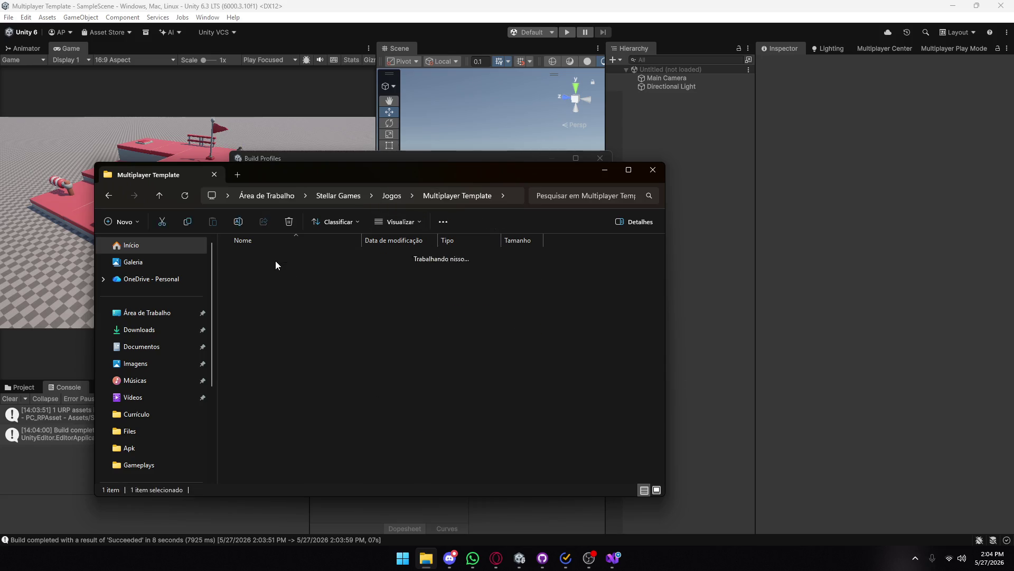
double_click(275, 261)
click(407, 195)
click(296, 261)
right_click(297, 260)
mouse_move(354, 385)
click(476, 386)
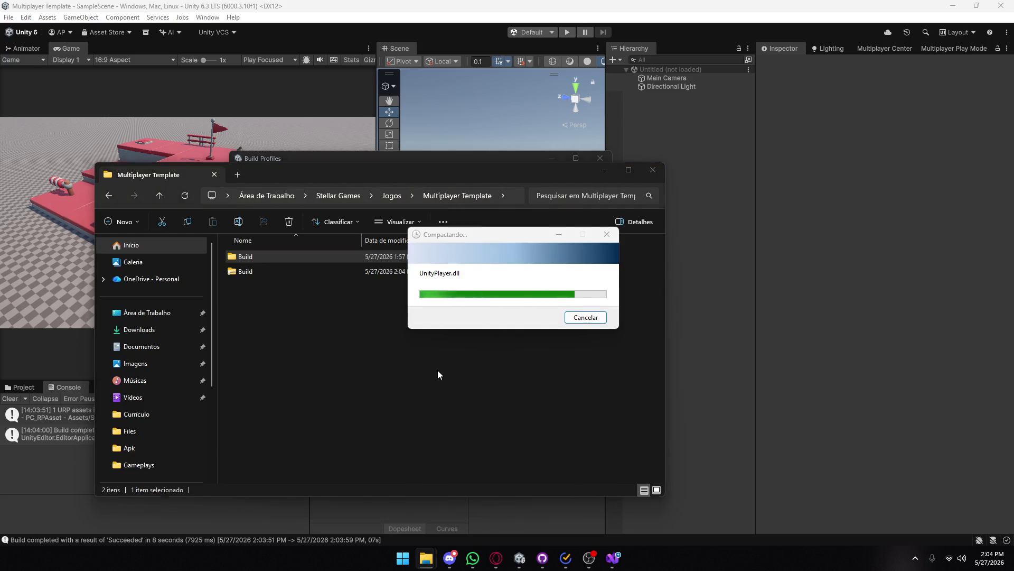
click(378, 352)
- Open the Build folder and launch the built Multiplayer Template executable
click(473, 558)
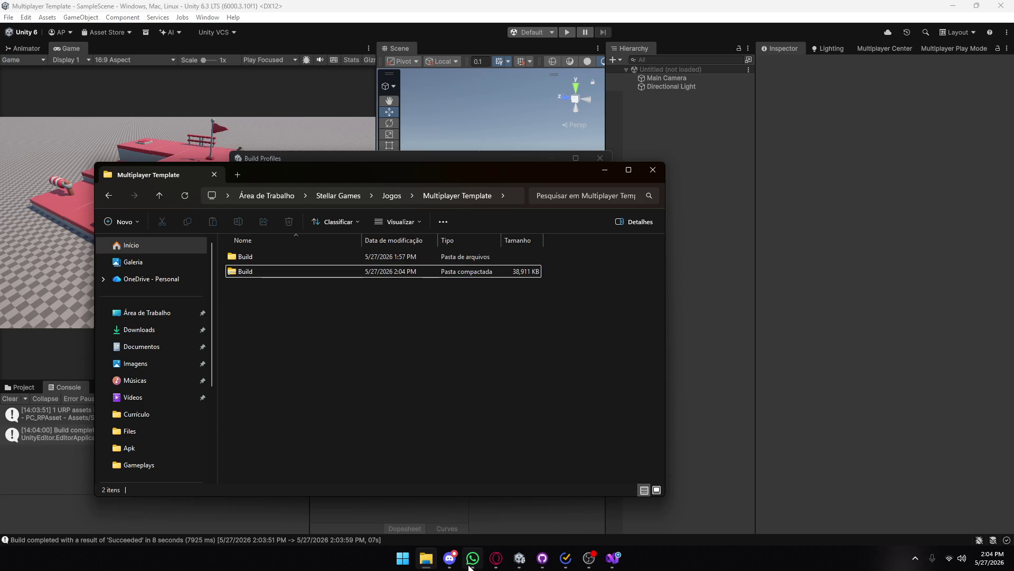
click(367, 272)
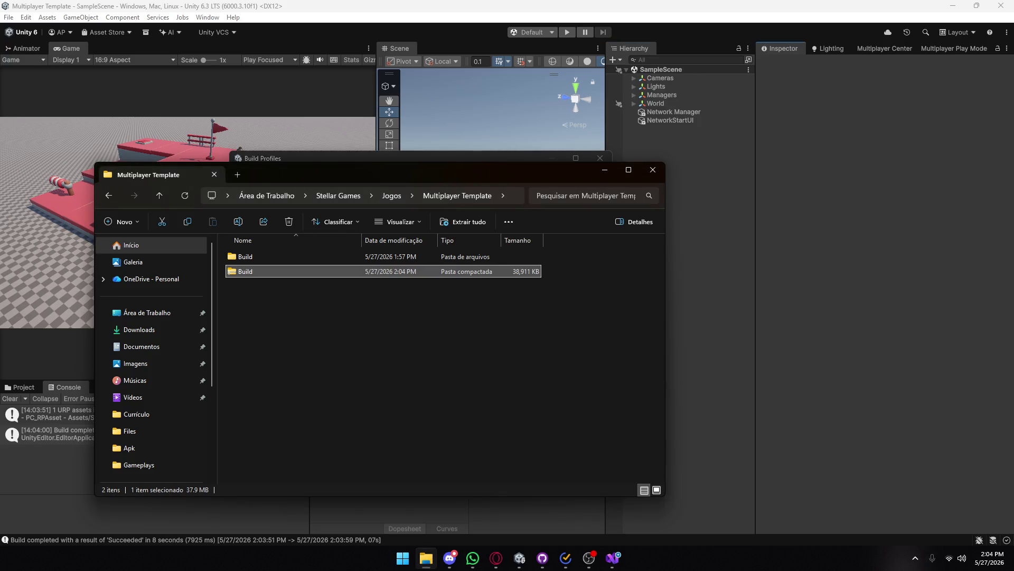
key(alt+Tab)
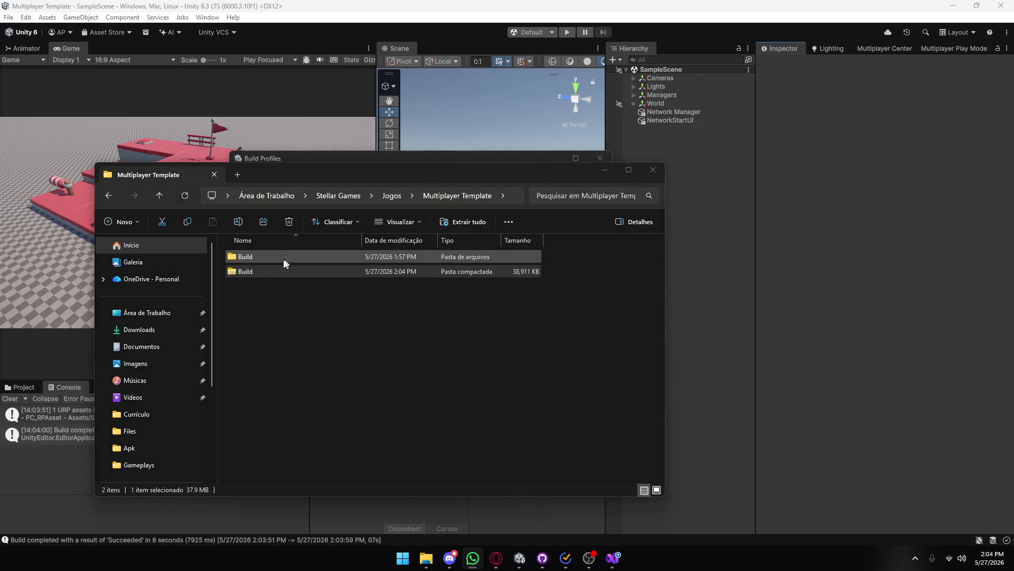
double_click(285, 257)
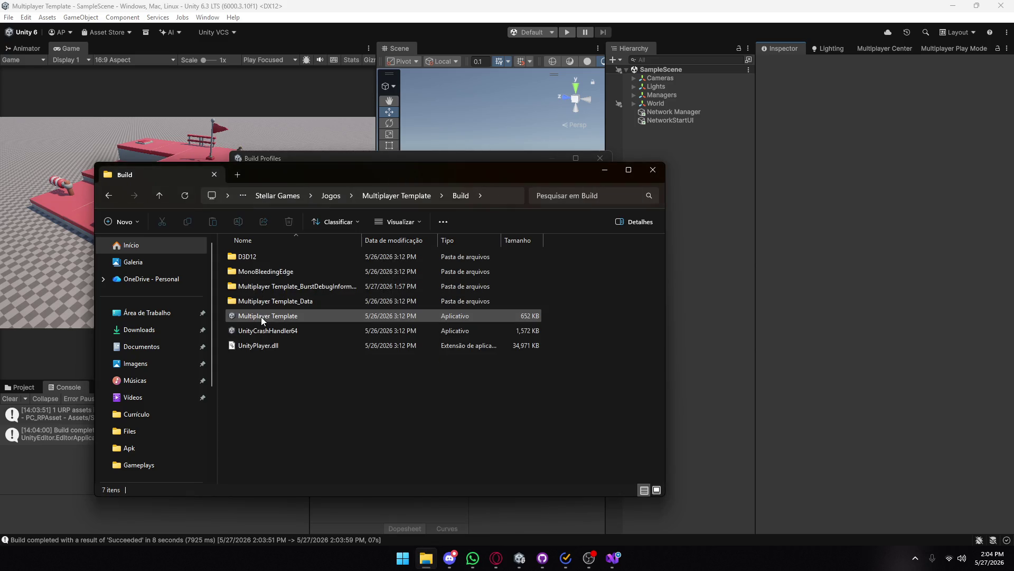
double_click(262, 317)
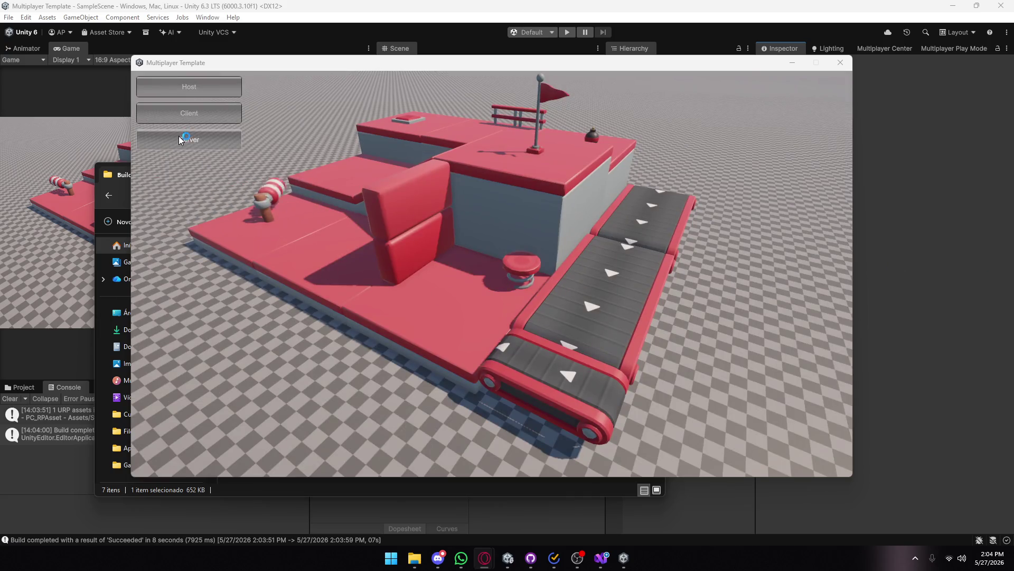
- Run the built game in Server mode, then close it, the Build folder window and Build Profiles
click(183, 138)
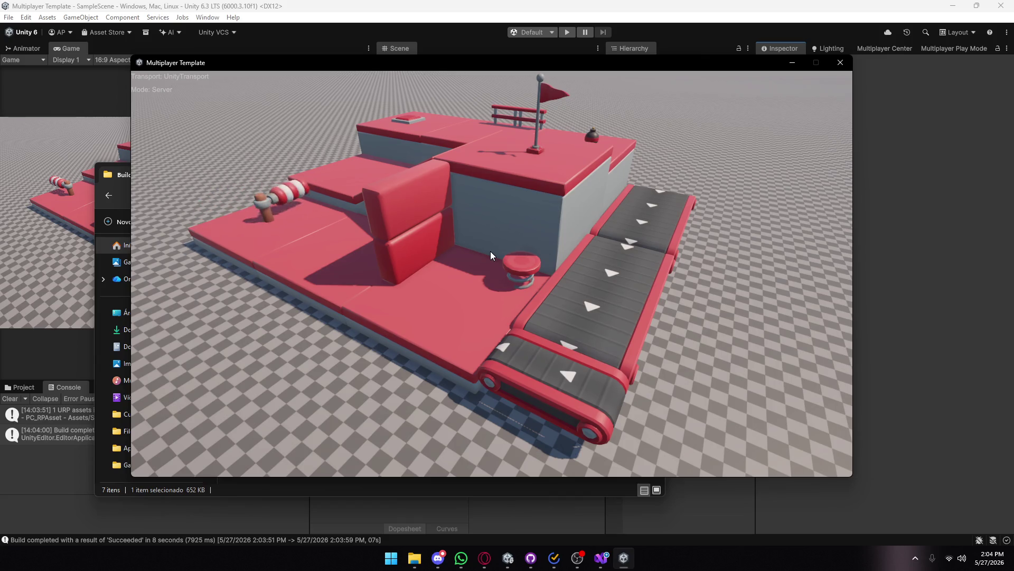
click(840, 63)
click(654, 170)
click(600, 158)
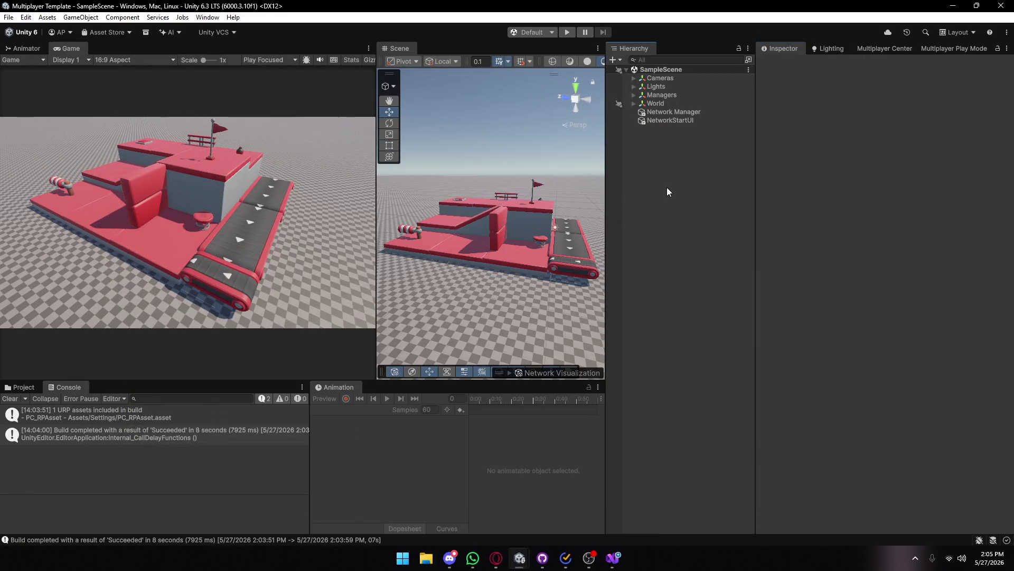
- Bring up the Distributed authority quickstart docs in Opera and scroll to the connection setup code
click(491, 558)
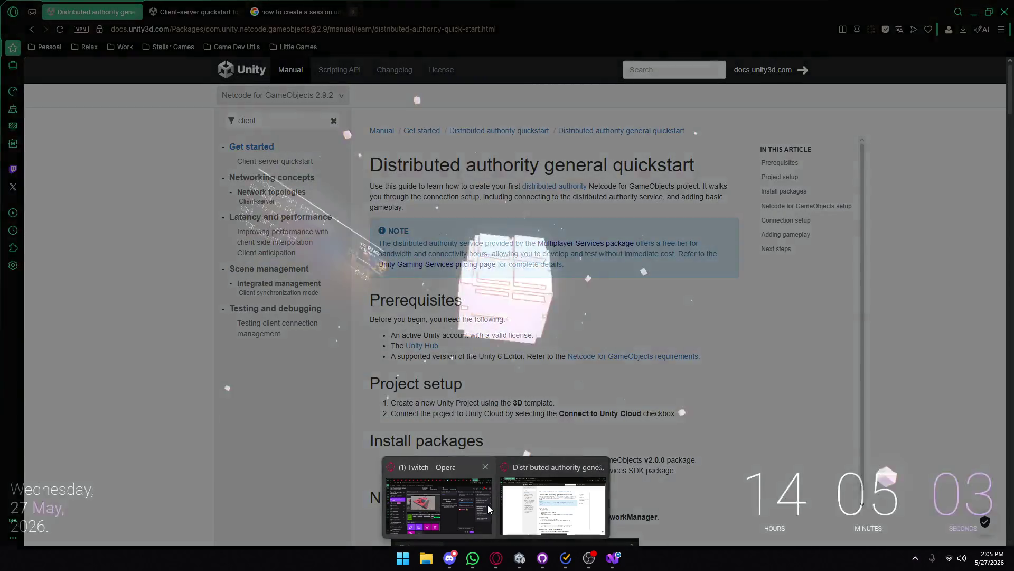
click(560, 507)
scroll(555, 327, down, 20)
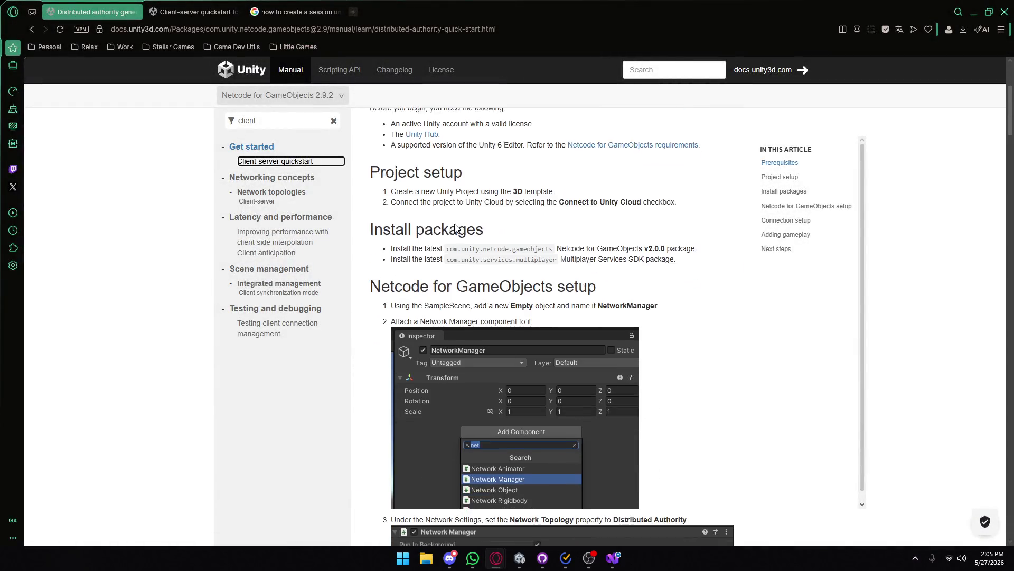
scroll(457, 248, up, 10)
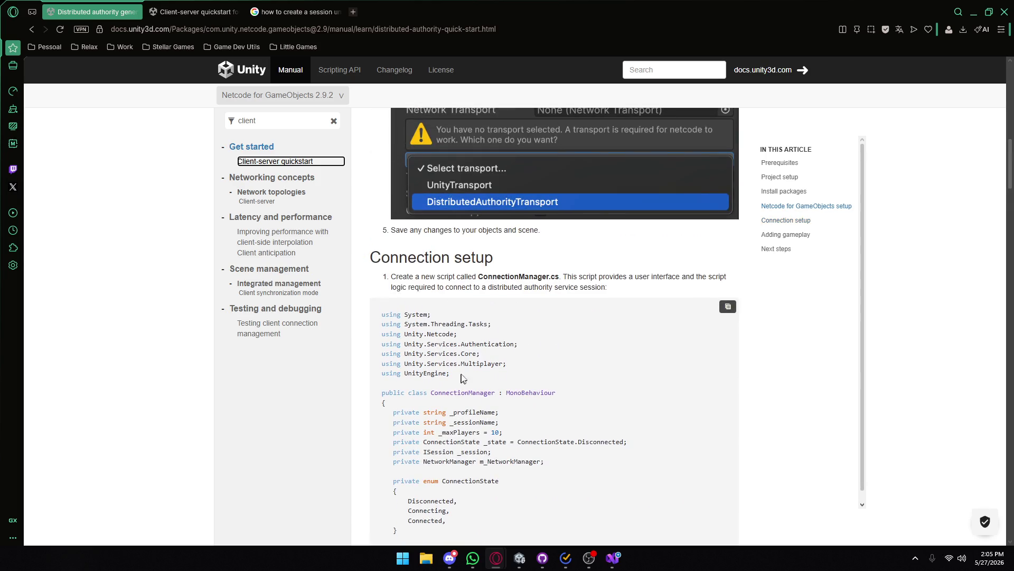
scroll(413, 304, down, 4)
scroll(414, 303, down, 5)
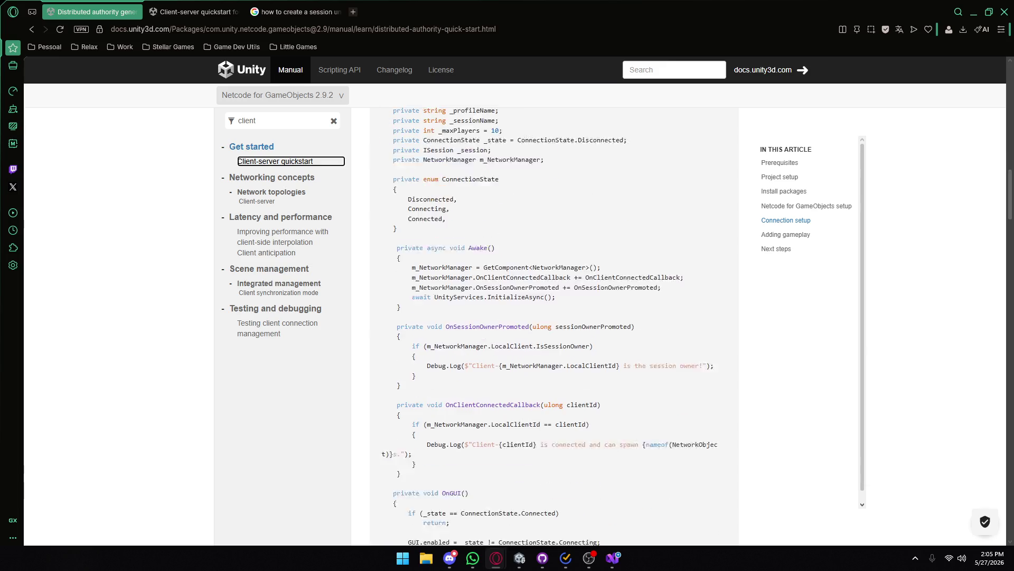
scroll(444, 319, up, 6)
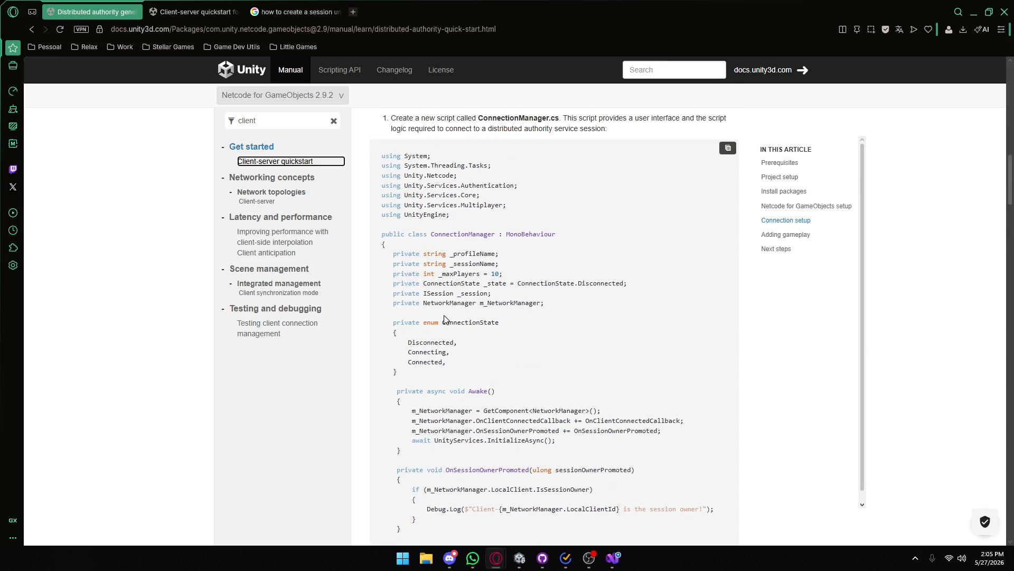
scroll(554, 320, down, 2)
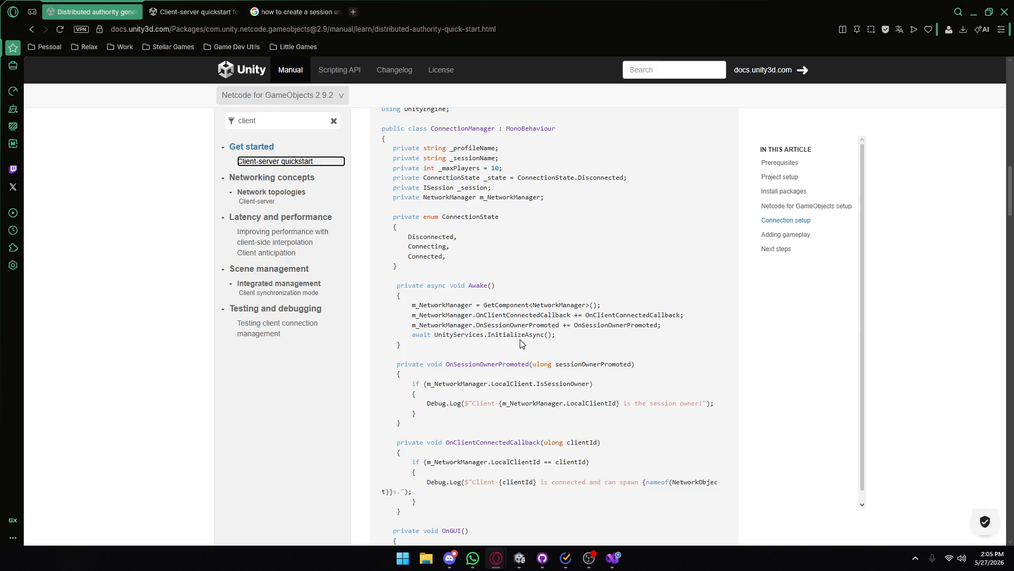
- Highlight the UnityServices initialization and session-owner Debug.Log lines in the ConnectionManager script
drag(555, 334, 390, 335)
click(405, 336)
scroll(404, 336, down, 1)
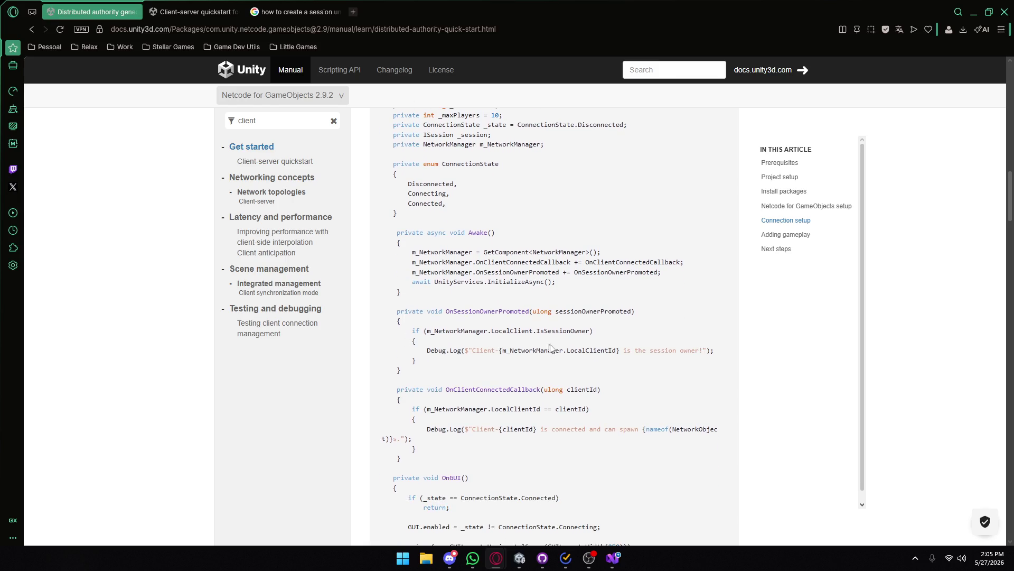
drag(723, 351, 435, 350)
click(465, 359)
scroll(465, 360, down, 1)
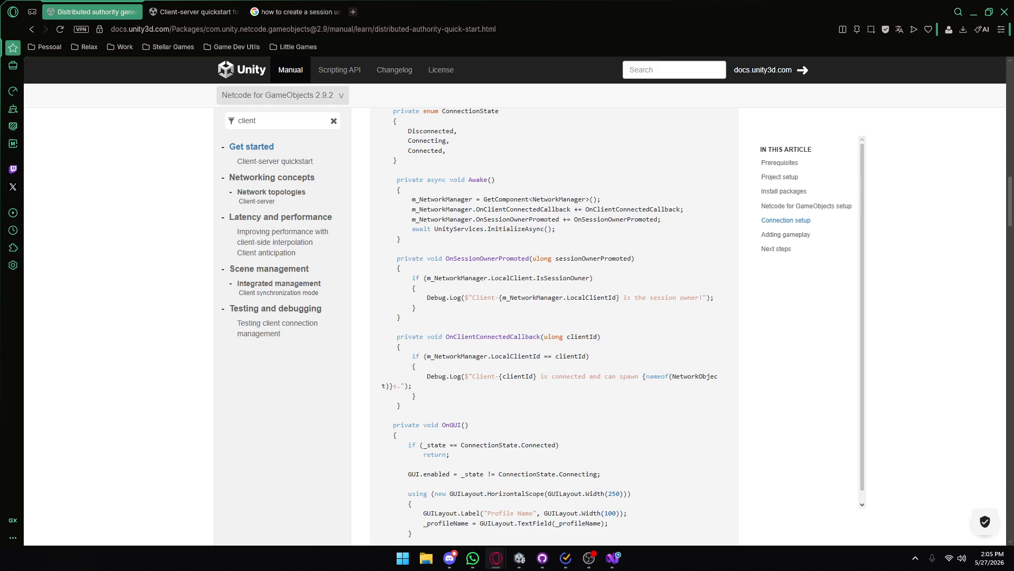
mouse_move(636, 376)
mouse_down()
mouse_move(383, 377)
mouse_move(456, 387)
mouse_up()
click(481, 416)
- Highlight the GUI.enabled line, GUILayout.Width(250) and the Create button code further down
scroll(481, 416, down, 3)
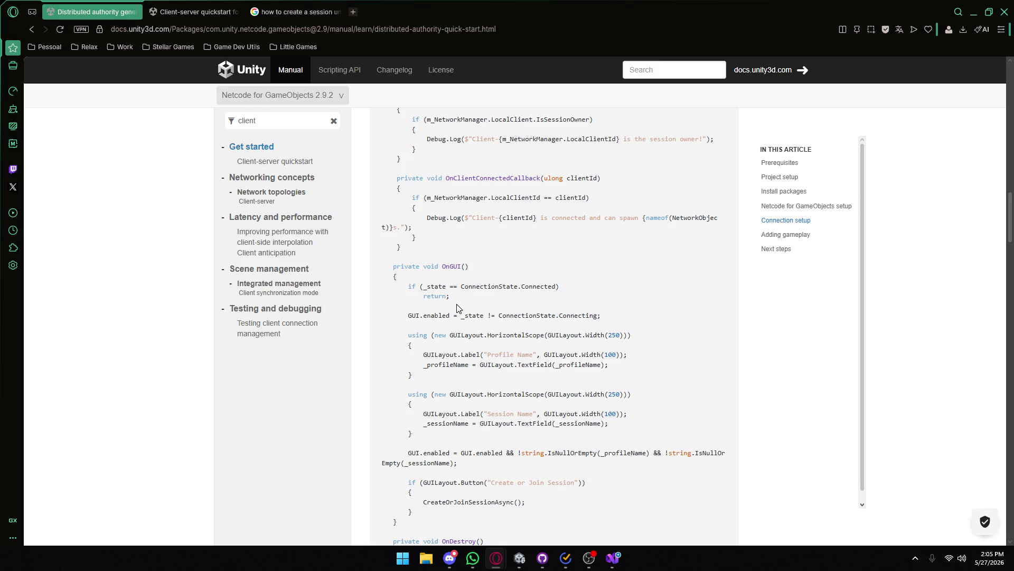
drag(584, 315, 402, 323)
click(400, 324)
drag(497, 335, 601, 335)
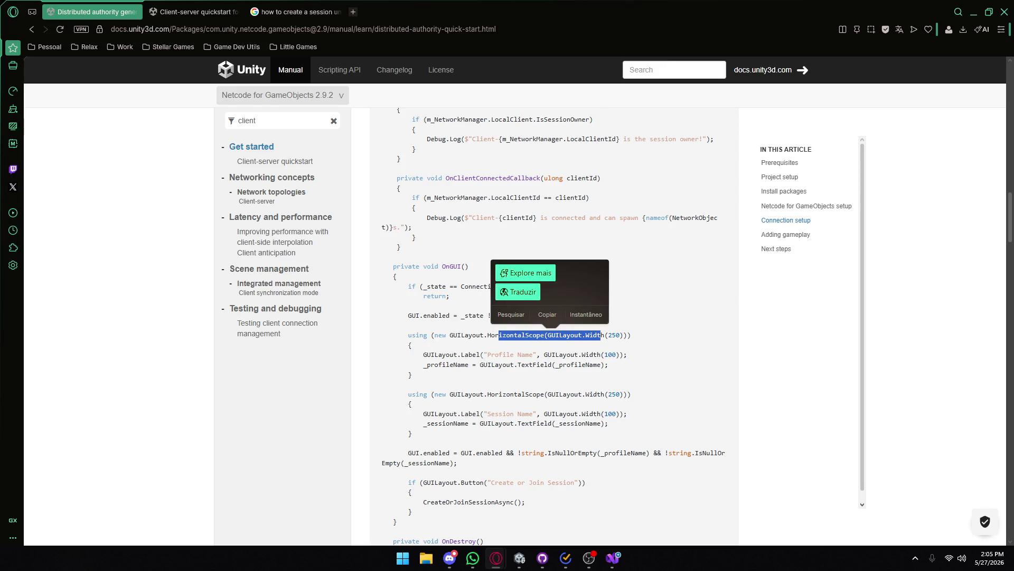
click(465, 356)
scroll(540, 356, down, 1)
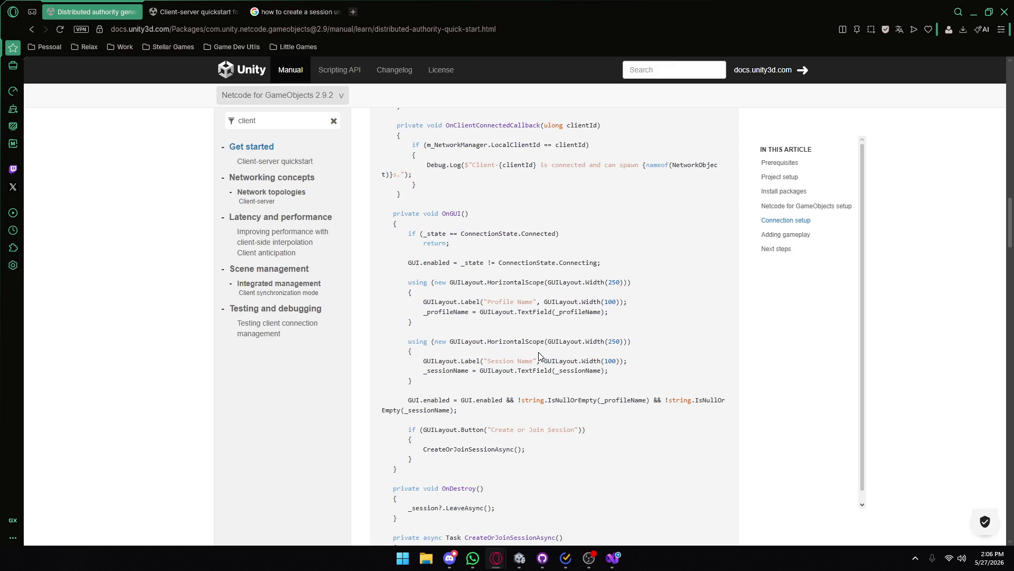
scroll(540, 356, down, 1)
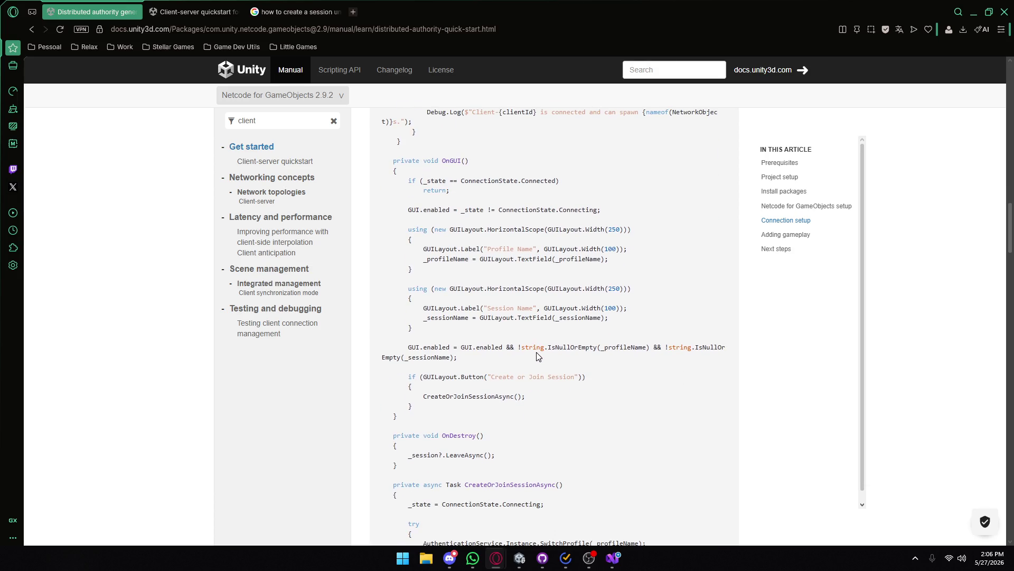
scroll(502, 394, down, 1)
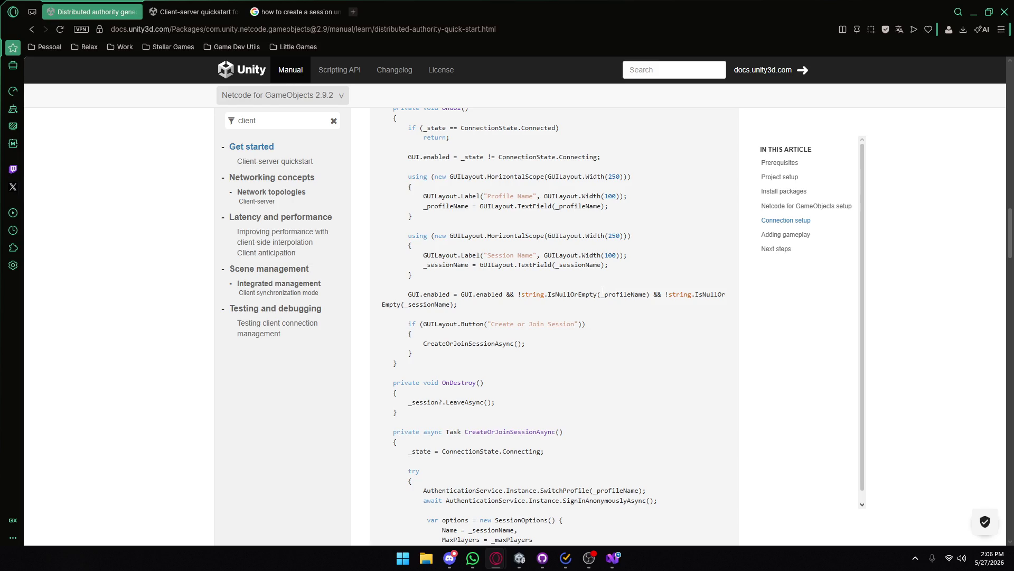
double_click(468, 343)
- Highlight _profileName, the SignInAnonymouslyAsync call and _sessionName in the CreateOrJoinSessionAsync code
drag(446, 343, 421, 344)
click(421, 344)
scroll(428, 343, down, 1)
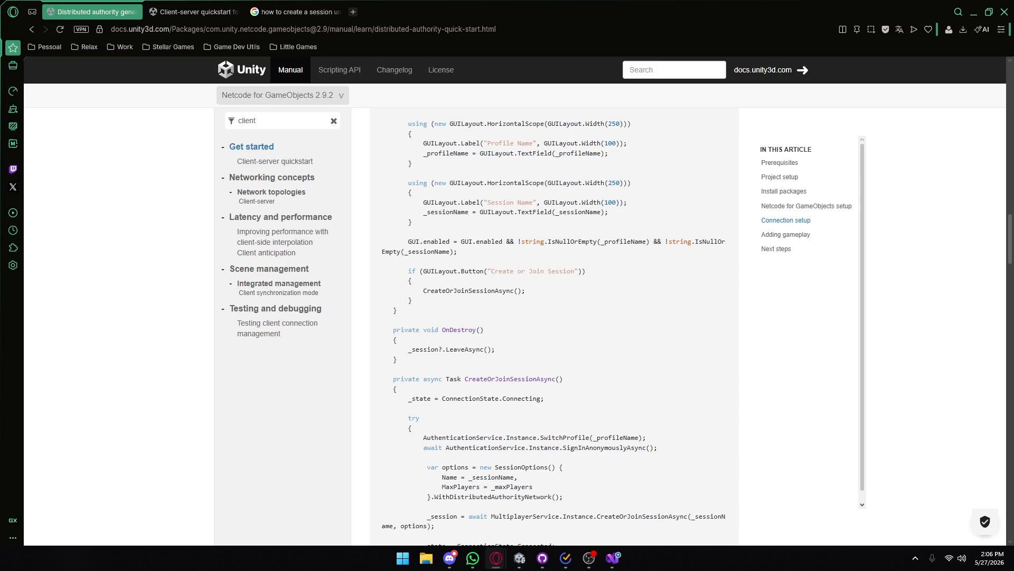
scroll(427, 343, down, 2)
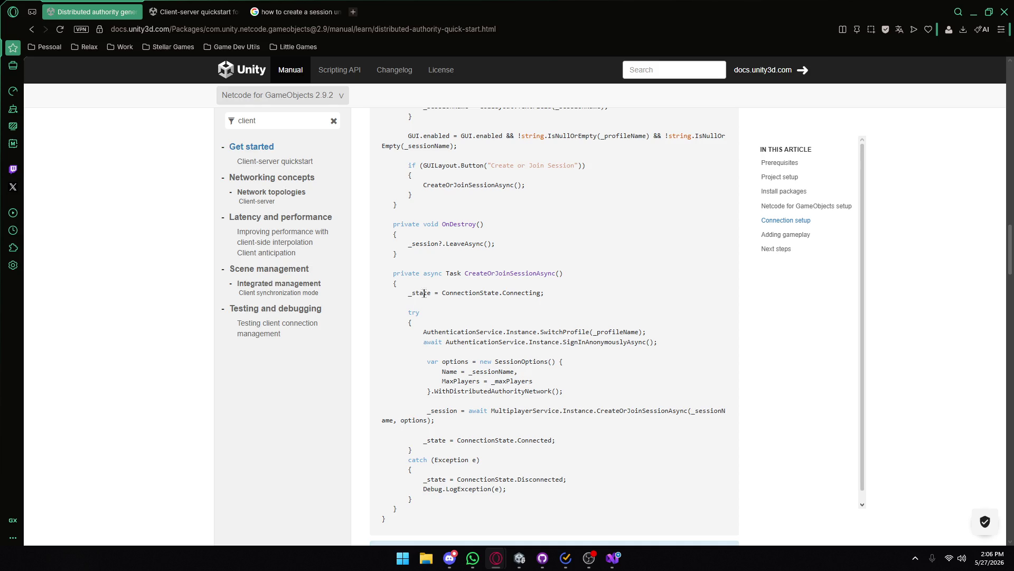
scroll(480, 296, down, 1)
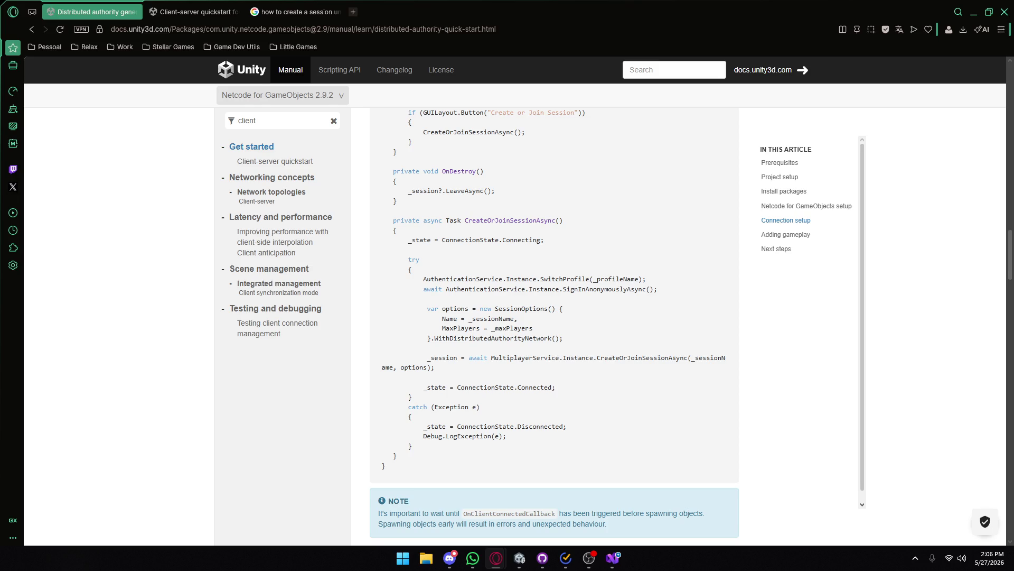
drag(643, 278, 634, 278)
click(626, 277)
drag(449, 289, 638, 290)
click(638, 291)
double_click(497, 319)
click(511, 330)
- Scroll through the rest of the session code, then switch back to the Unity Editor
scroll(540, 332, up, 10)
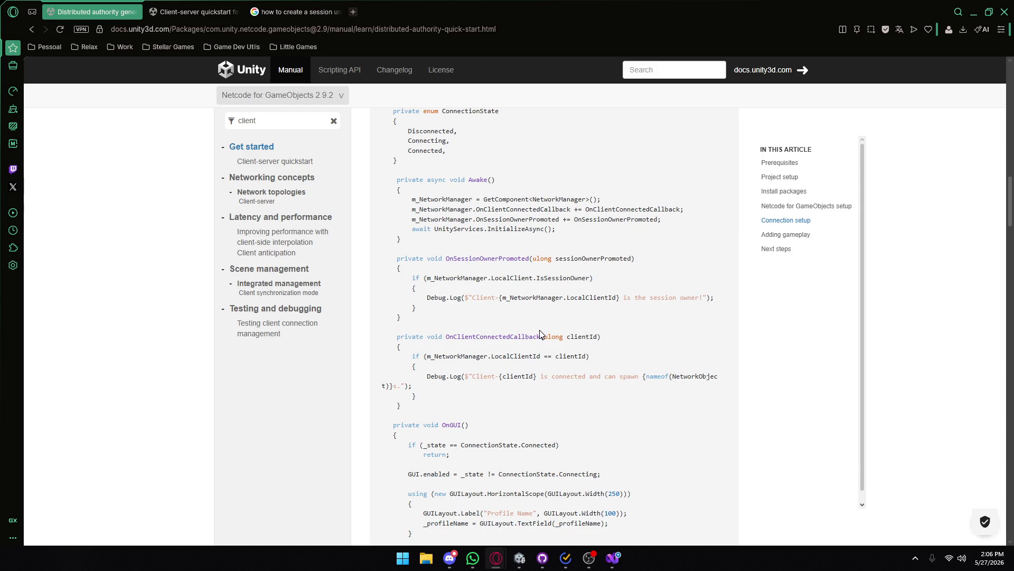
scroll(540, 333, up, 2)
scroll(539, 333, down, 10)
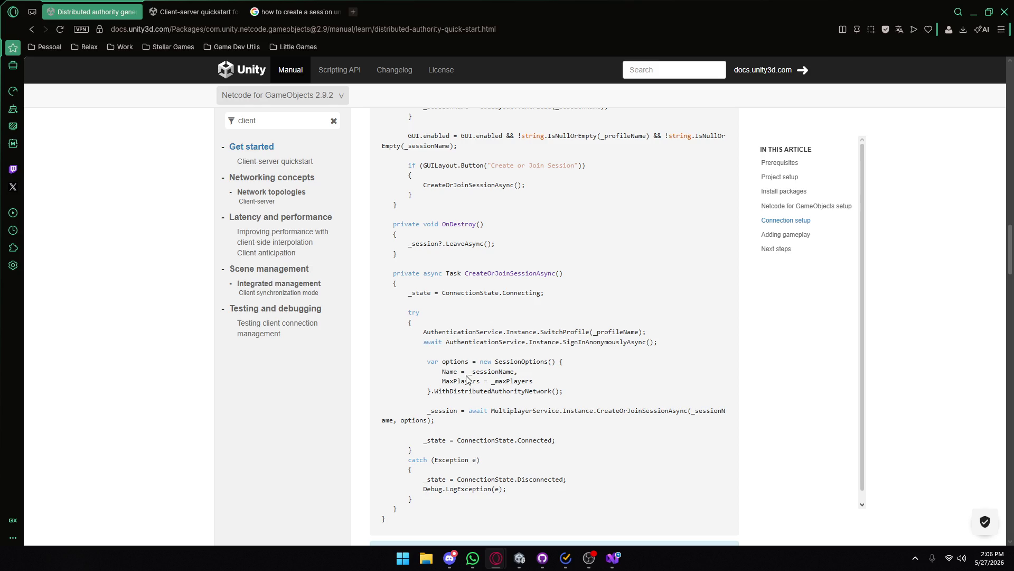
mouse_move(534, 376)
mouse_down()
mouse_move(549, 395)
mouse_move(535, 377)
mouse_up()
scroll(465, 372, down, 1)
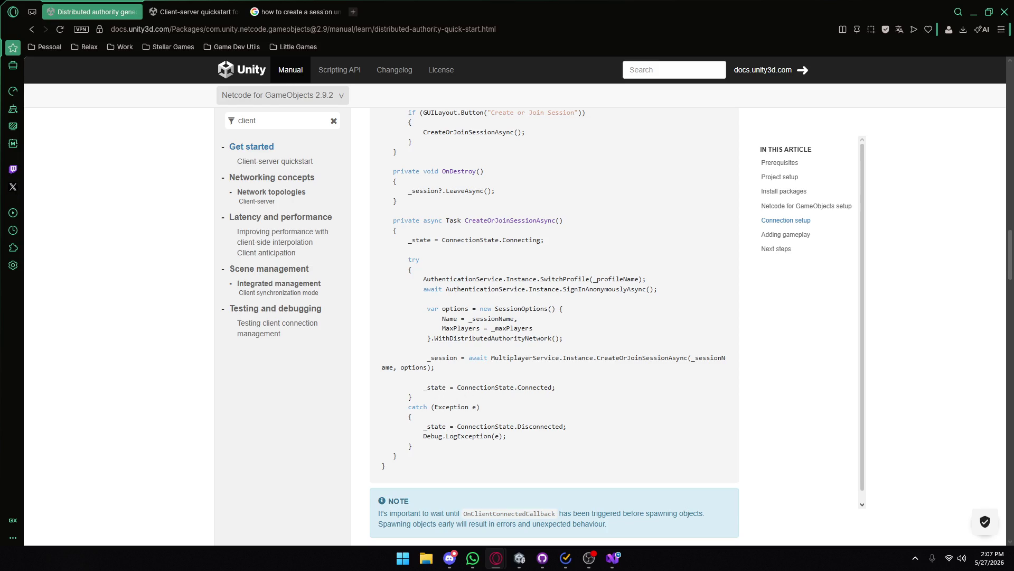
drag(469, 434, 560, 436)
scroll(516, 367, up, 10)
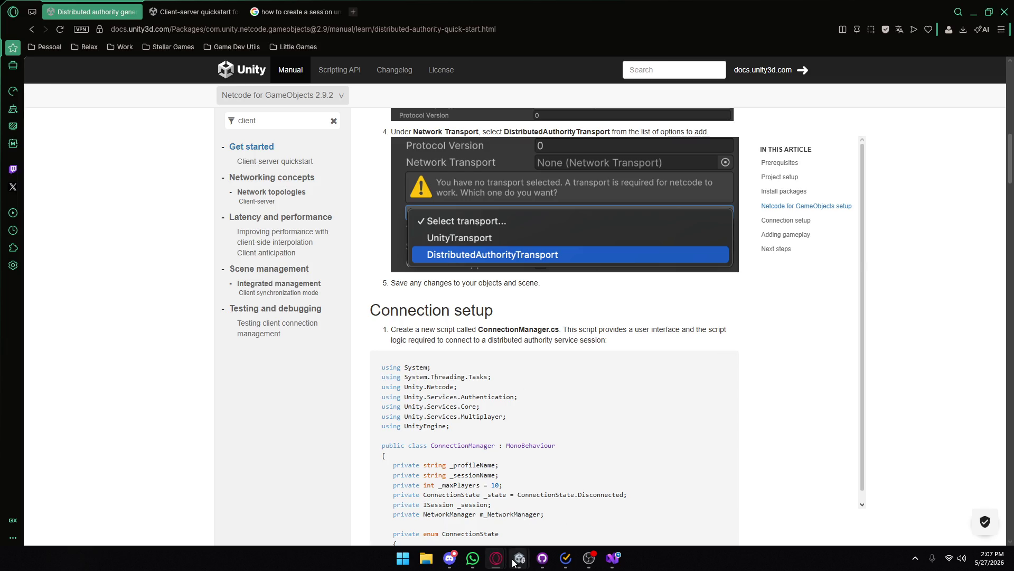
mouse_move(513, 563)
click(516, 499)
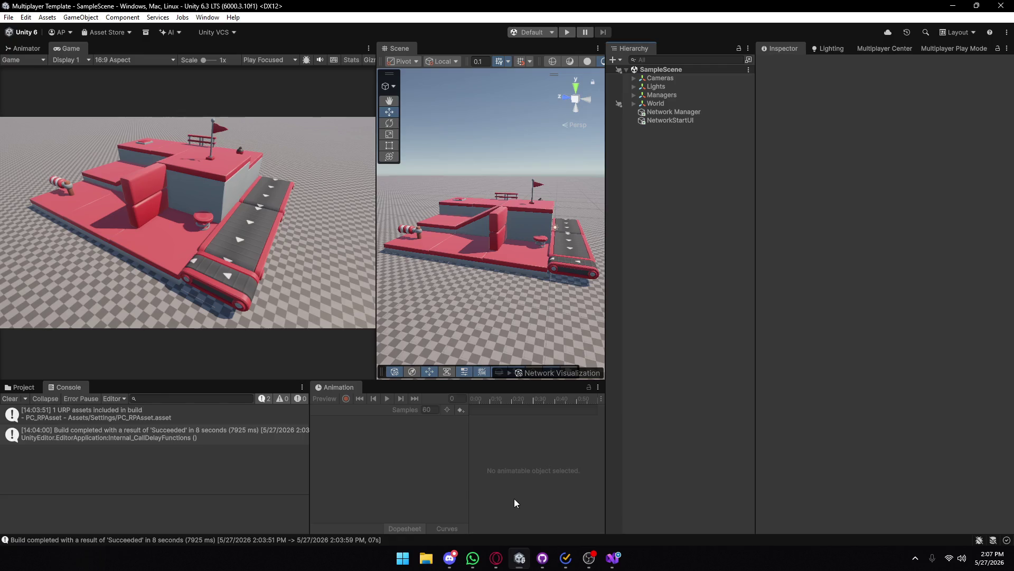
- Create a new MonoBehaviour script named ConnectionManager in the Assets/_Scripts folder
click(21, 387)
click(122, 411)
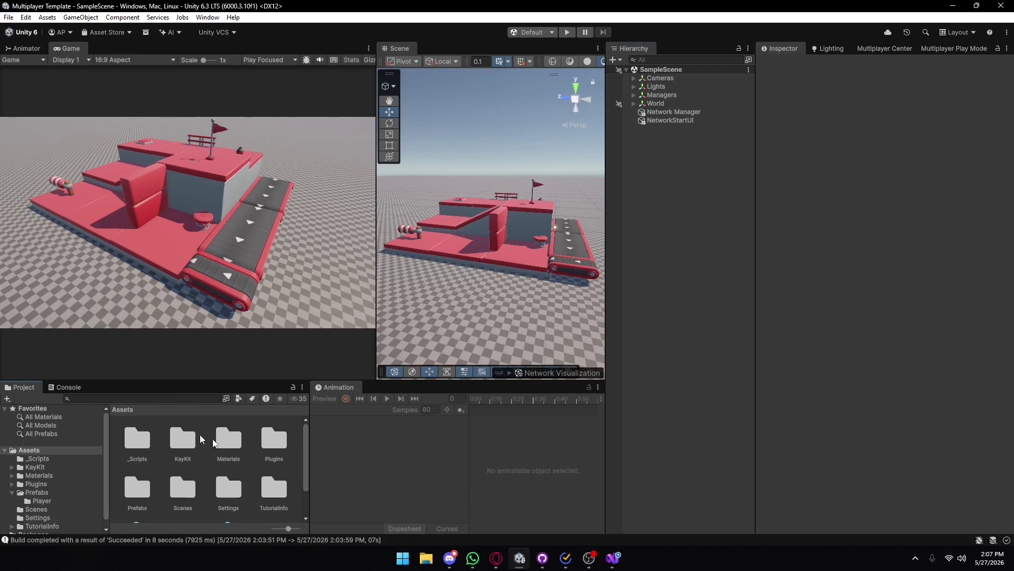
drag(314, 446, 411, 451)
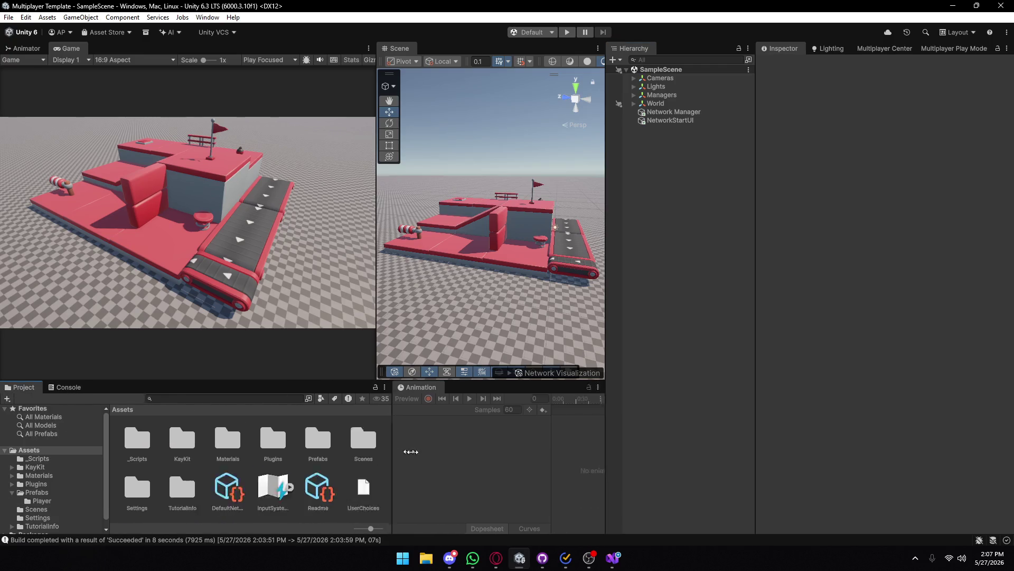
double_click(137, 438)
right_click(226, 510)
mouse_move(315, 211)
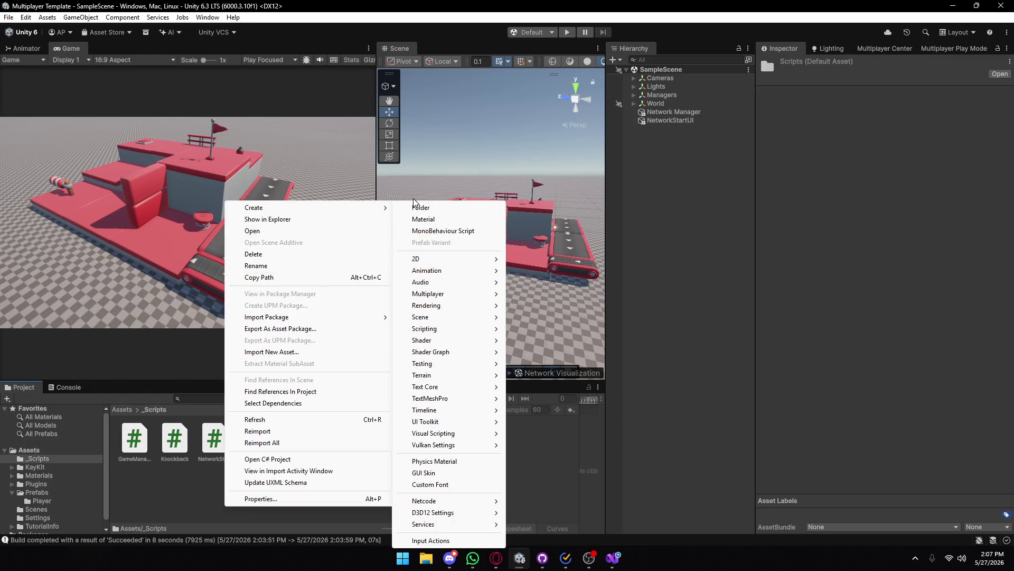
click(432, 231)
text(Connecanager)
key(Return)
key(Return)
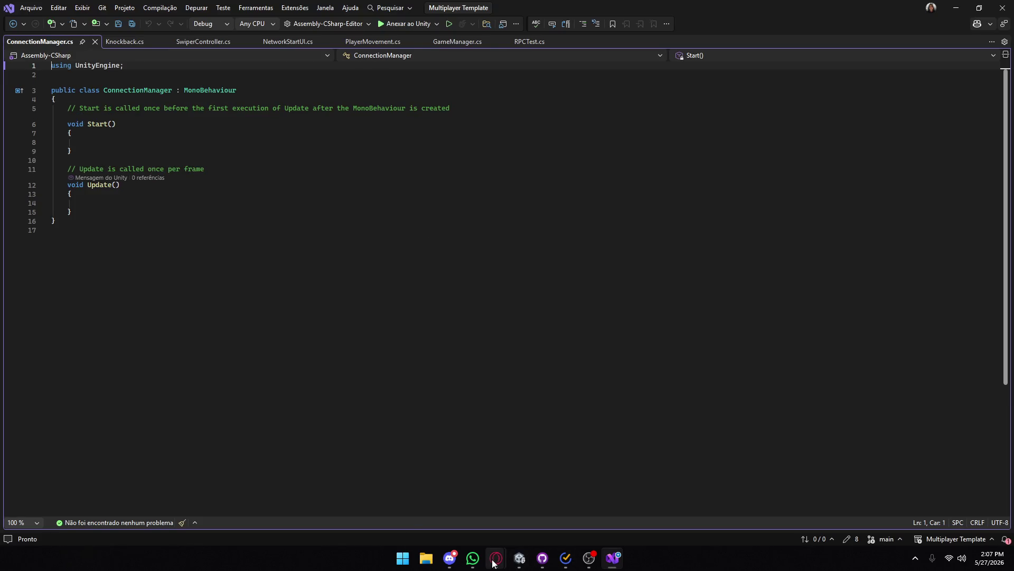
- Find the Connection setup code in the distributed authority docs, then go back to ConnectionManager.cs
mouse_move(495, 558)
click(554, 492)
scroll(447, 365, down, 3)
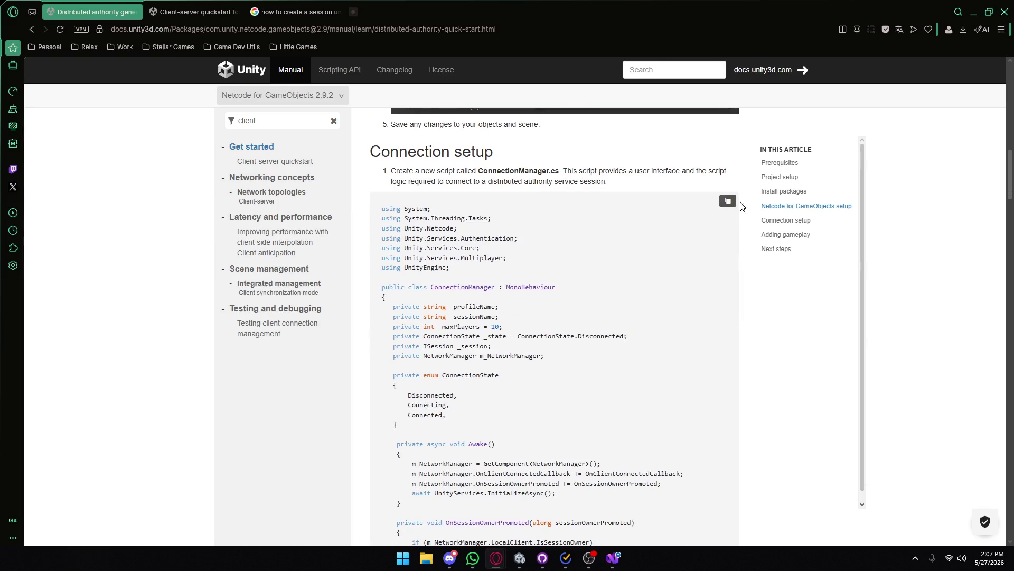
scroll(503, 245, down, 2)
scroll(779, 486, down, 10)
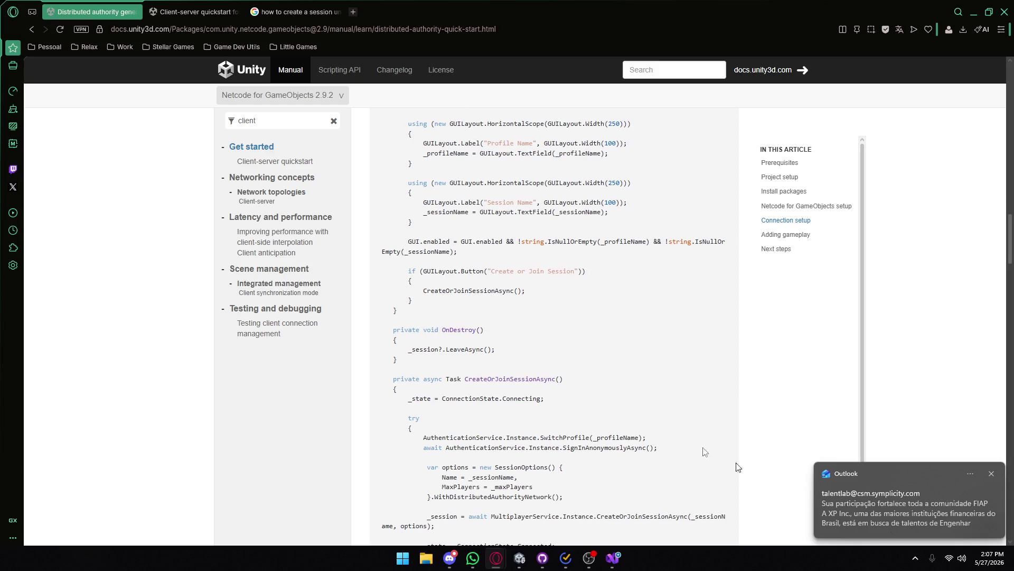
mouse_move(614, 557)
click(613, 497)
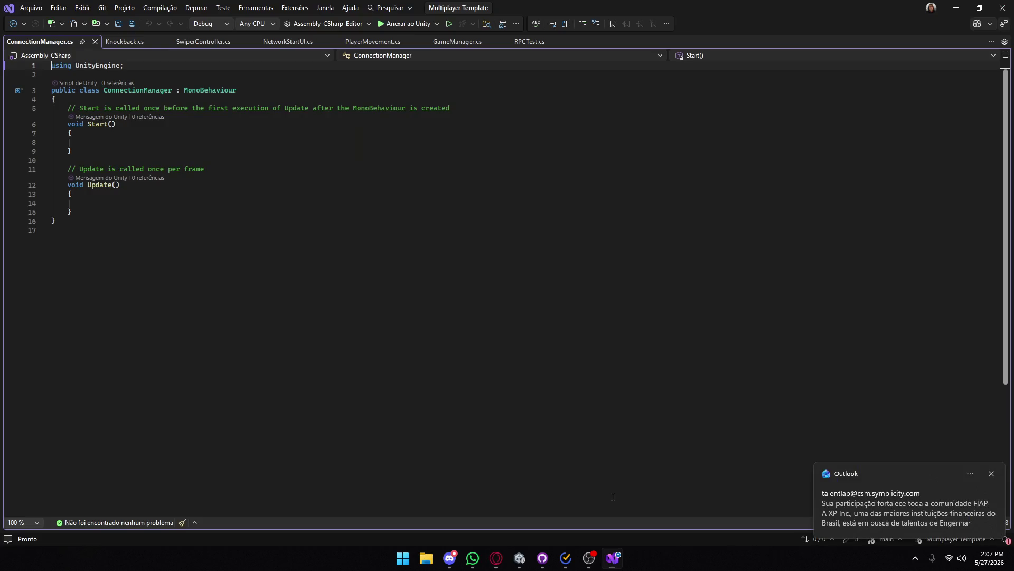
- Replace the template with the docs' code and discard the unawaited CreateOrJoinSessionAsync call on line 72
key(ctrl+a)
key(ctrl+v)
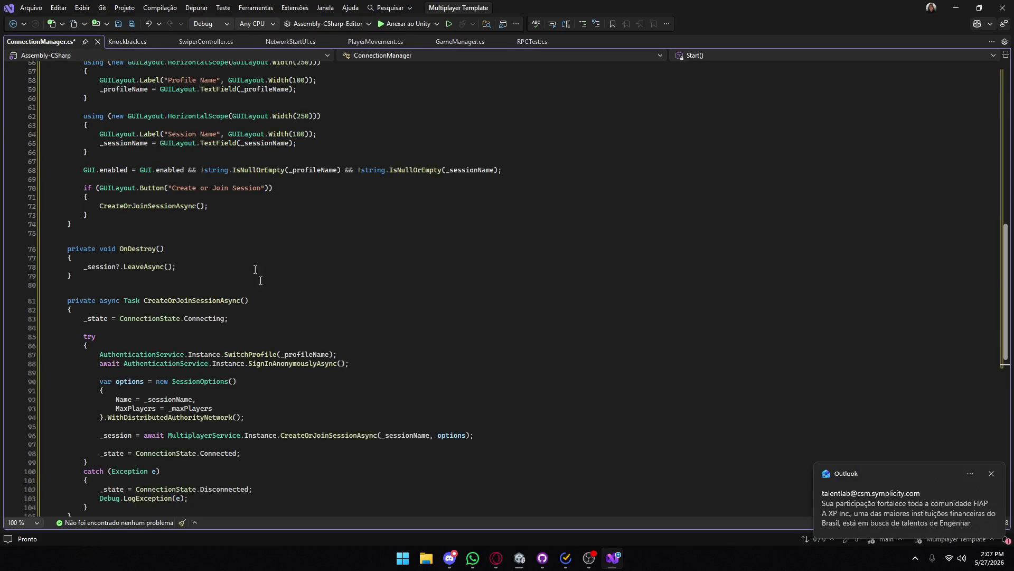
scroll(180, 390, up, 12)
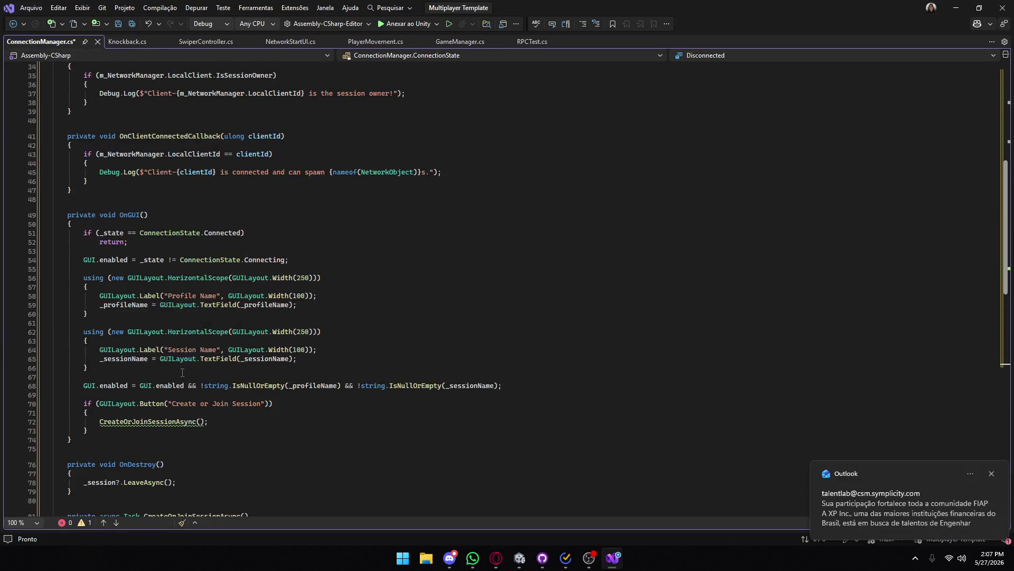
mouse_move(177, 368)
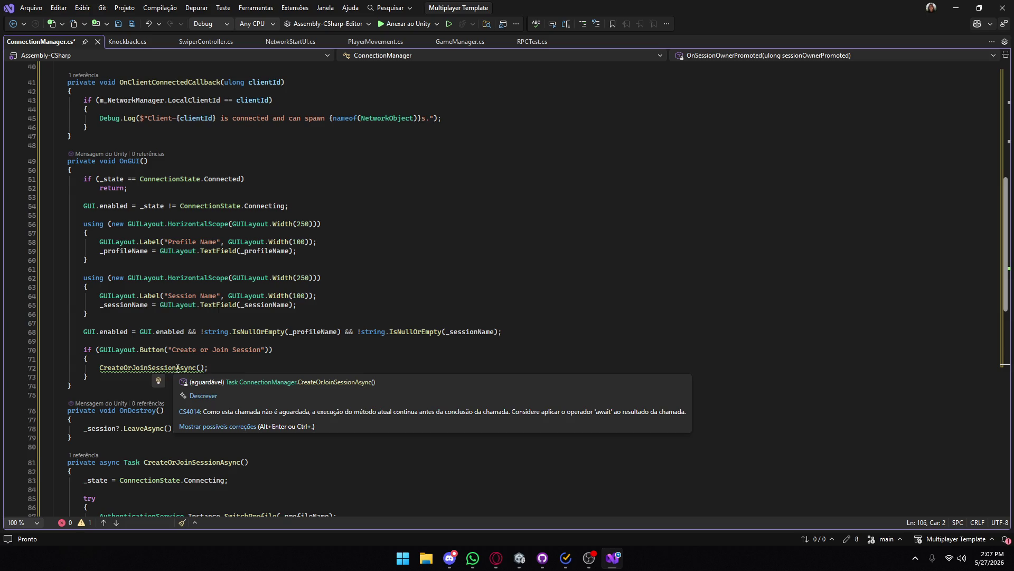
click(100, 368)
text(await)
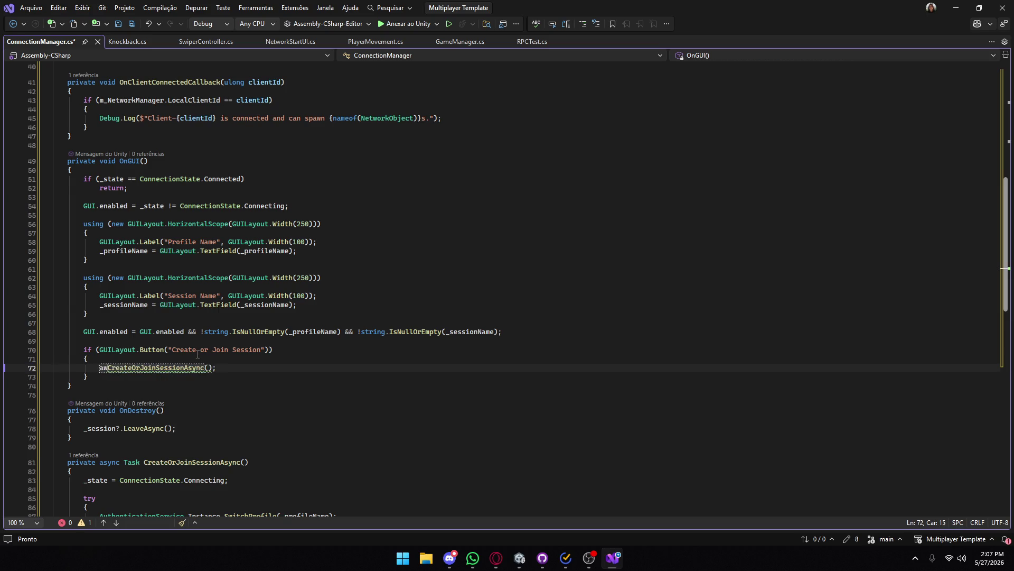
key(ctrl+z)
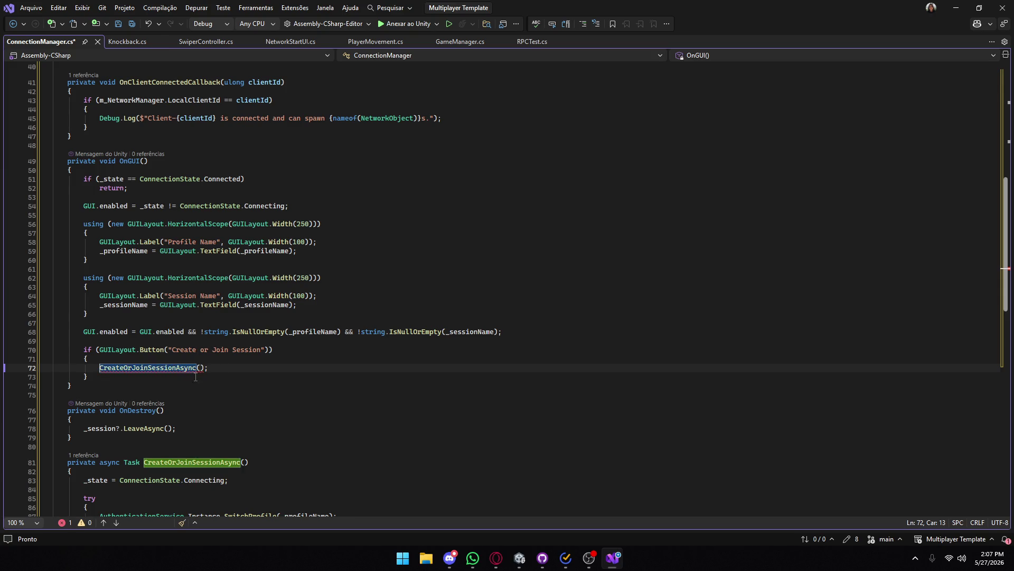
key(ctrl+period)
key(Return)
- Review the CreateOrJoinSessionAsync code and save ConnectionManager.cs
scroll(232, 391, down, 7)
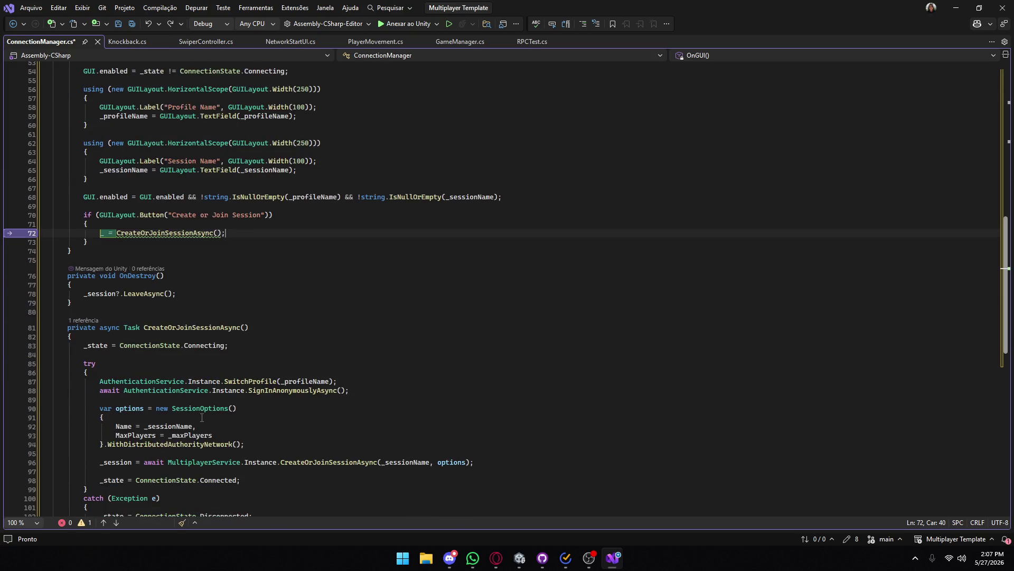
click(162, 318)
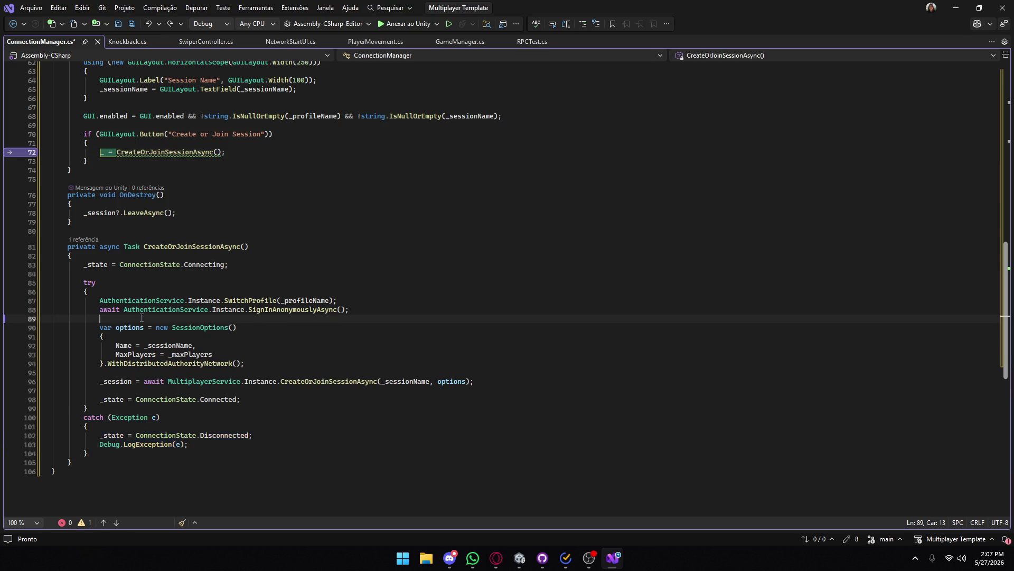
scroll(161, 313, up, 5)
scroll(161, 313, up, 4)
scroll(164, 315, down, 2)
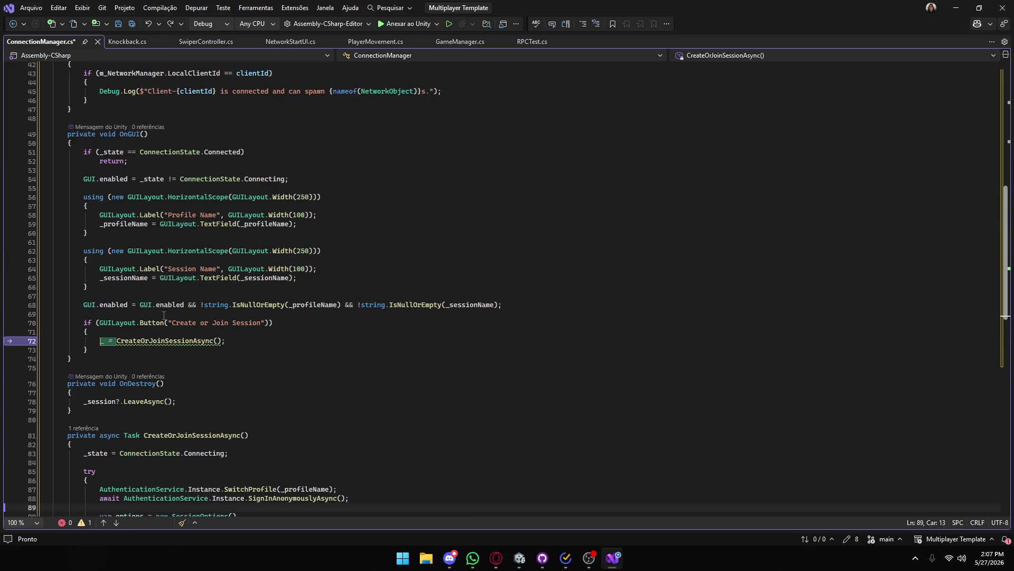
scroll(164, 315, down, 8)
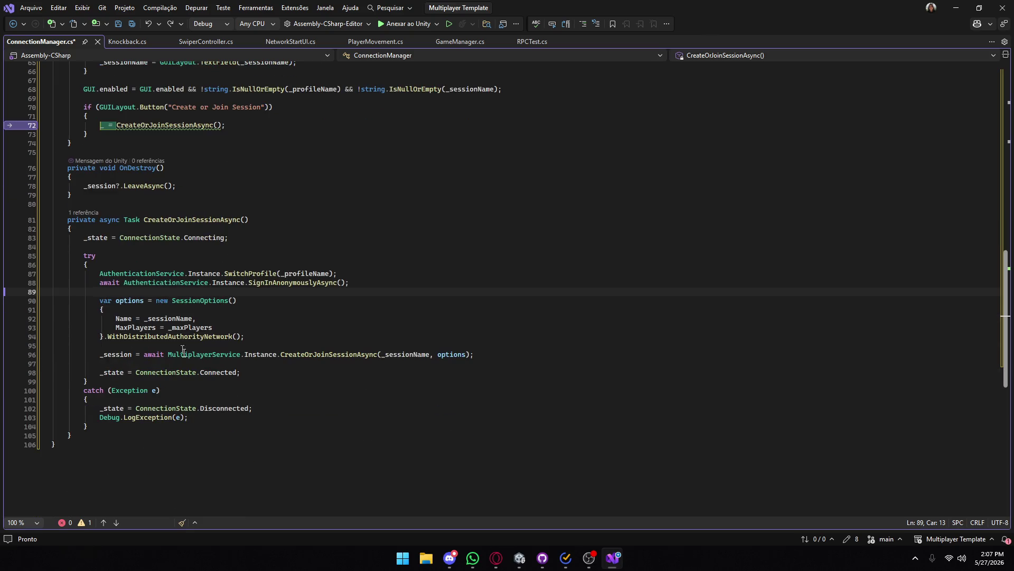
mouse_move(174, 409)
scroll(174, 409, up, 20)
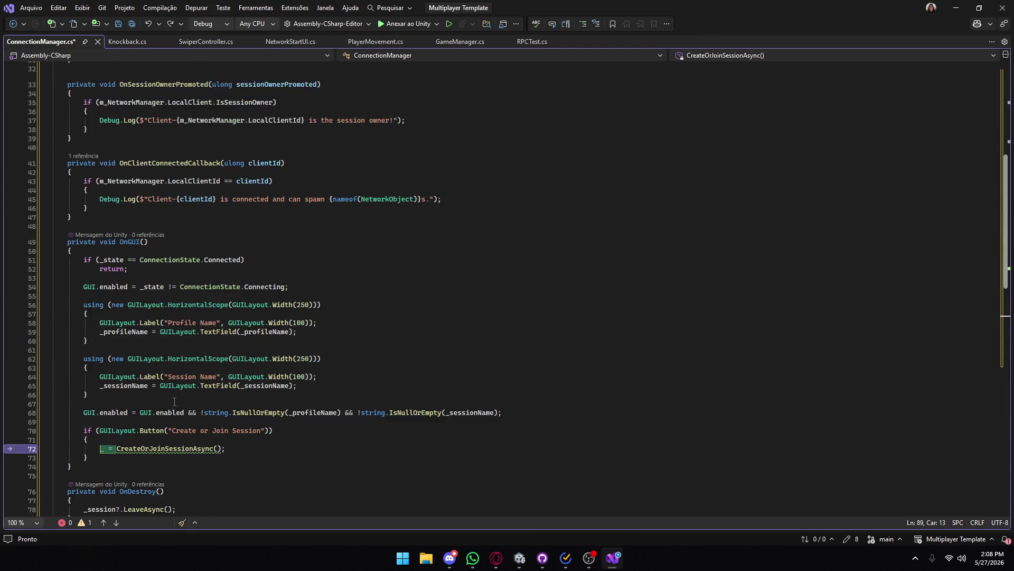
key(ctrl+s)
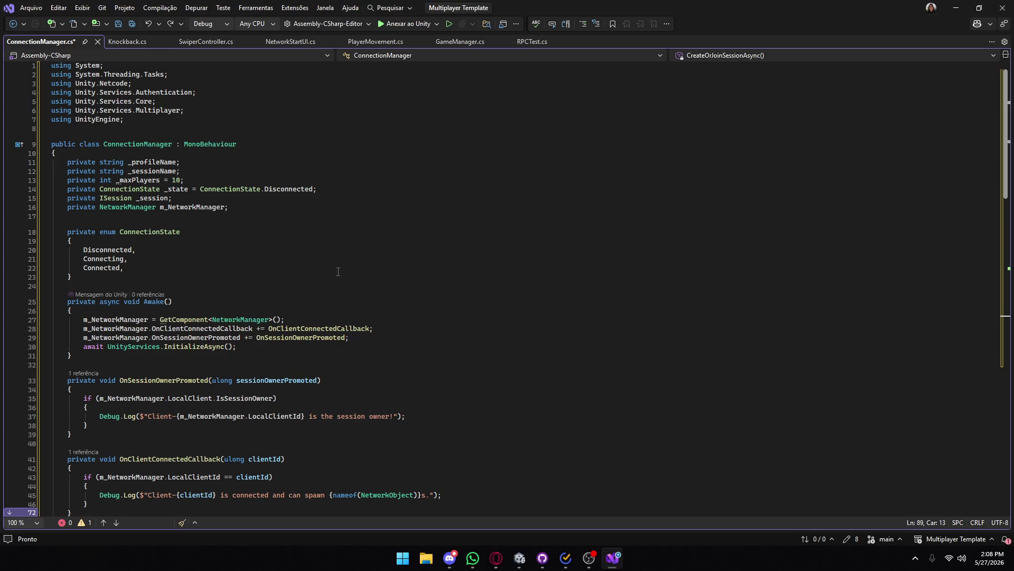
click(511, 568)
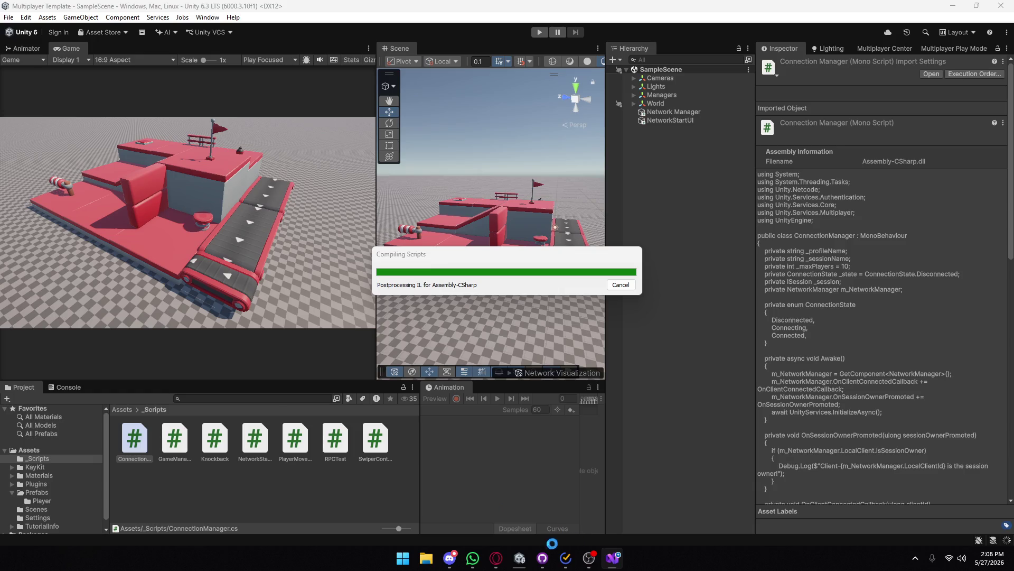
- Add an empty 'Connection Manager' child under Managers with the ConnectionManager script, save the scene, and play it
right_click(650, 95)
click(692, 285)
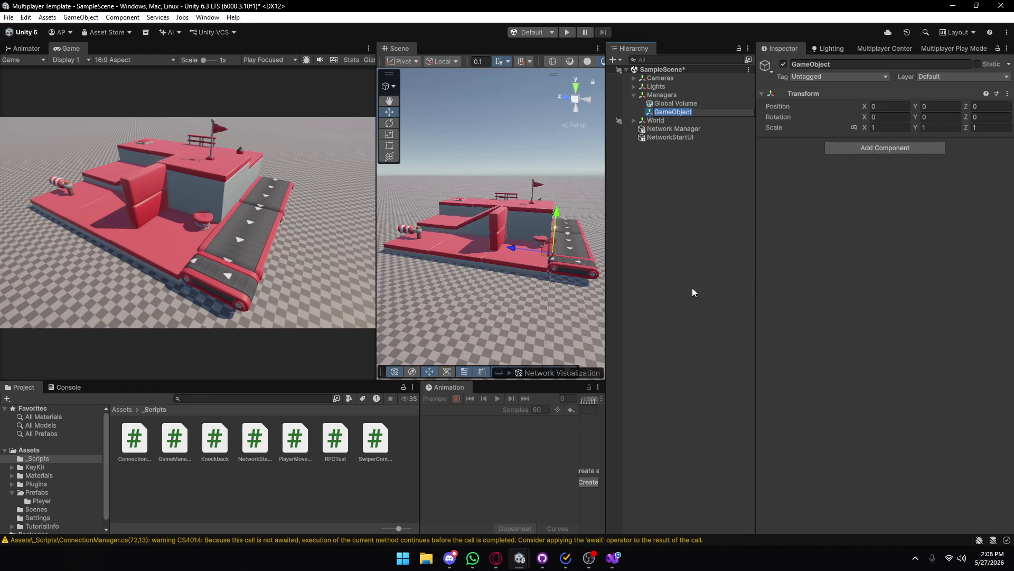
text(Connection M)
text(anager)
key(Return)
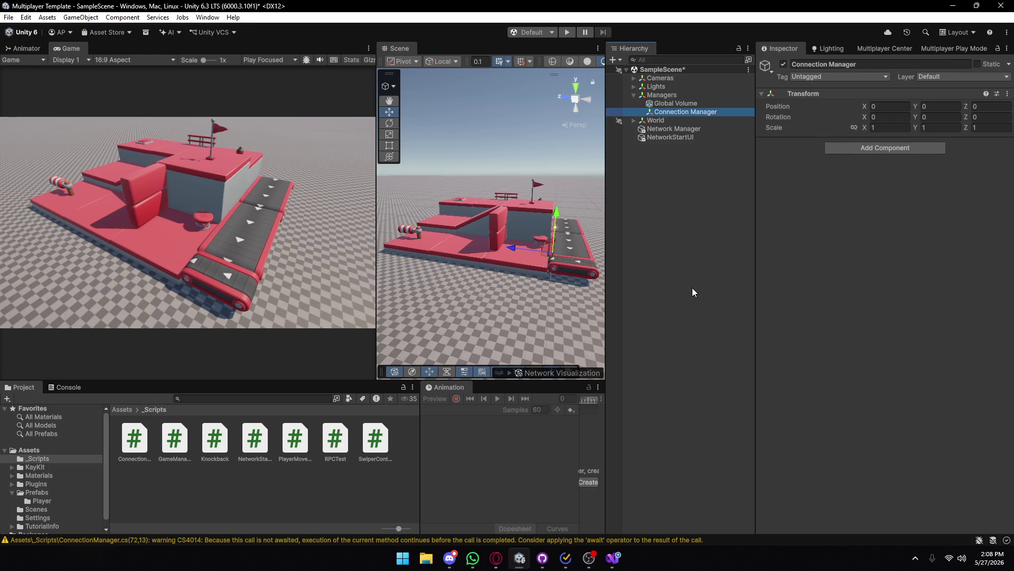
drag(135, 440, 890, 290)
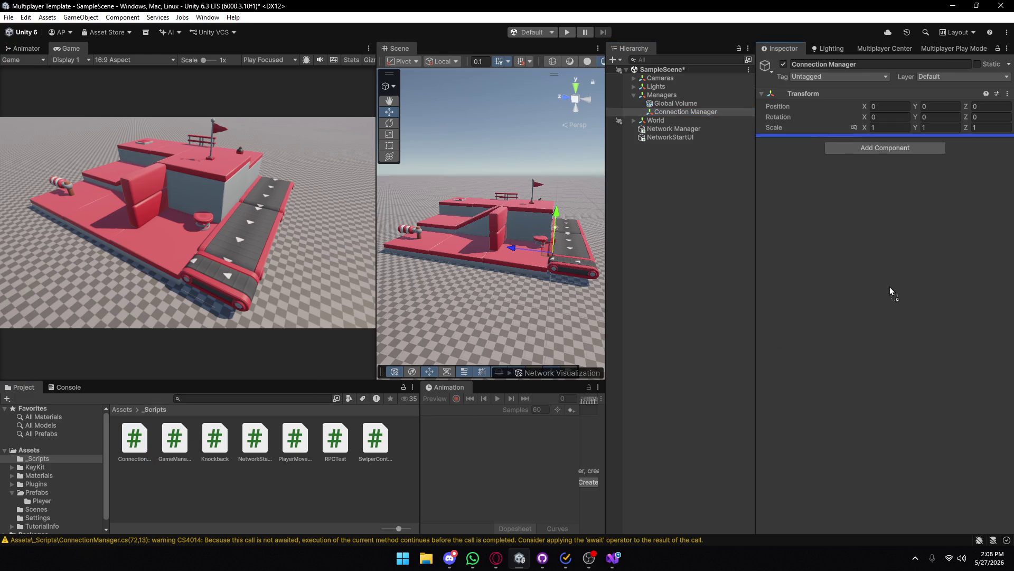
key(ctrl+s)
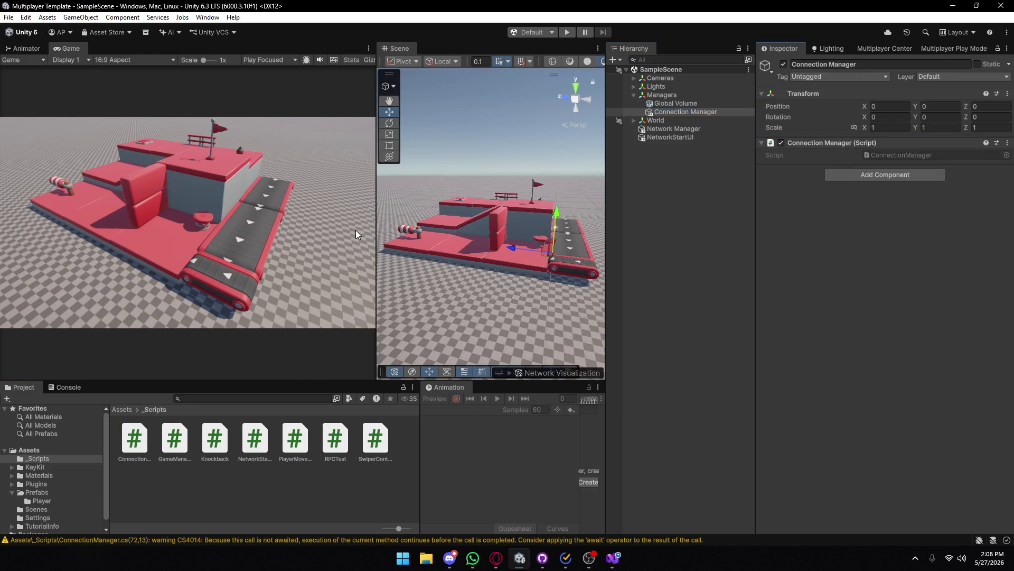
click(565, 33)
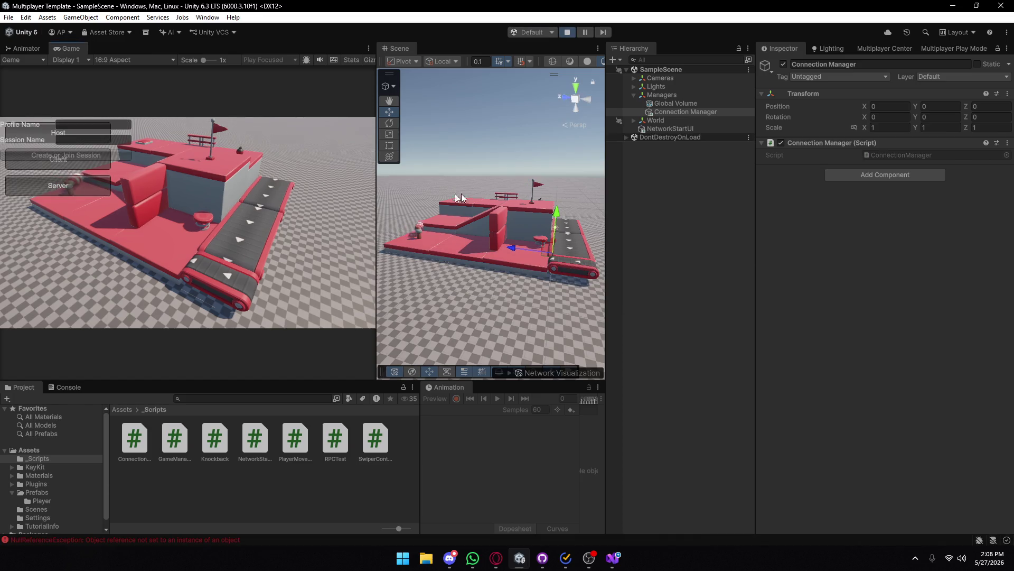
- Deactivate the NetworkStartUI object and restart Play mode
click(563, 33)
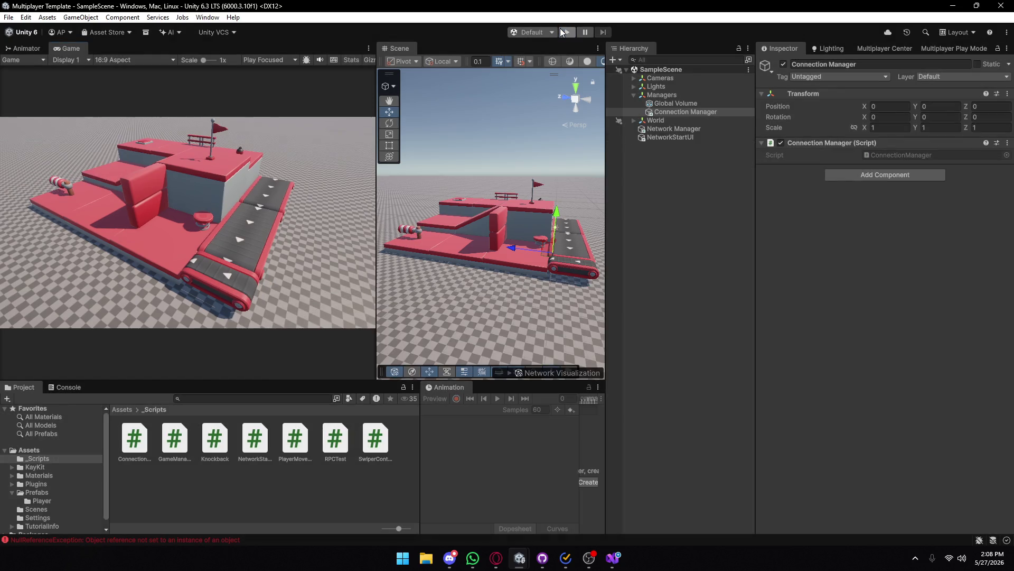
click(660, 137)
click(783, 64)
click(567, 33)
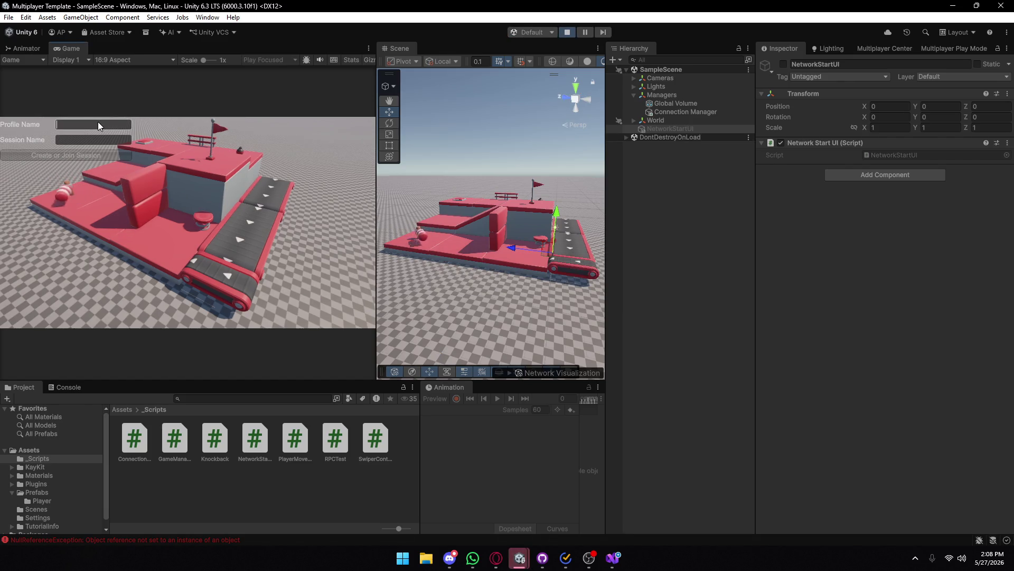
- Enter a profile name and session 'Pato', retry Create or Join Session, and inspect the ServicesInitializationException
text(Kisakiro)
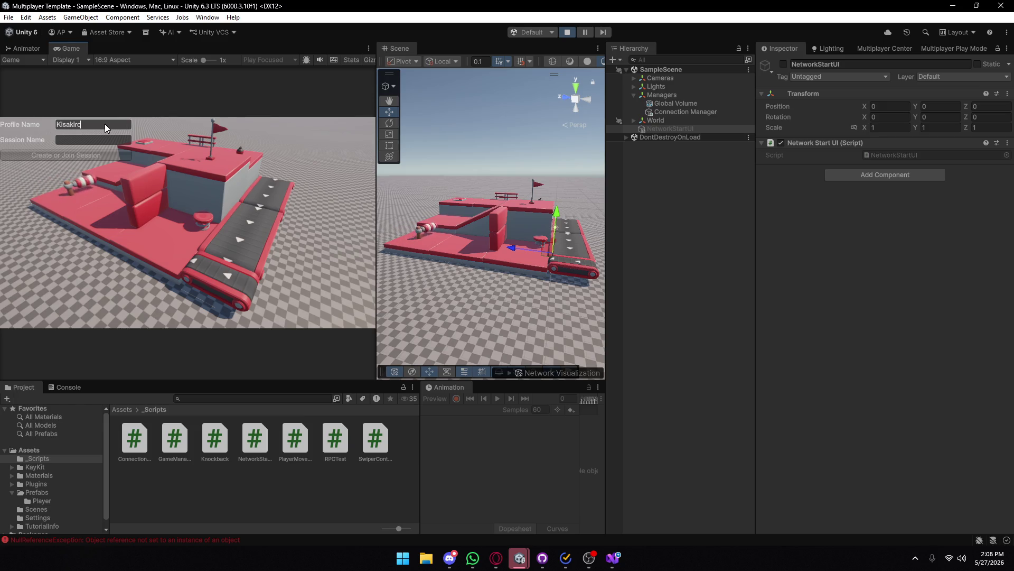
click(109, 141)
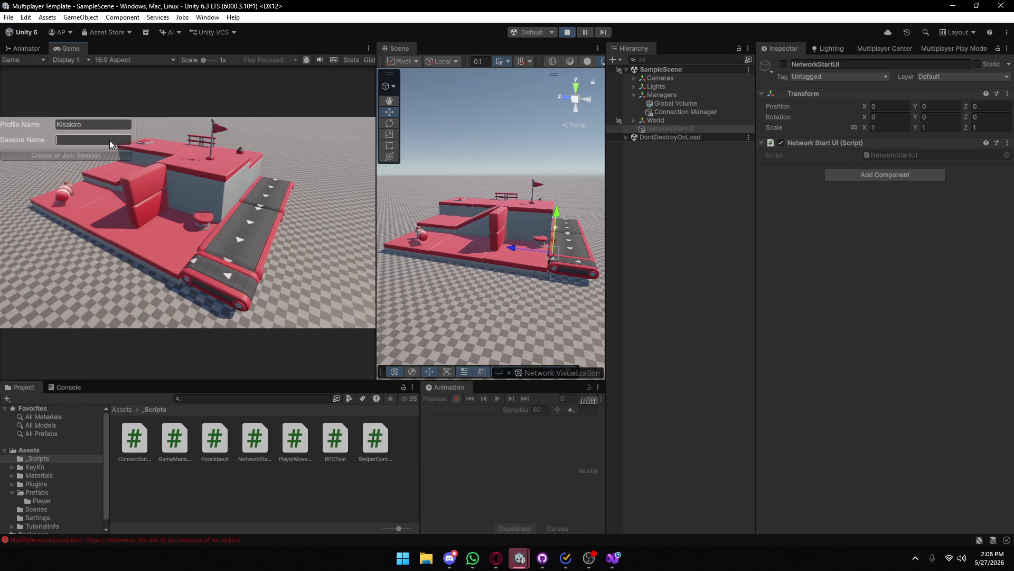
text(Pato)
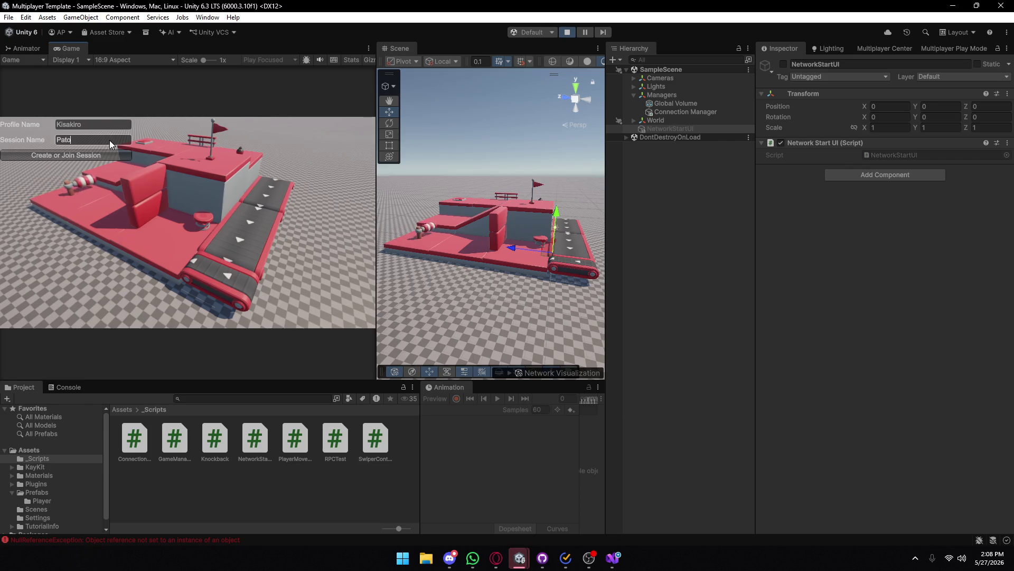
click(93, 158)
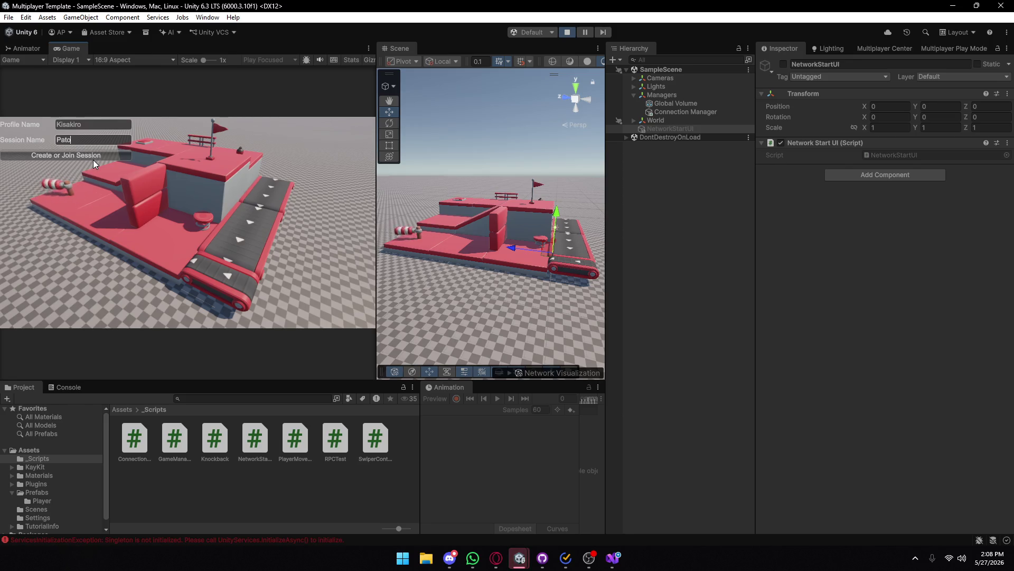
click(59, 387)
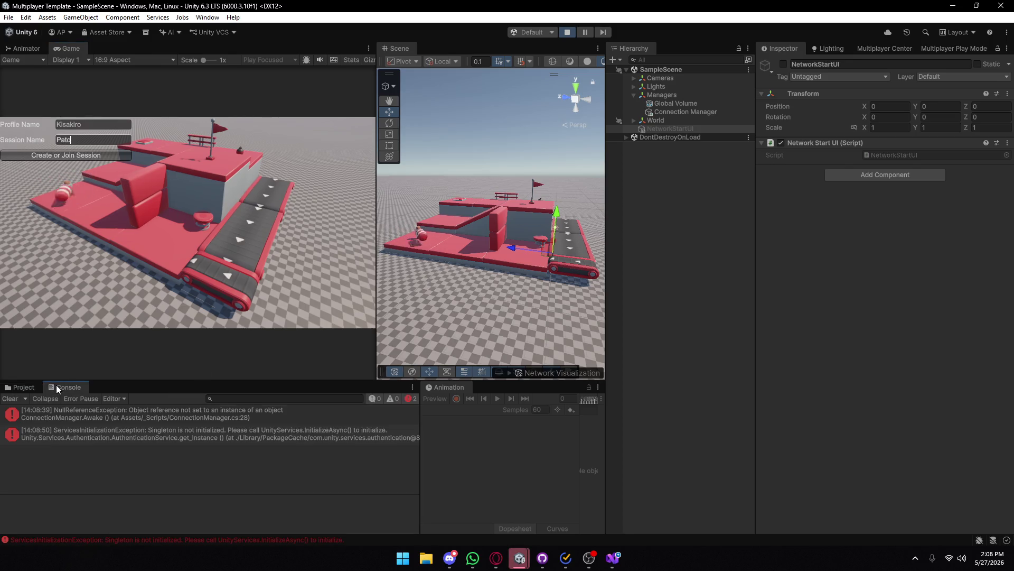
click(9, 398)
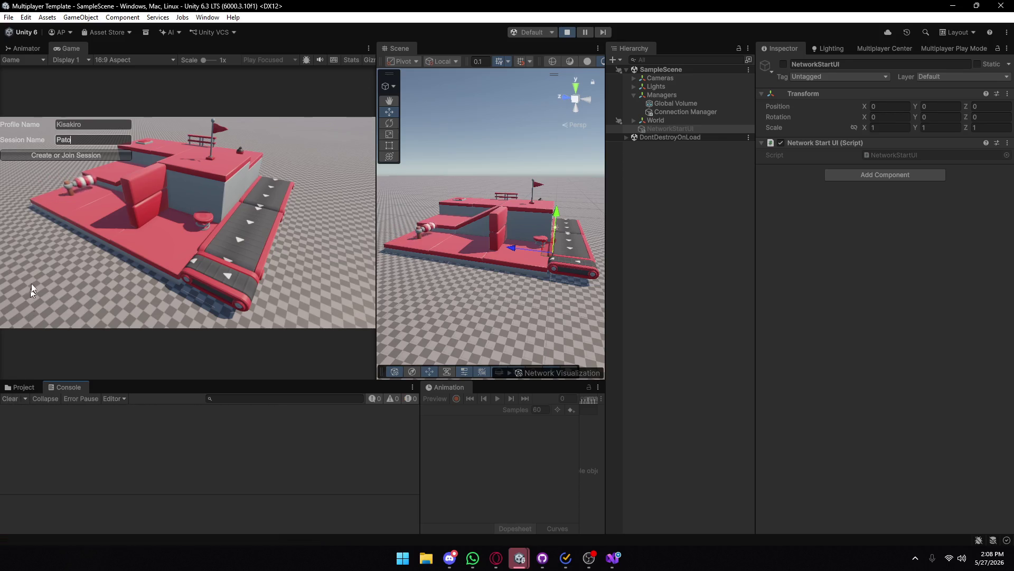
click(89, 154)
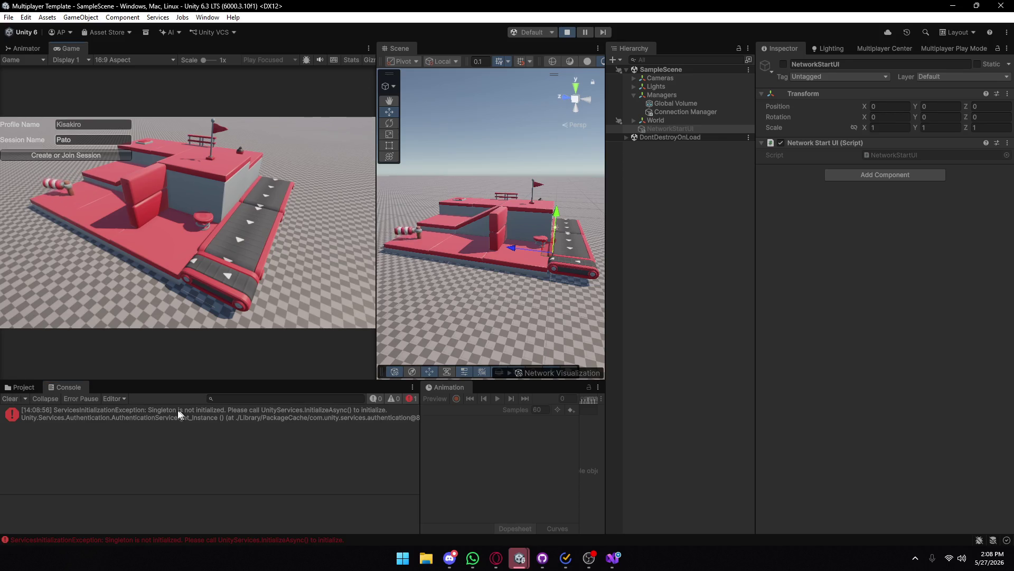
click(106, 417)
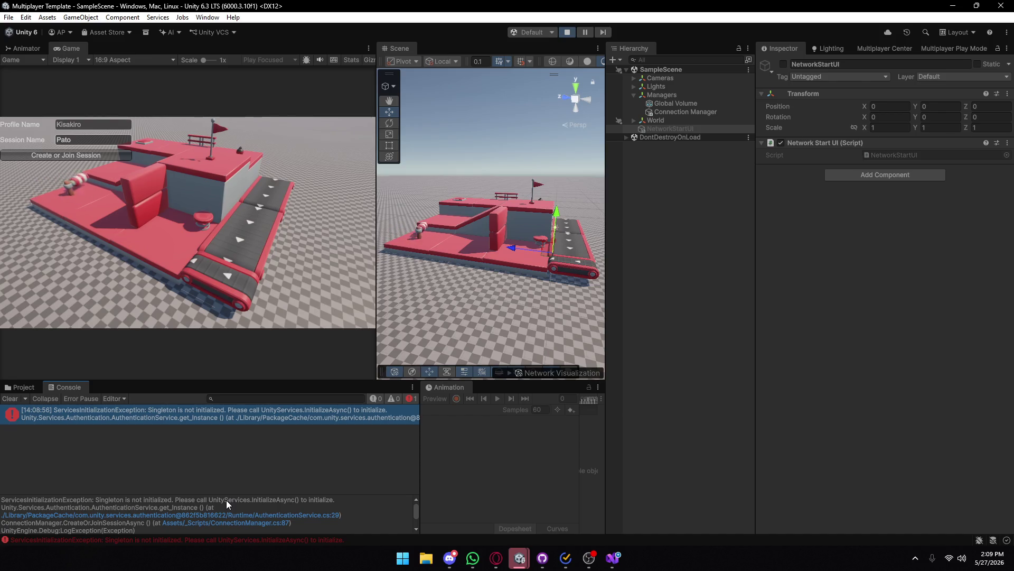
click(50, 514)
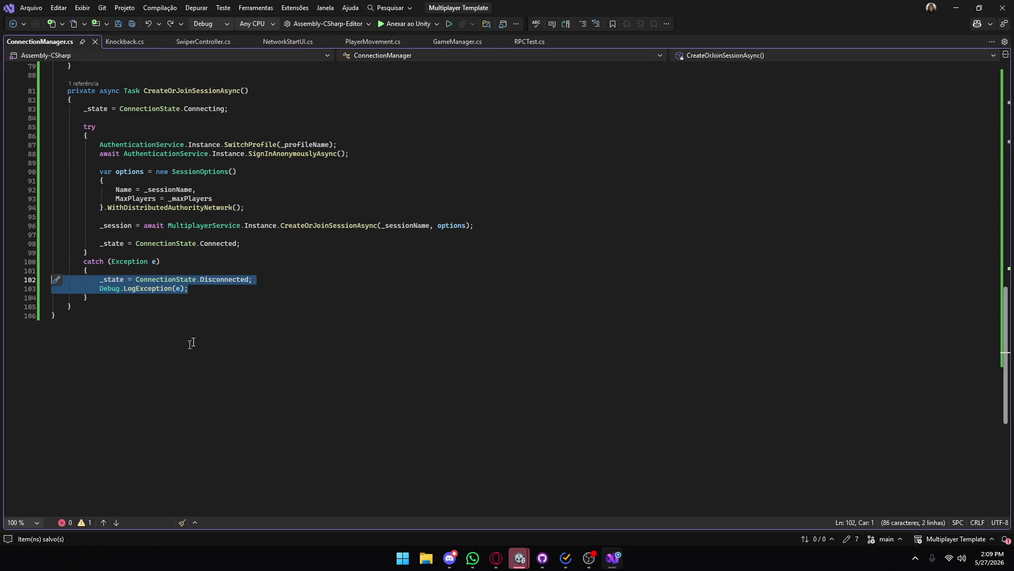
- Review the catch block and session-creation code in CreateOrJoinSessionAsync
click(213, 295)
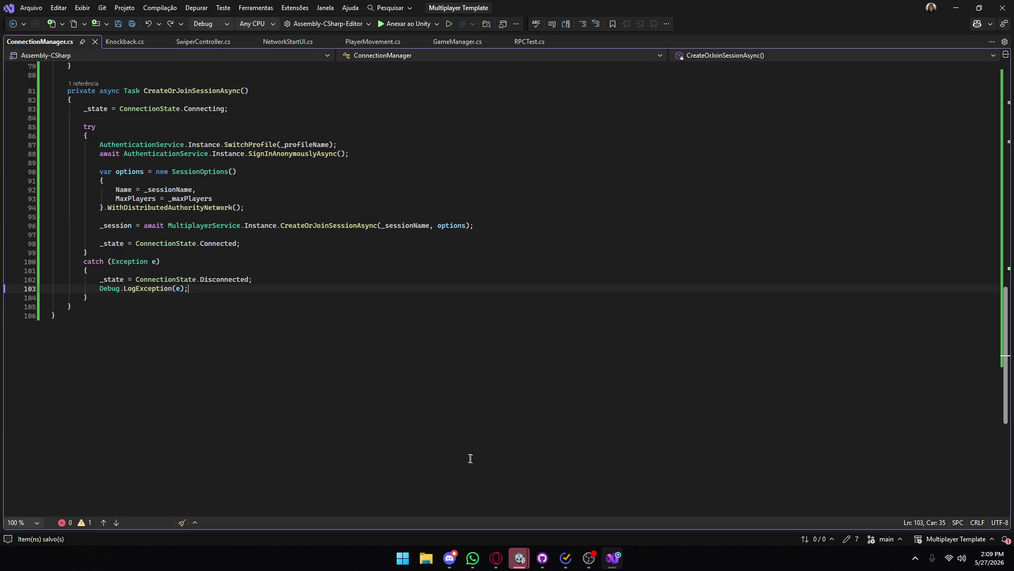
scroll(348, 411, up, 3)
drag(100, 225, 212, 327)
click(192, 370)
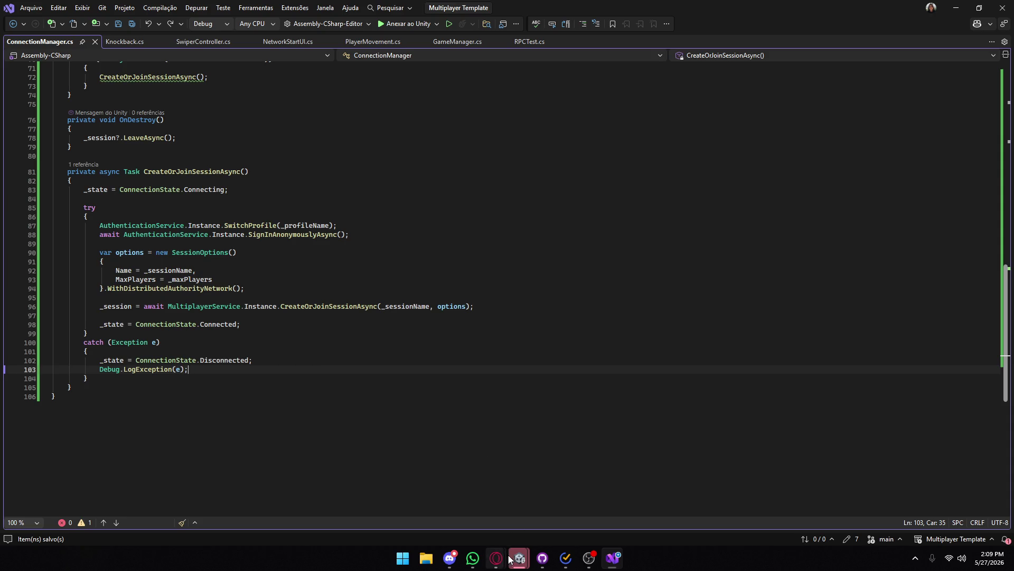
- Stop the running game in Unity, then compare NetworkStartUI.cs with ConnectionManager.cs
mouse_move(508, 558)
click(450, 503)
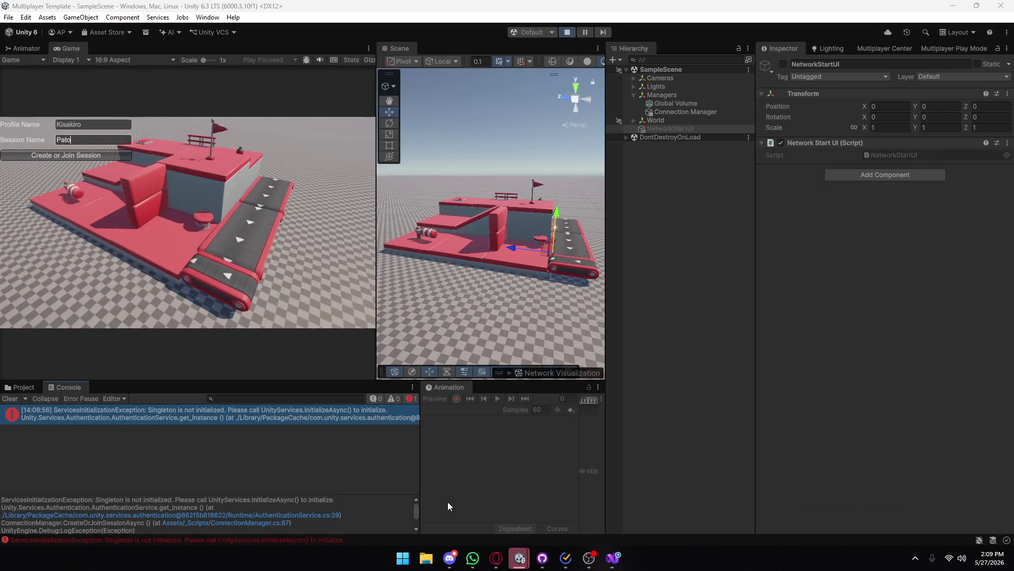
click(567, 33)
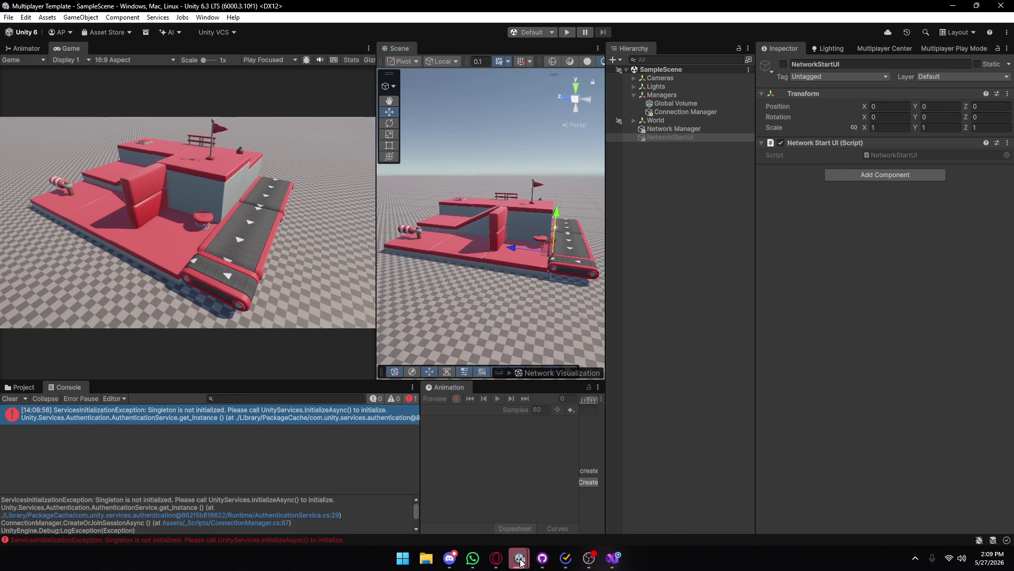
click(608, 553)
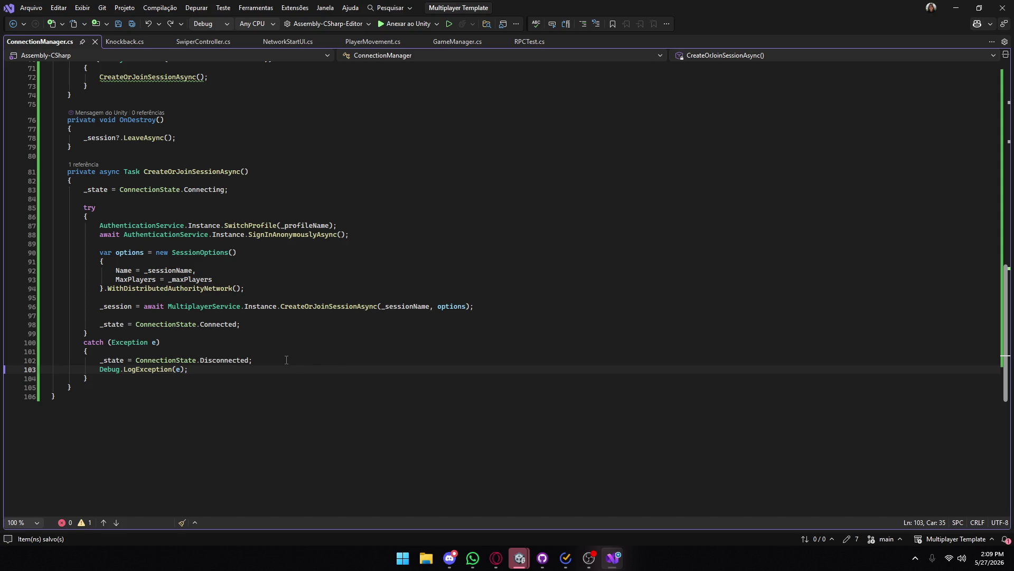
scroll(286, 360, up, 20)
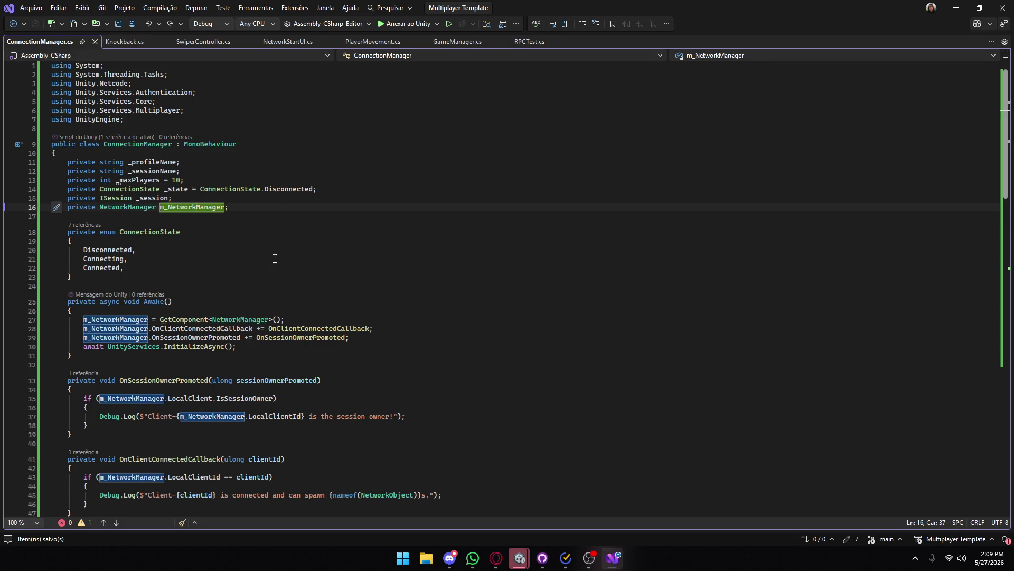
click(300, 41)
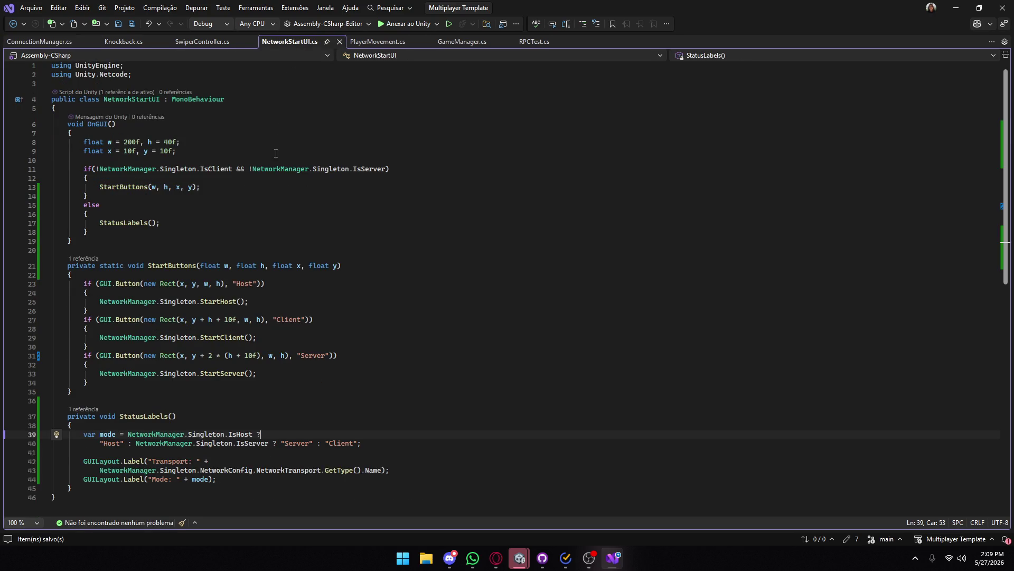
click(50, 42)
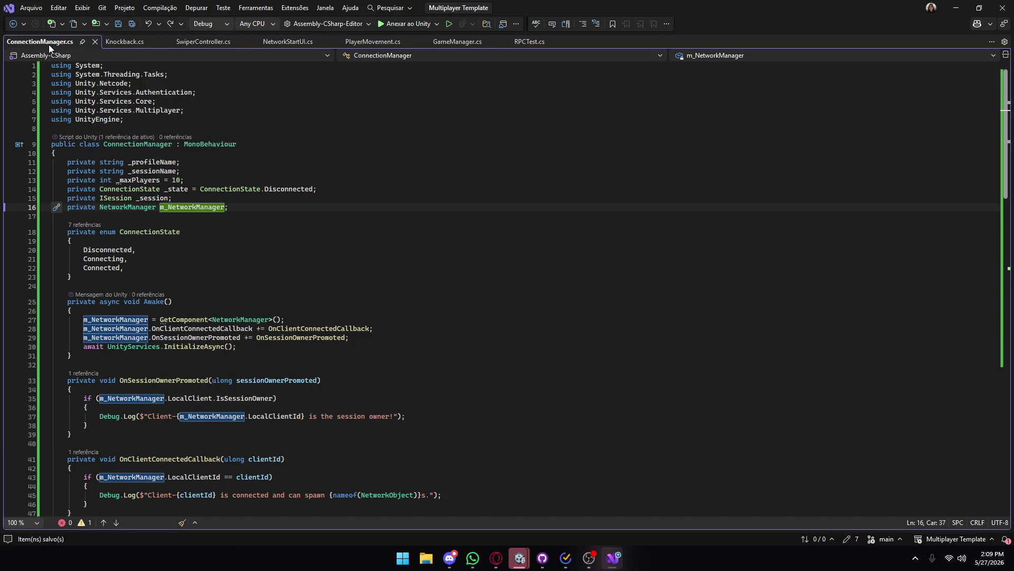
- Scroll the docs to the Netcode for GameObjects network transport setup steps
mouse_move(496, 558)
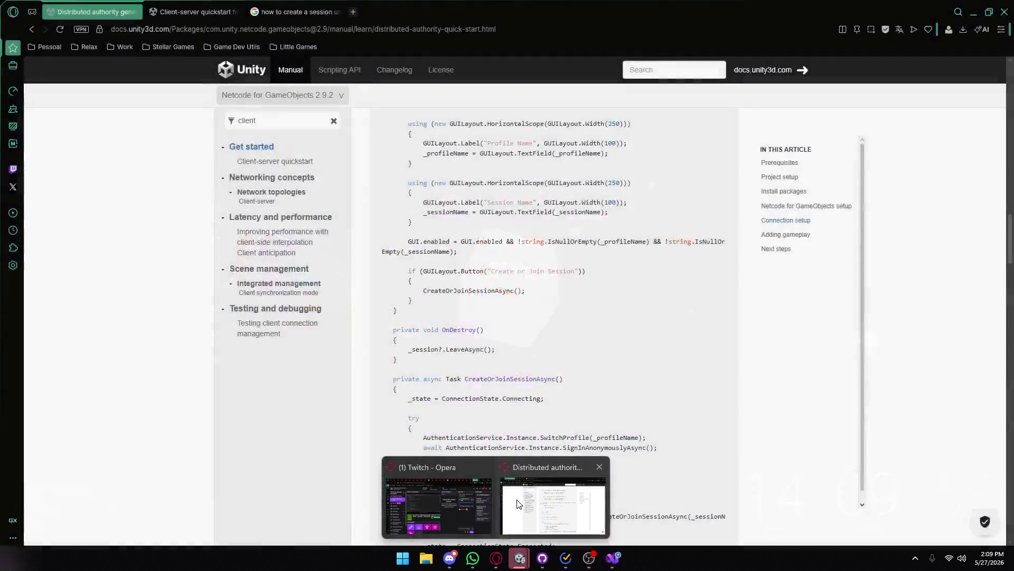
click(553, 506)
scroll(555, 317, up, 10)
scroll(555, 317, up, 7)
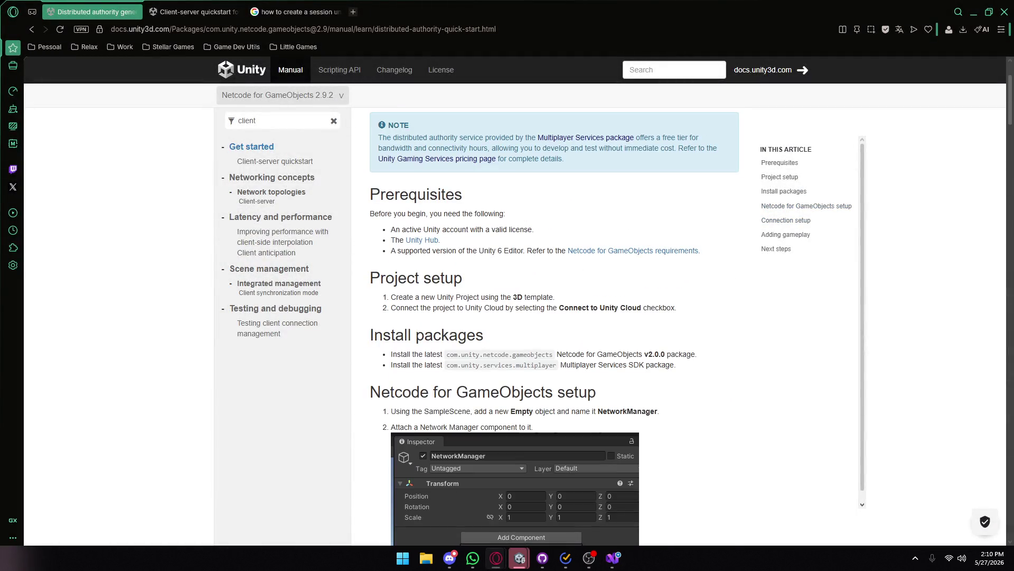
scroll(555, 317, up, 2)
scroll(449, 337, down, 6)
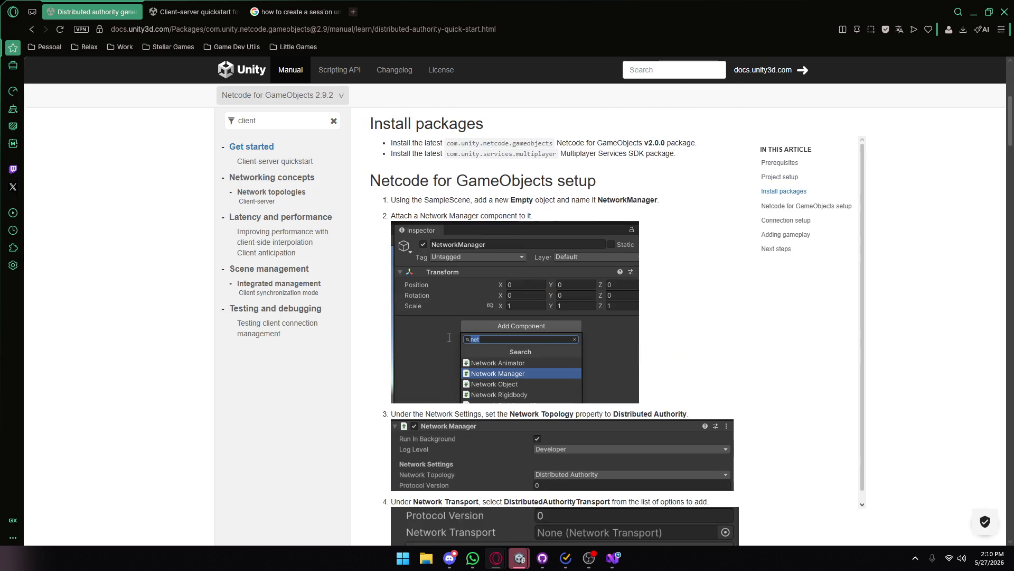
scroll(449, 338, down, 1)
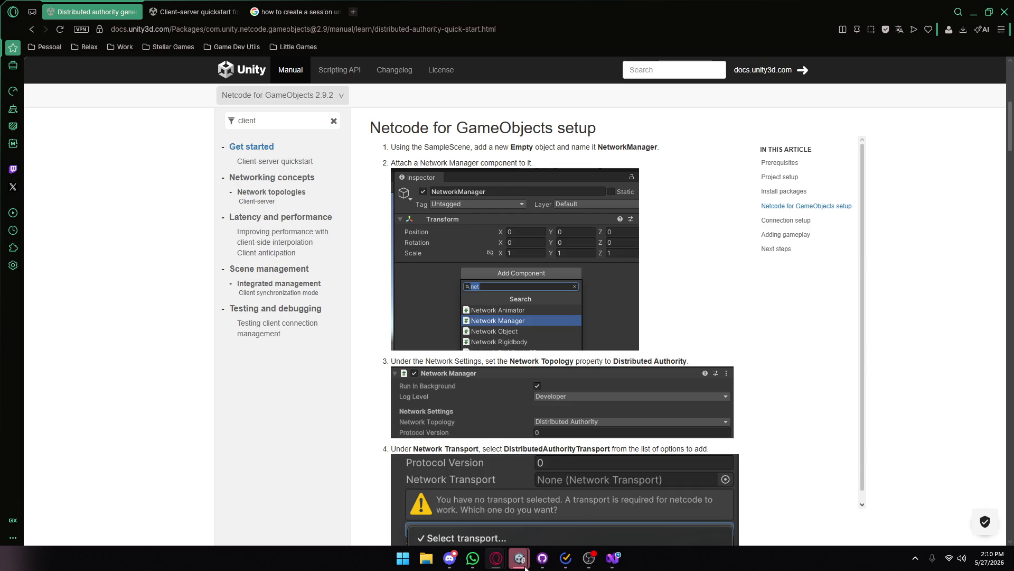
- Select the Network Manager in Unity and compare its transport settings against the docs
mouse_move(519, 558)
click(437, 510)
click(665, 130)
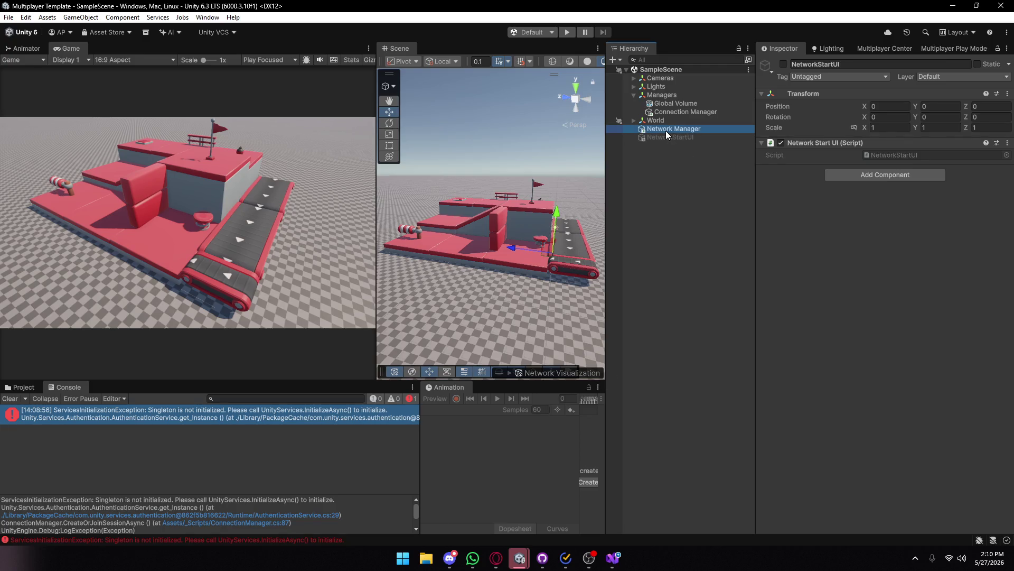
mouse_move(496, 558)
click(554, 500)
scroll(410, 345, down, 1)
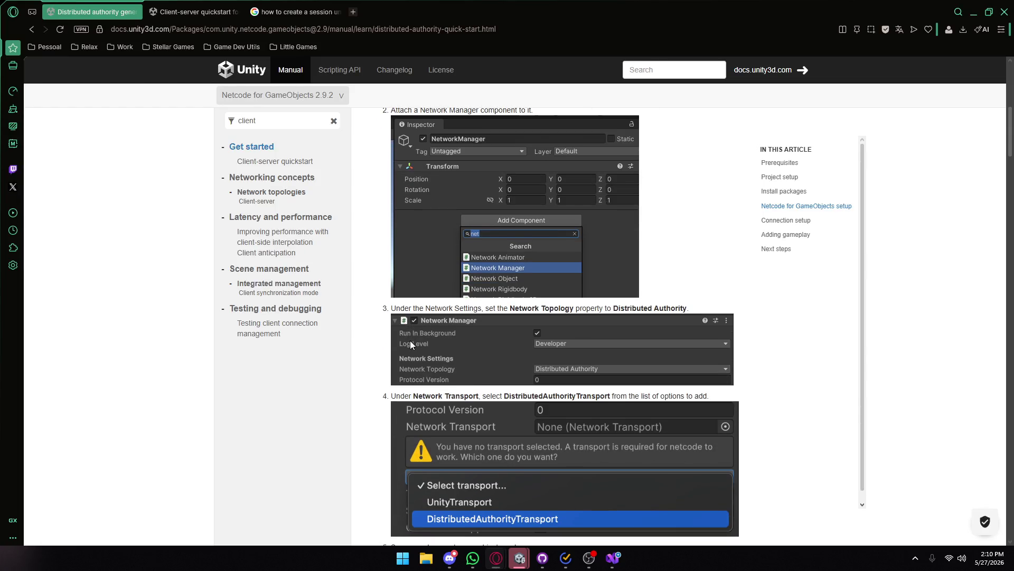
scroll(413, 342, down, 1)
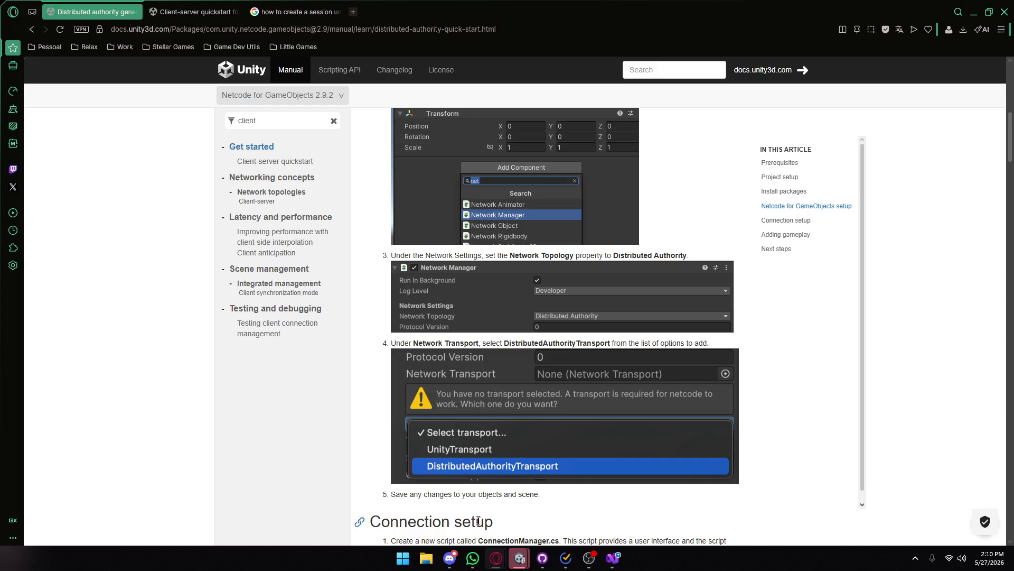
mouse_move(520, 558)
click(435, 489)
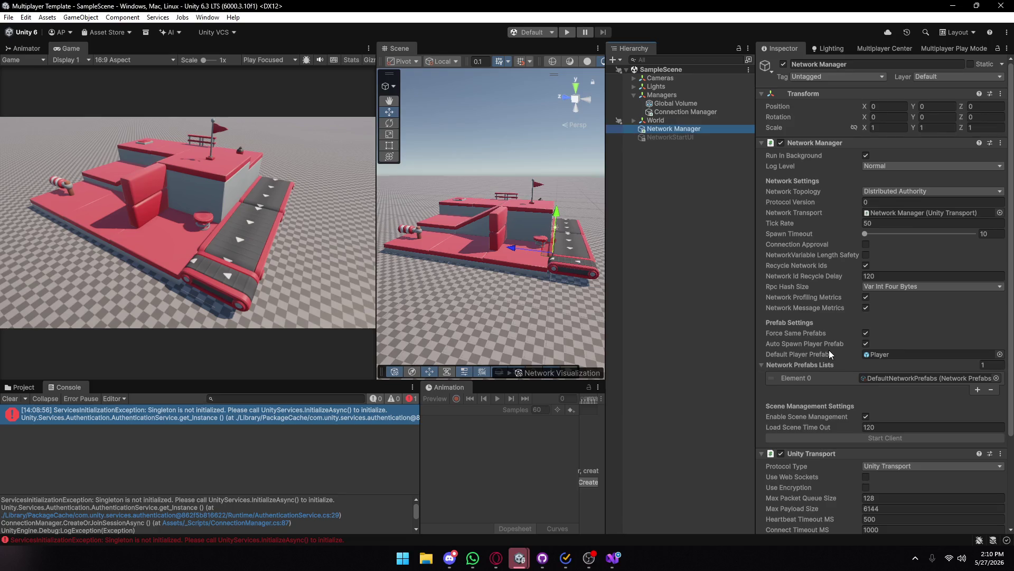
- Swap the Network Manager's Unity Transport for DistributedAuthorityTransport and enter Play mode
scroll(829, 350, down, 1)
click(937, 441)
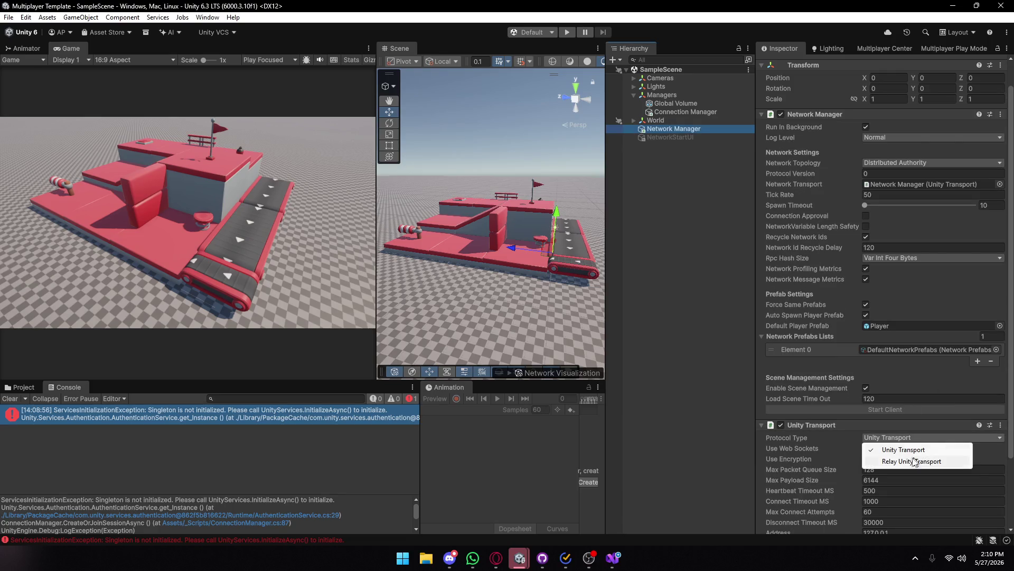
click(1001, 426)
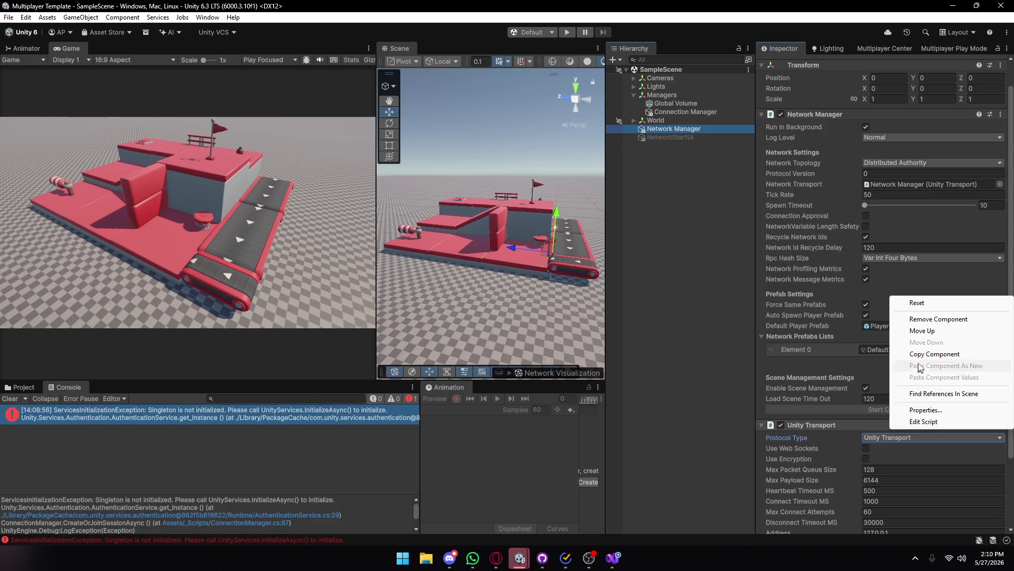
click(940, 319)
click(860, 244)
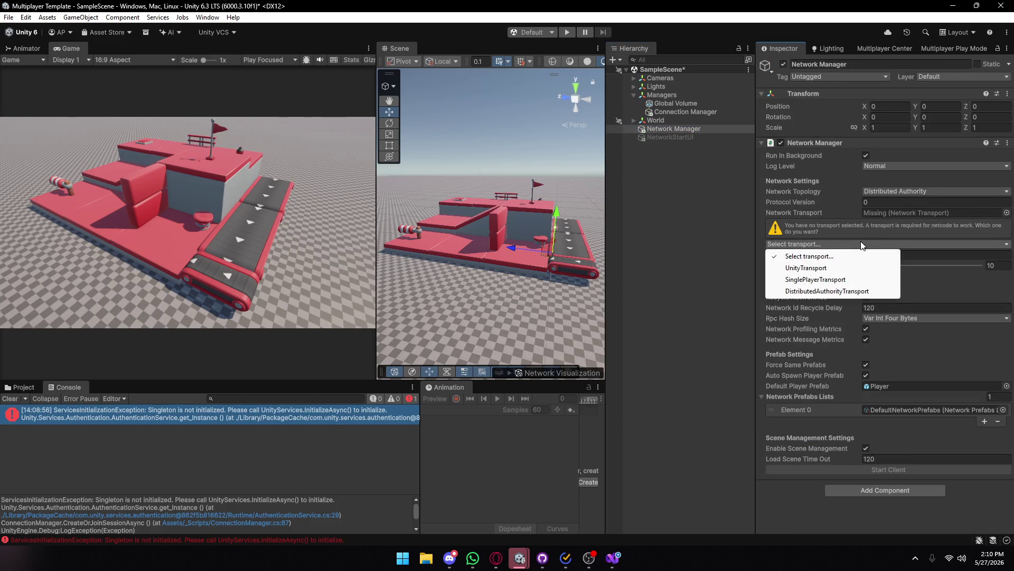
click(816, 292)
scroll(815, 290, down, 5)
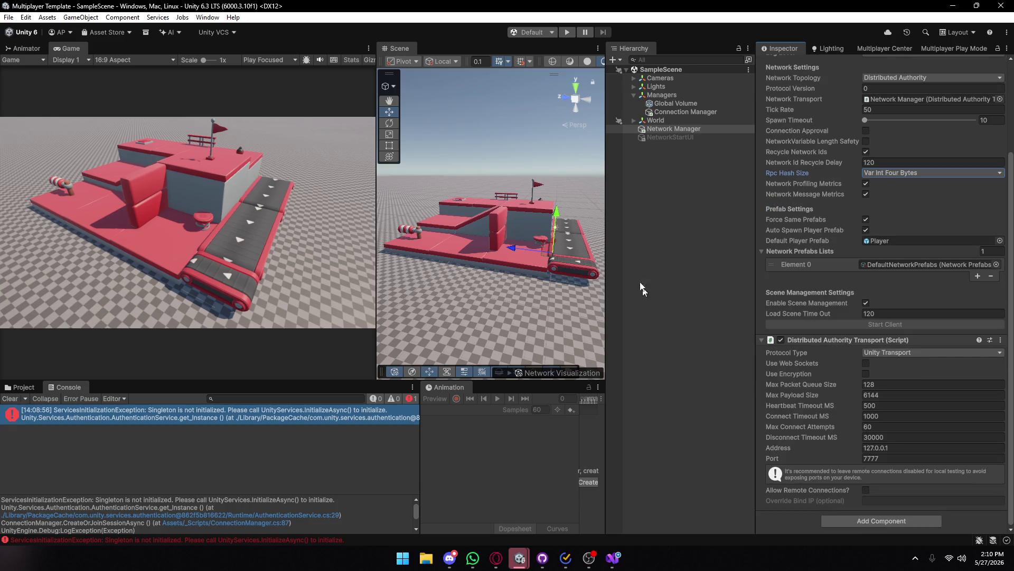
click(565, 31)
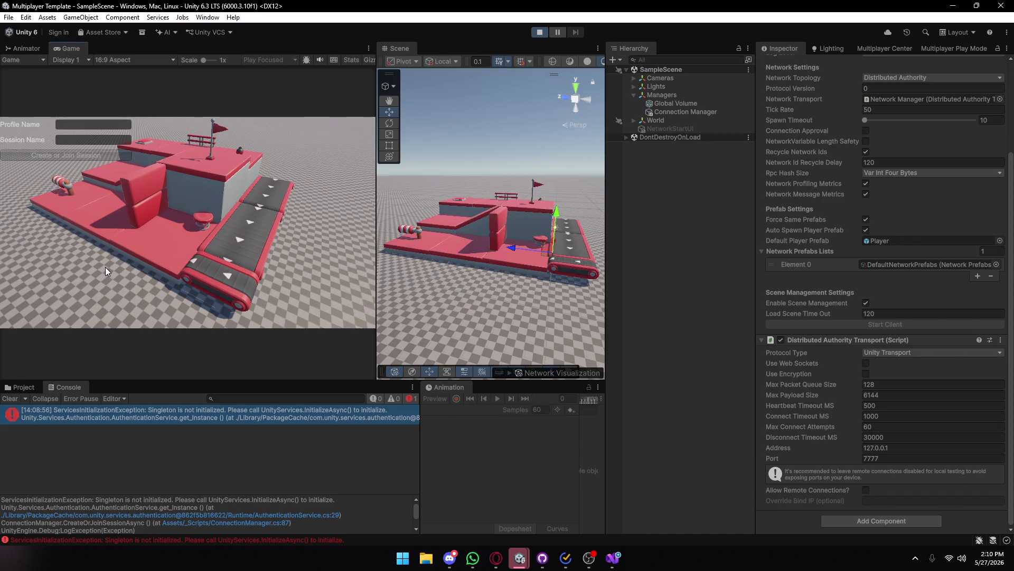
- Try joining session 'Pato' with a profile name, inspect the ServicesInitializationException, then stop the game
text(Kisakiro)
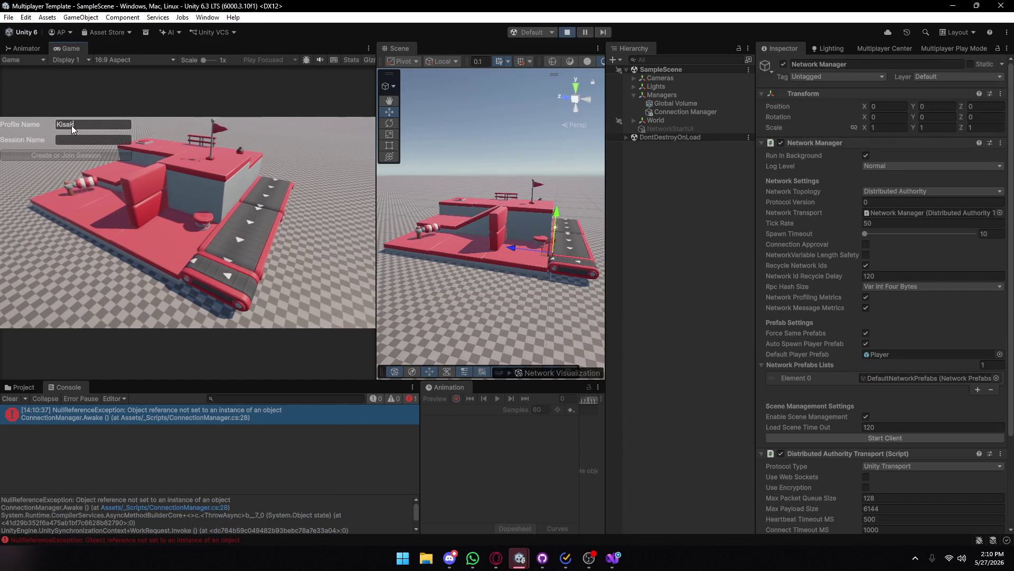
click(61, 144)
text(Pato)
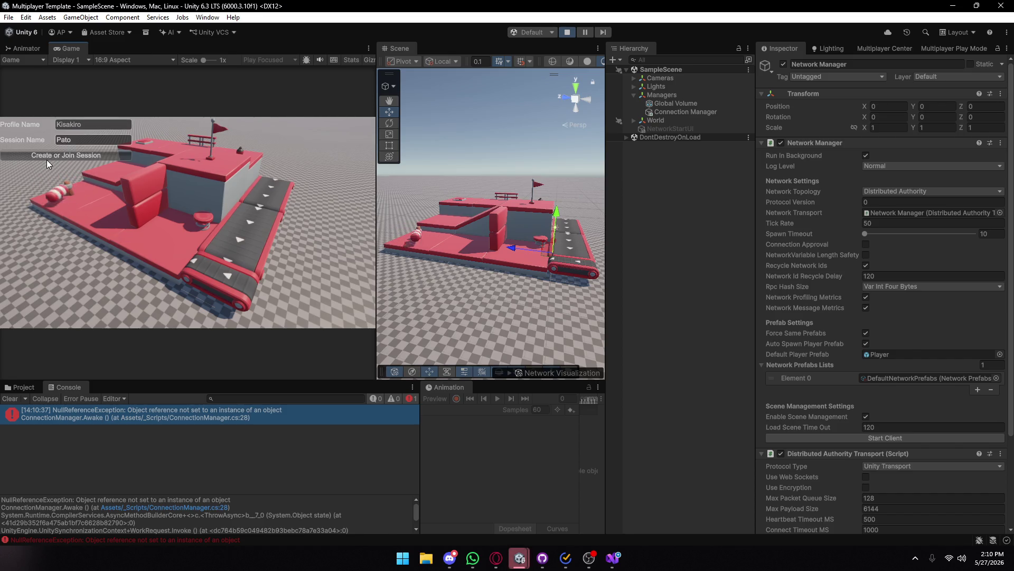
click(46, 158)
click(10, 398)
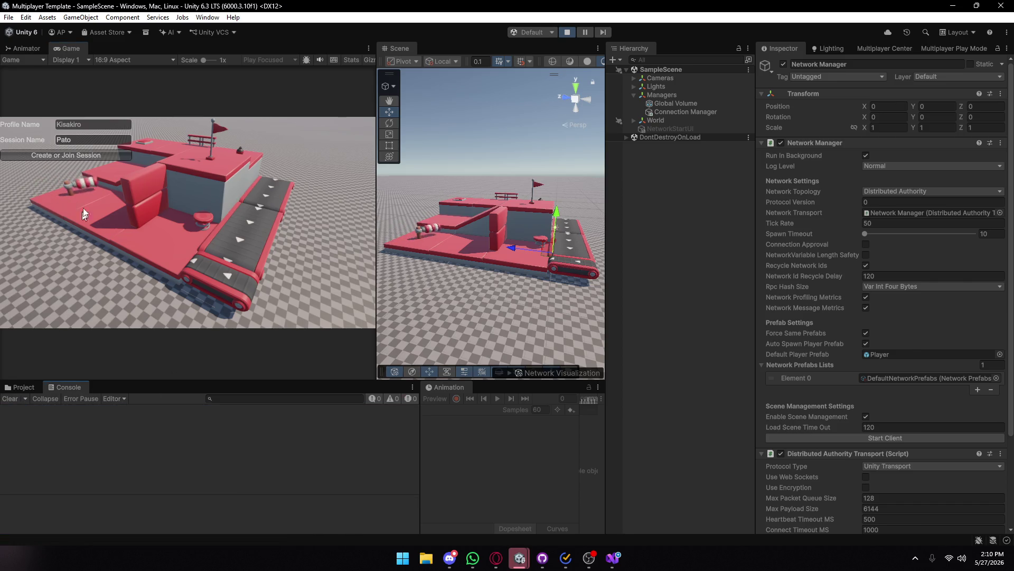
click(80, 158)
click(101, 410)
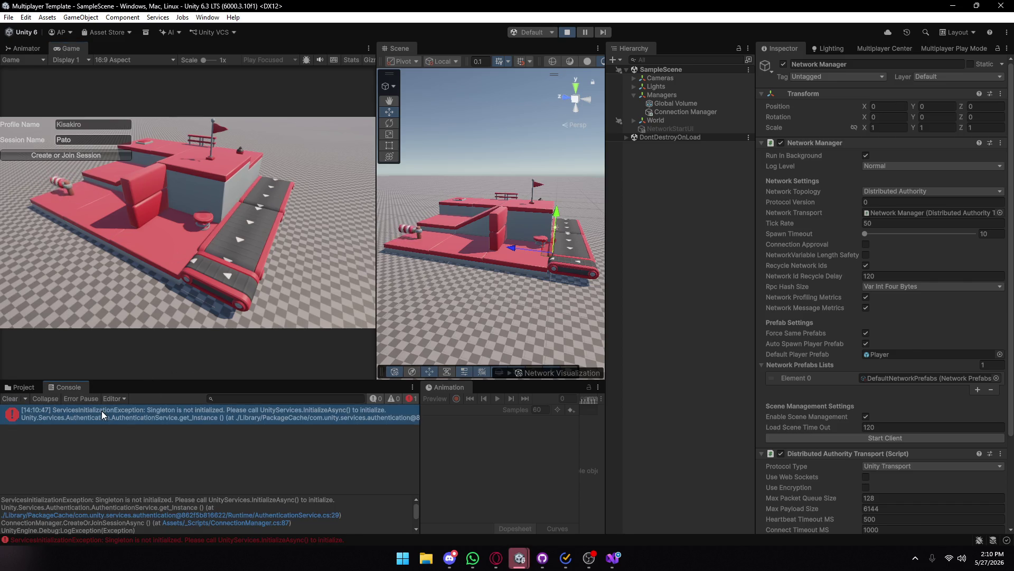
click(568, 33)
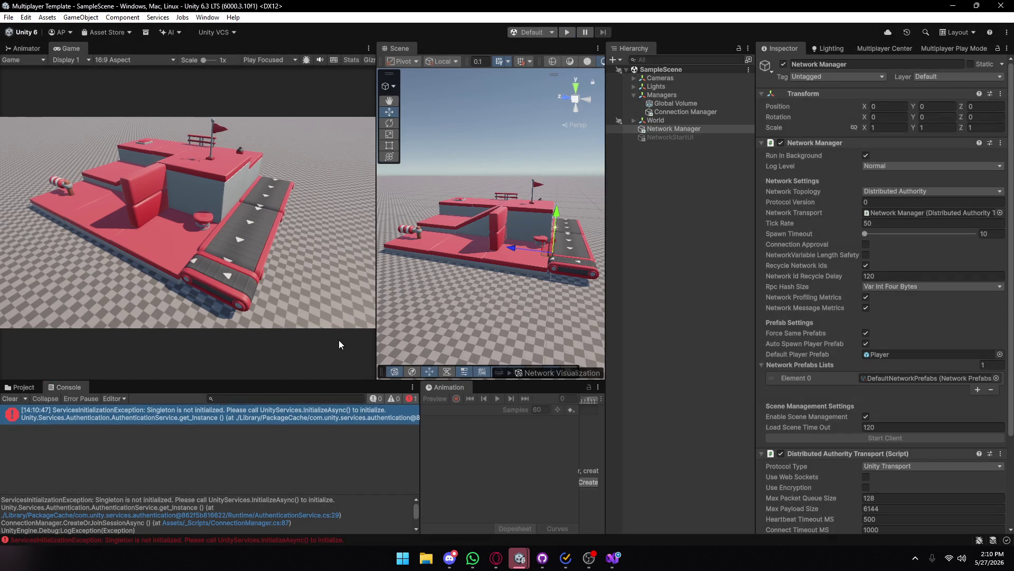
mouse_move(496, 557)
click(541, 502)
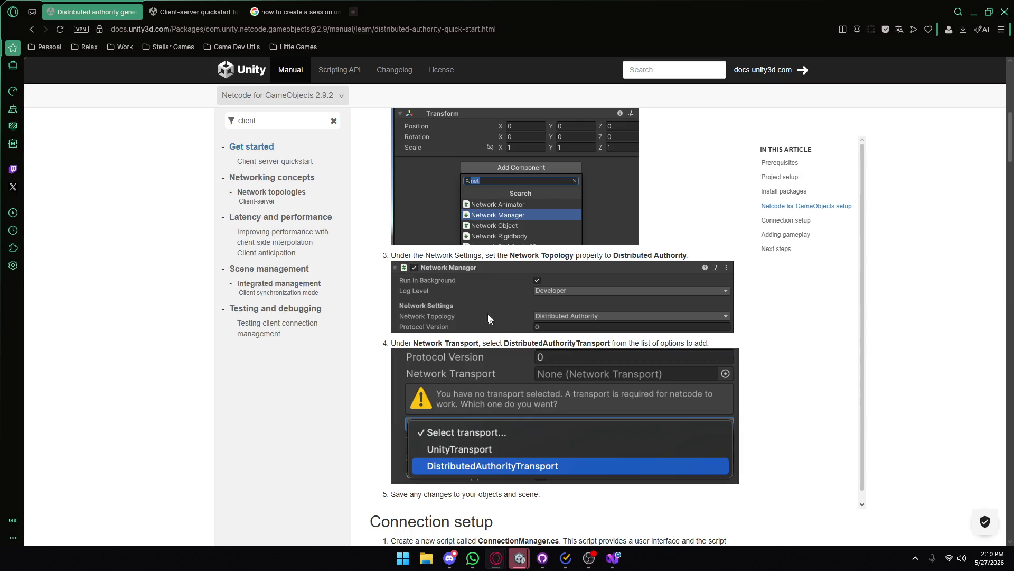
- Read past the ConnectionManager.cs sentence to the 'Add the ConnectionManager component' step, then return to Unity
scroll(459, 274, down, 3)
scroll(425, 300, down, 2)
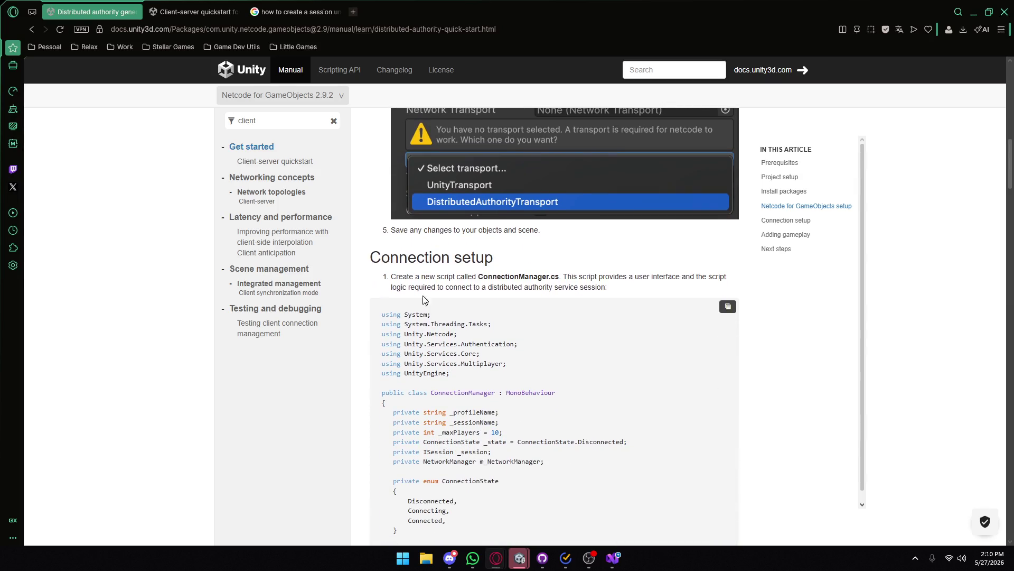
drag(508, 278, 597, 278)
click(624, 276)
scroll(684, 288, down, 1)
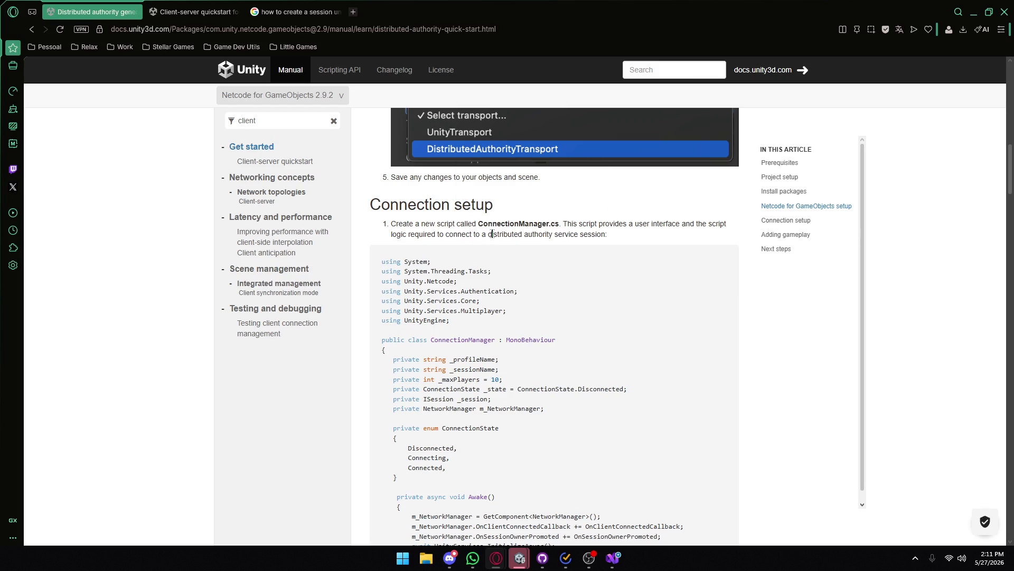
scroll(595, 233, down, 15)
scroll(539, 239, down, 4)
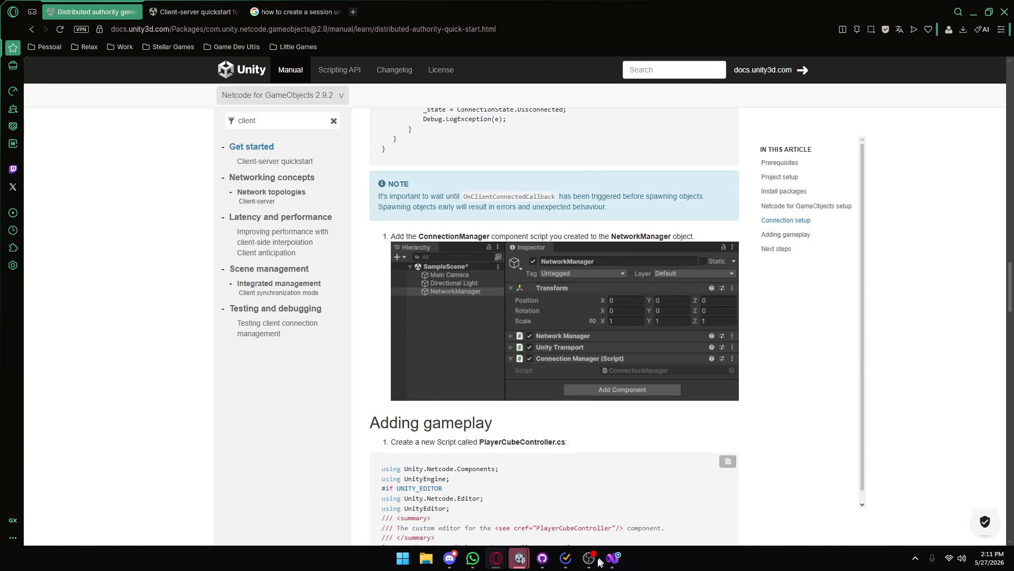
mouse_move(522, 563)
click(443, 503)
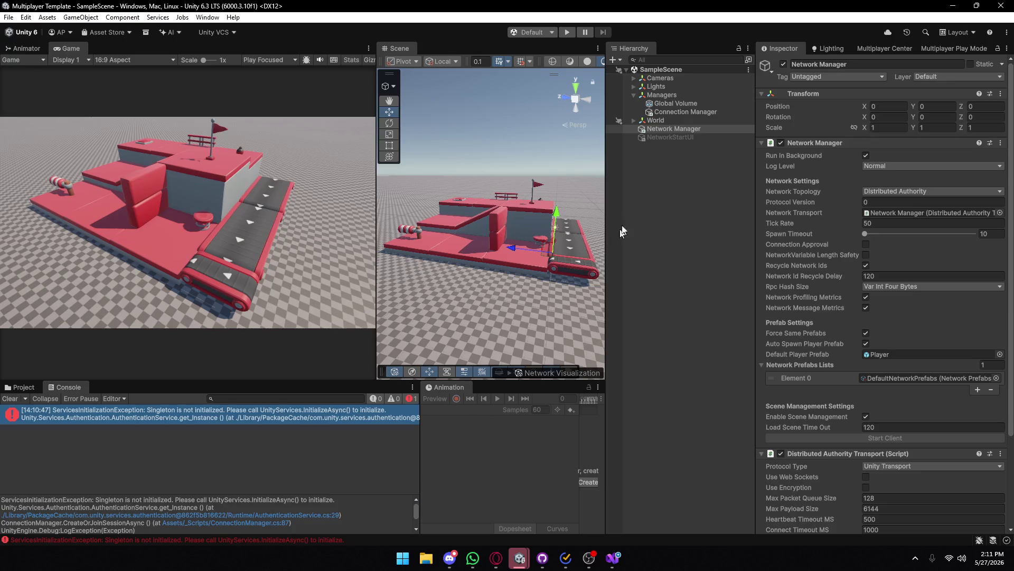
- Delete the standalone Connection Manager object and add the Connection Manager script to Network Manager
click(681, 112)
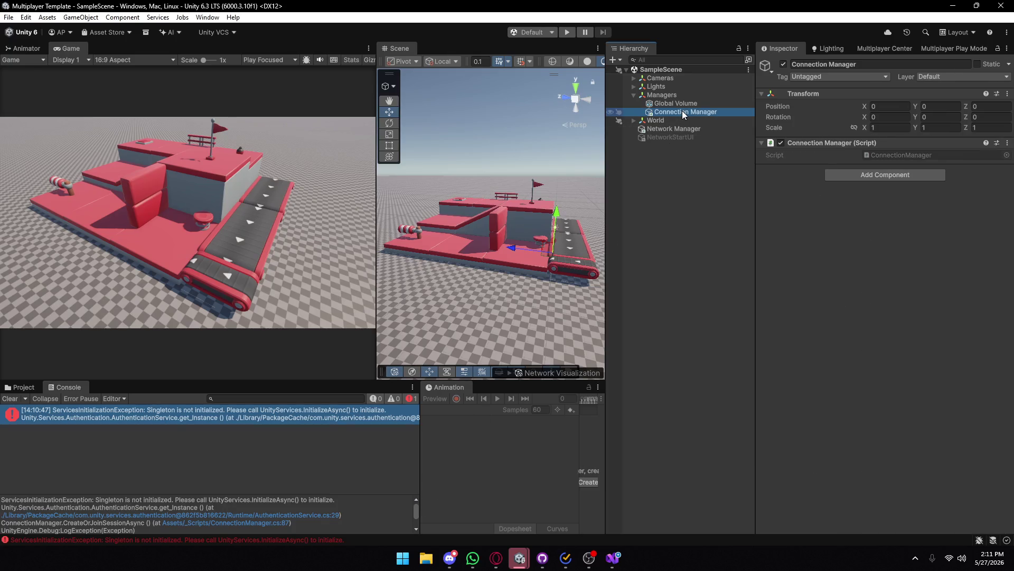
key(Delete)
click(664, 120)
scroll(845, 489, down, 5)
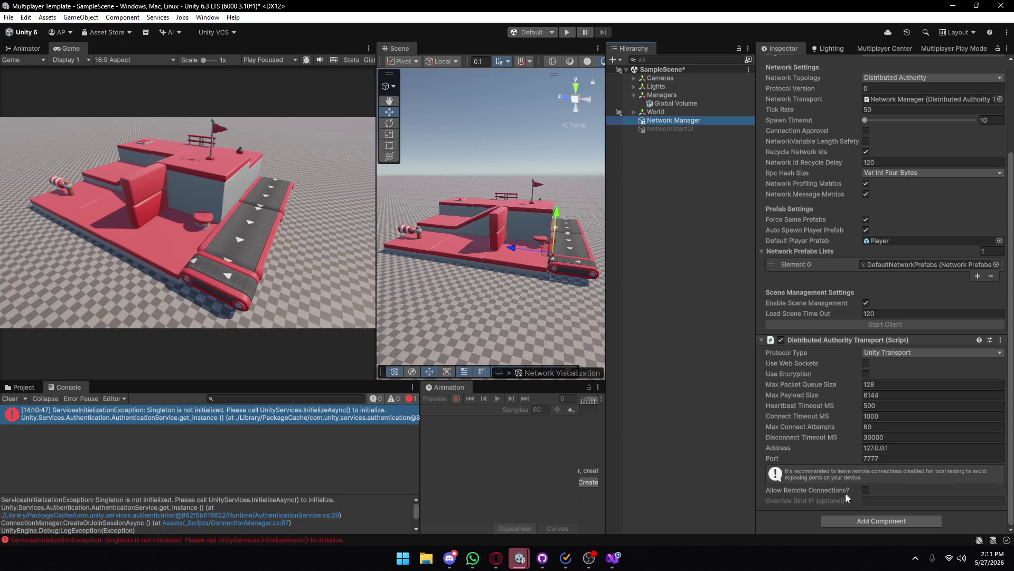
click(840, 517)
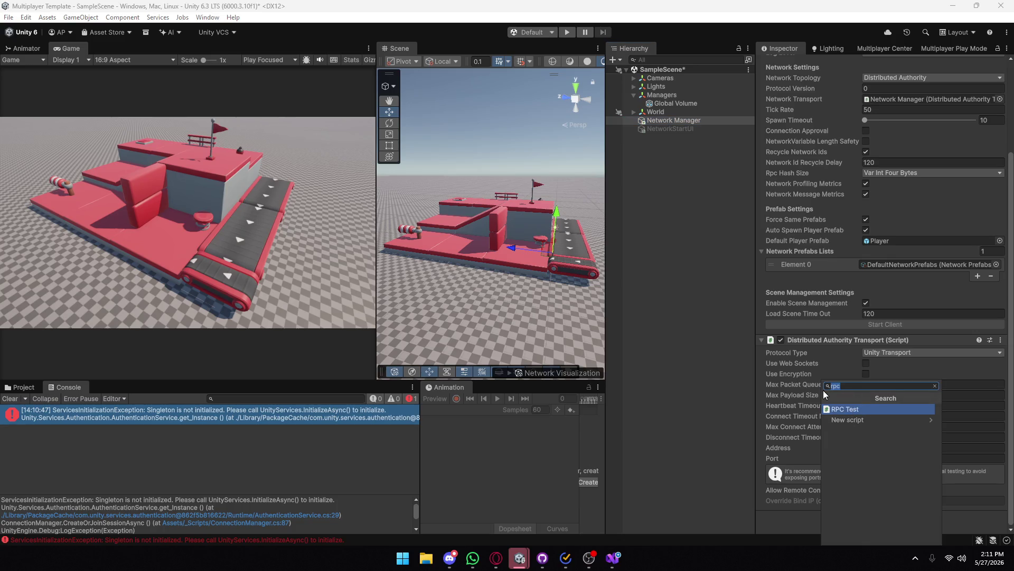
key(BackSpace)
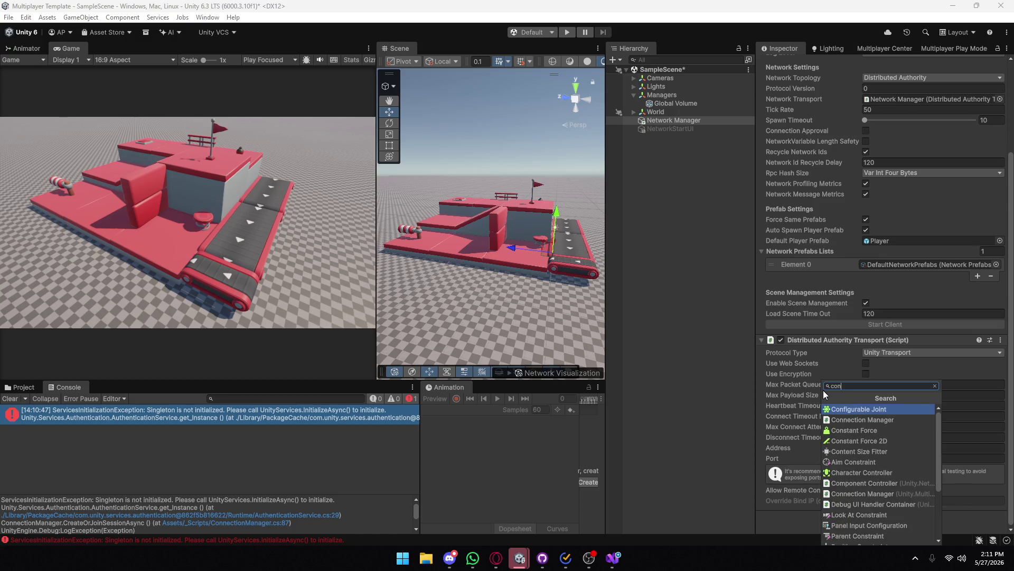
key(Escape)
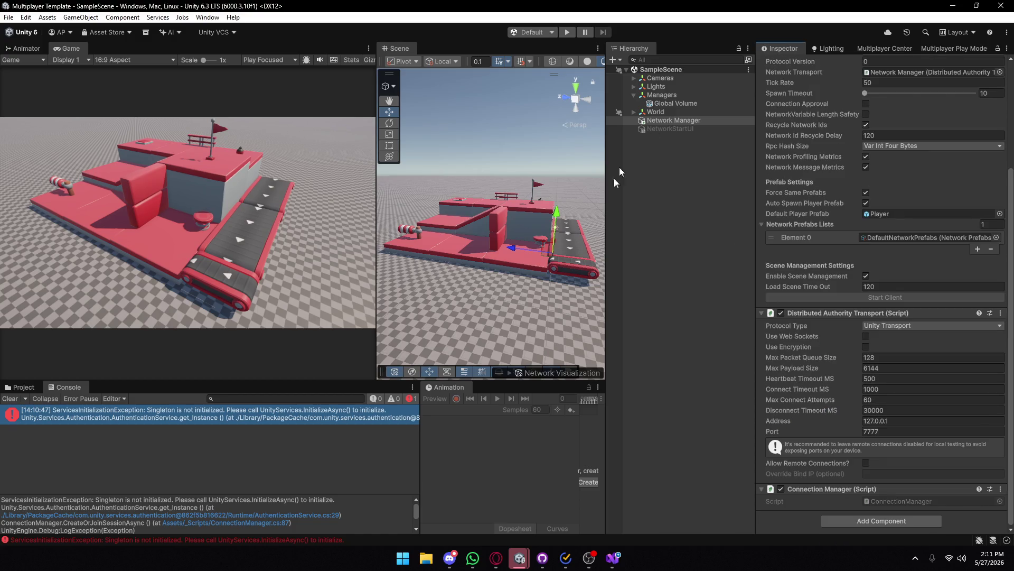
- Check the docs' Adding gameplay section, then return to the Unity editor
mouse_move(496, 558)
click(557, 507)
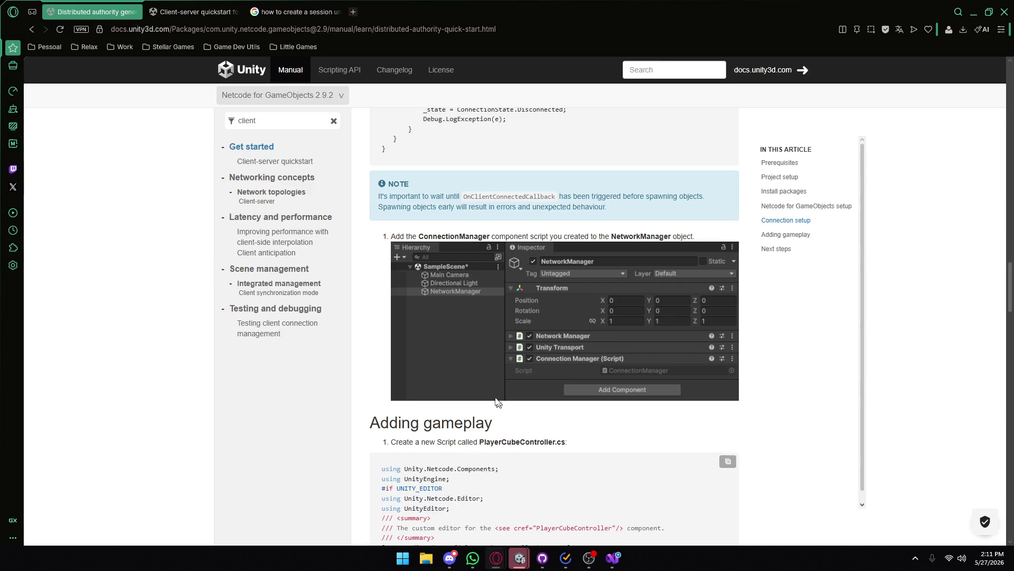
scroll(436, 372, down, 1)
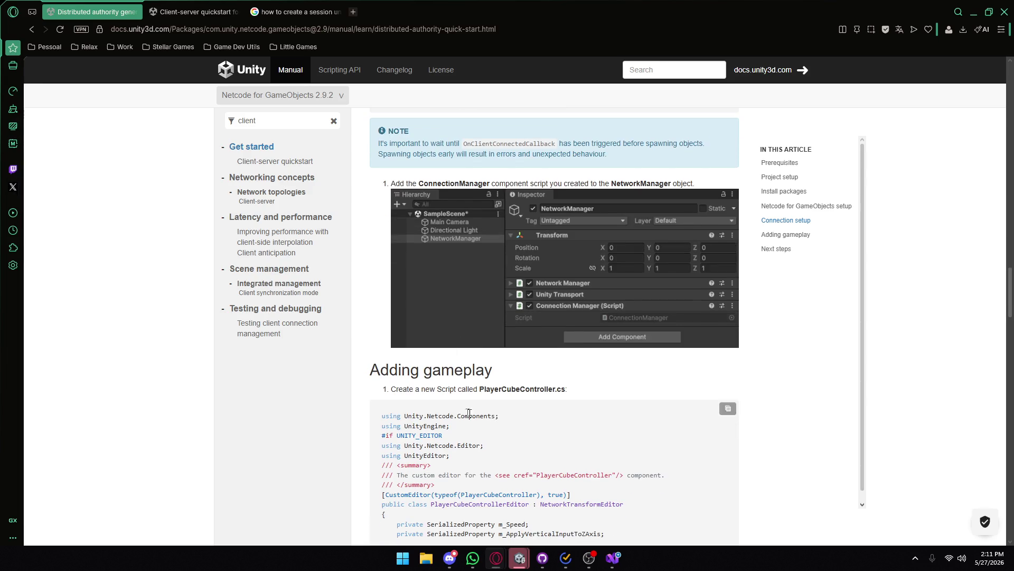
drag(380, 370, 467, 389)
mouse_move(518, 564)
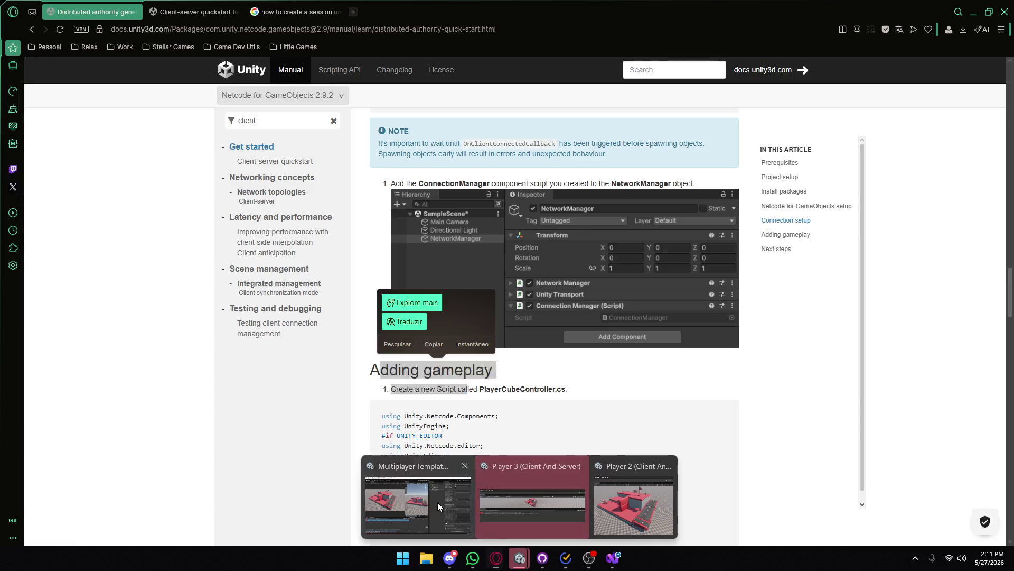
click(437, 502)
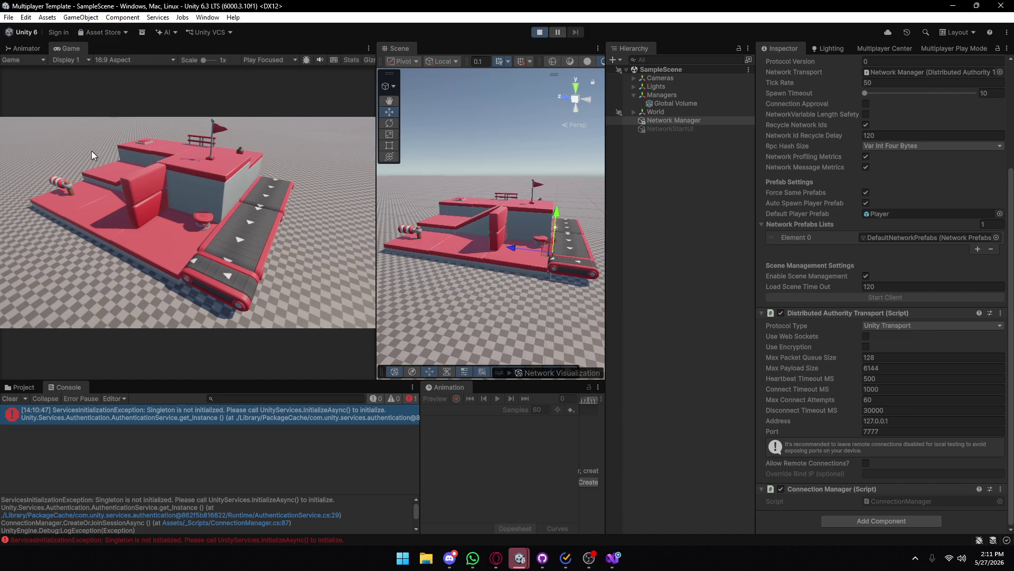
- Enter a profile name, join session 'Pato', and walk the spawned player toward the wall
click(77, 123)
text(K)
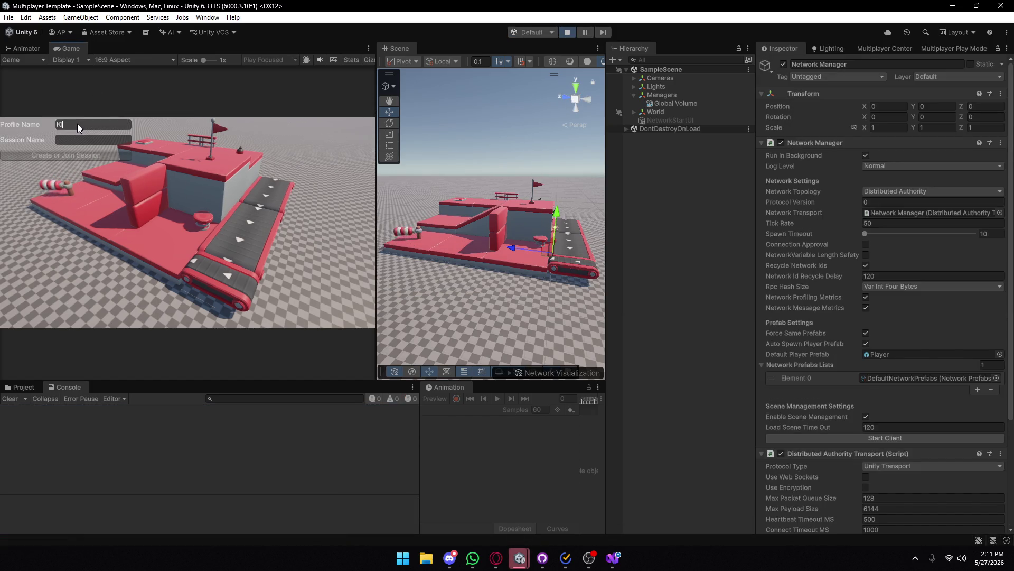
text(isakiro)
click(71, 139)
text(Pato)
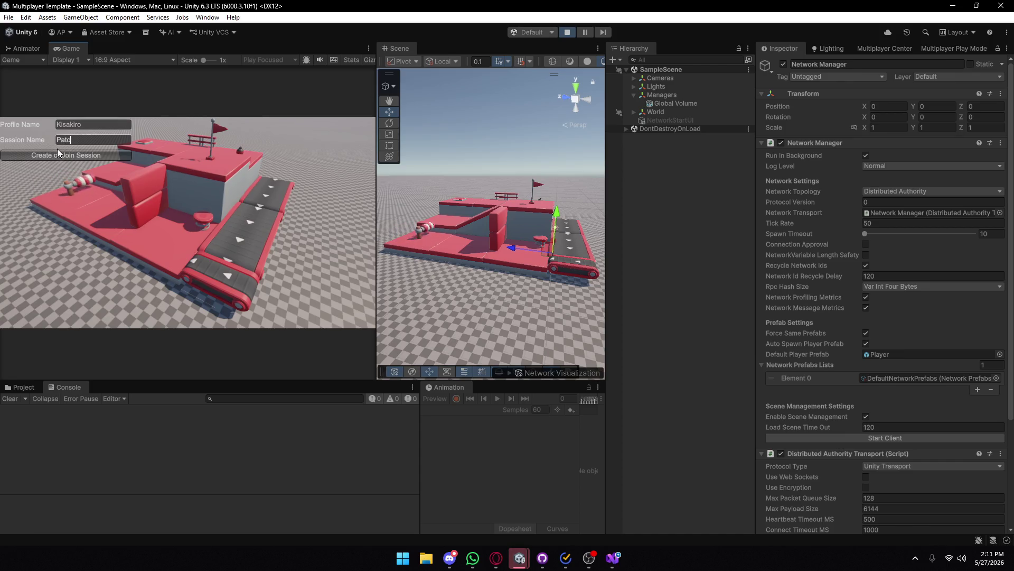
click(59, 154)
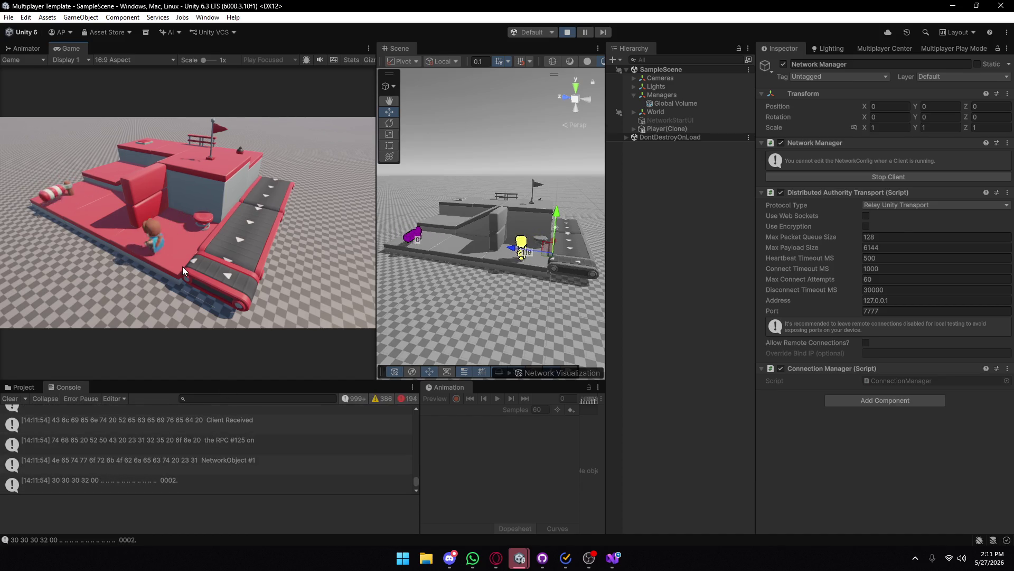
key(w)
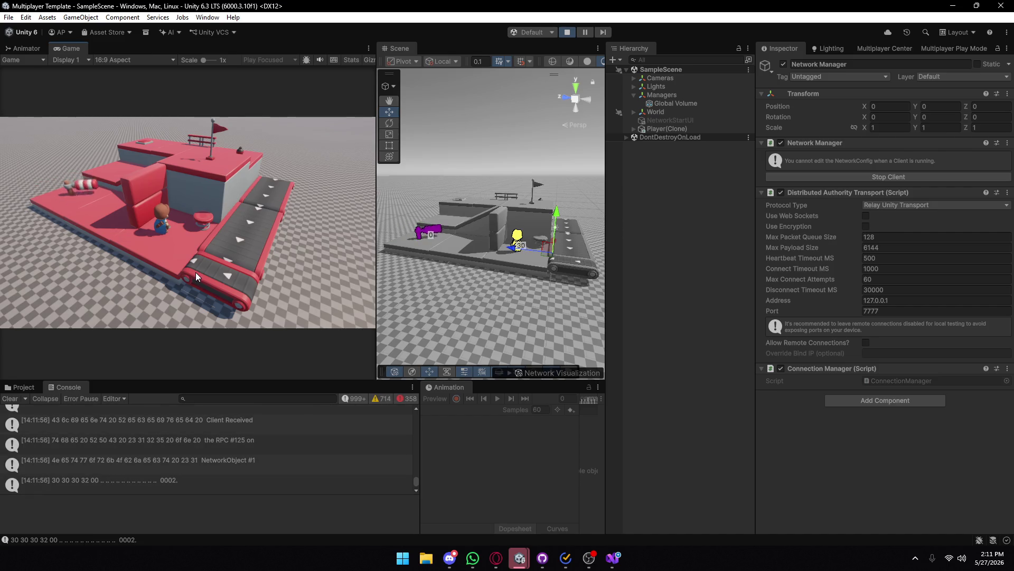
mouse_move(525, 560)
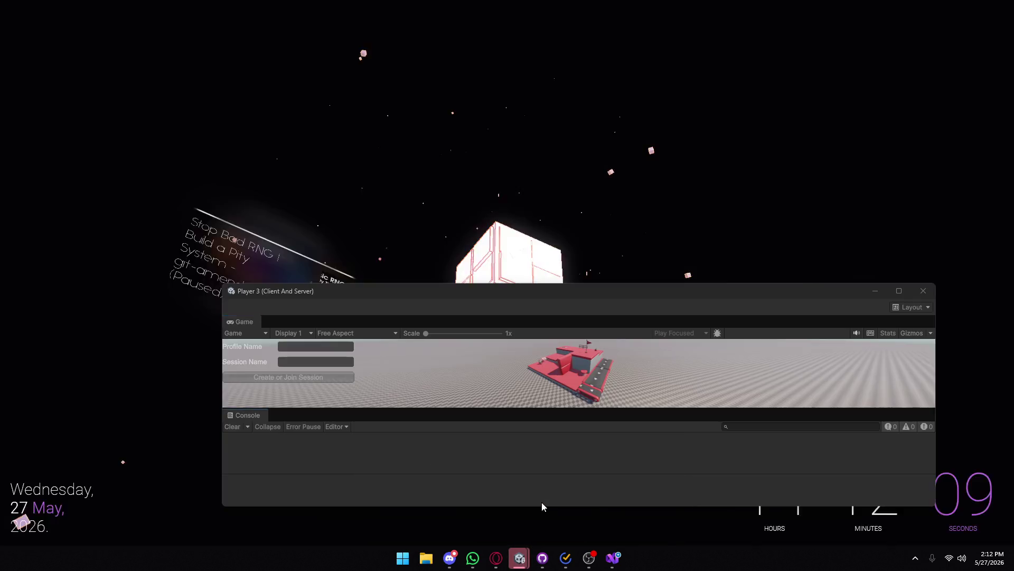
- Close the Player 3 window and enlarge the Player 2 window
click(544, 503)
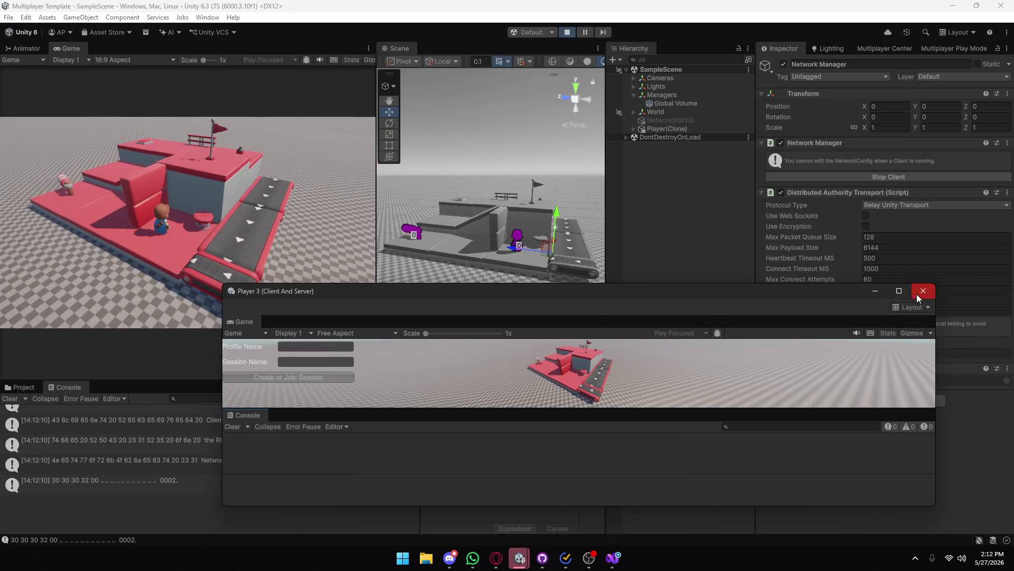
click(922, 291)
click(576, 494)
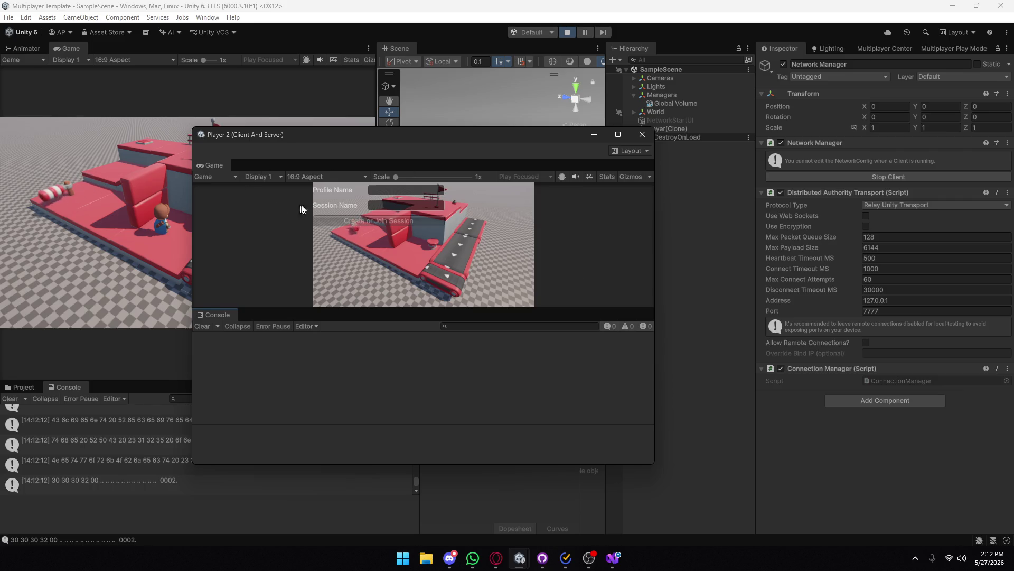
drag(426, 127, 652, 97)
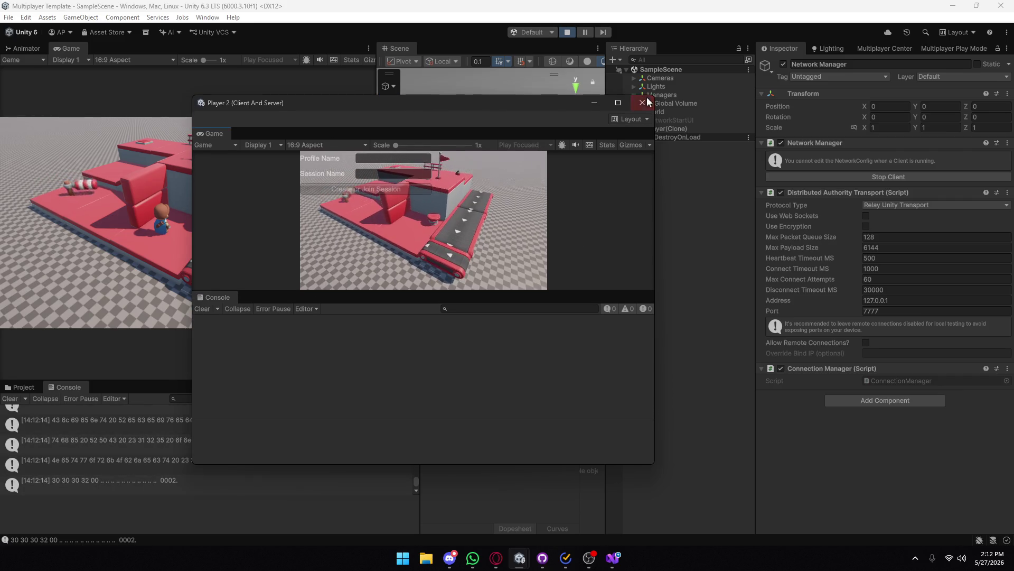
- As Player 2, enter profile name 'asd' and session 'Pato', join, then close the window
text(asd)
click(372, 173)
text(asd)
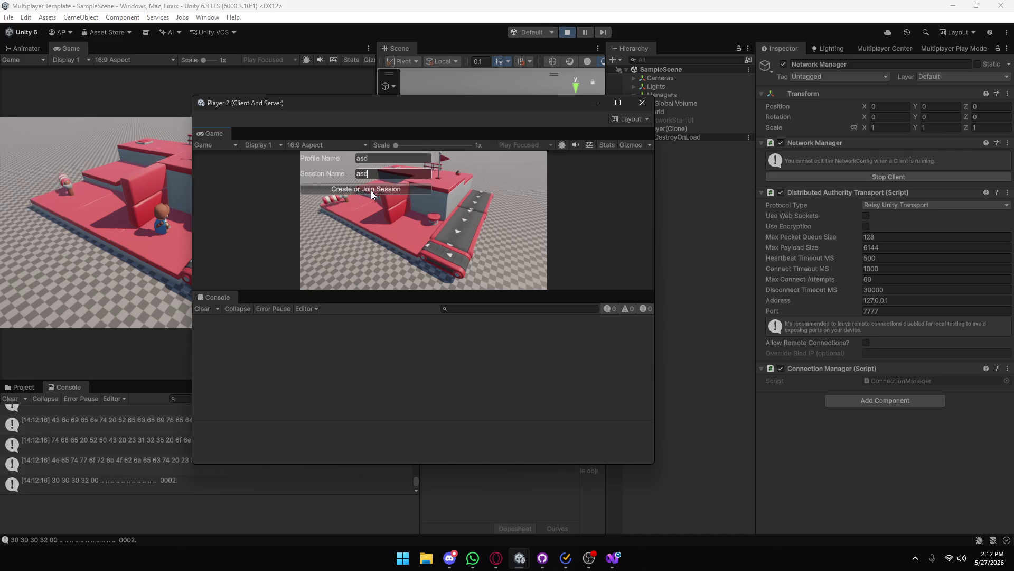
key(BackSpace)
key(BackSpace)
key(BackSpace)
text(Pato)
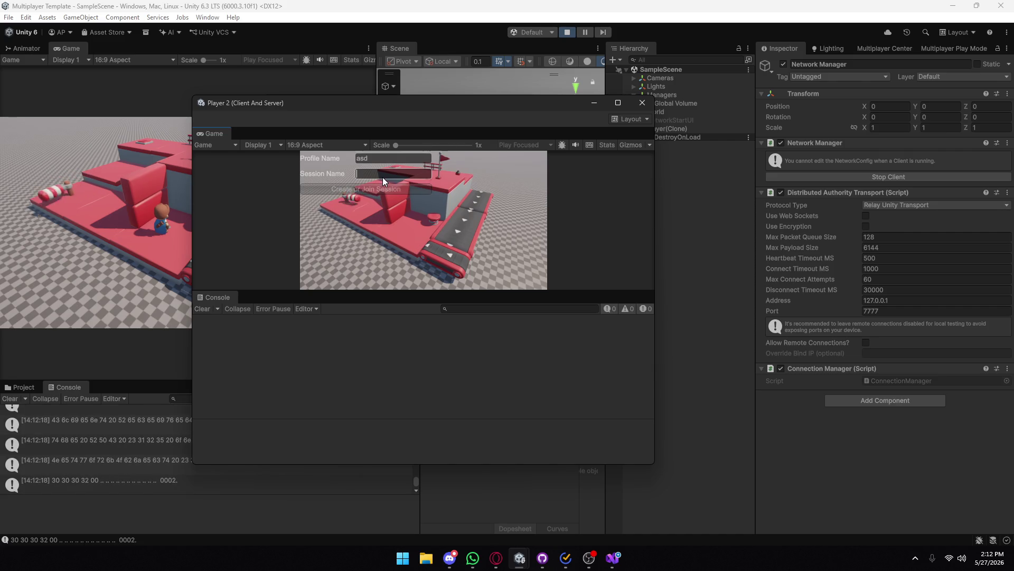
click(370, 189)
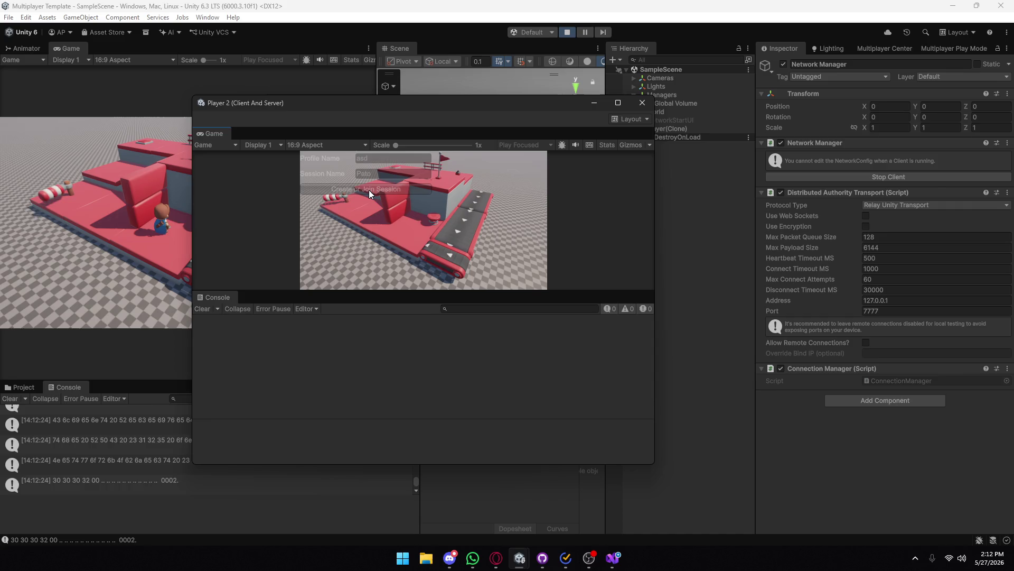
click(642, 102)
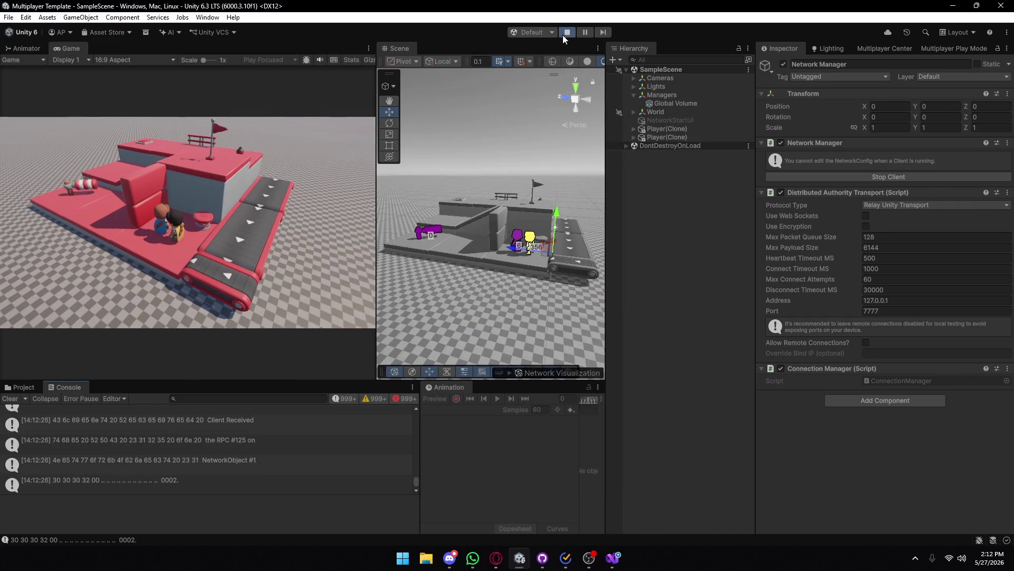
- Stop play mode and close the leftover Player 2 and Player 3 windows
click(568, 32)
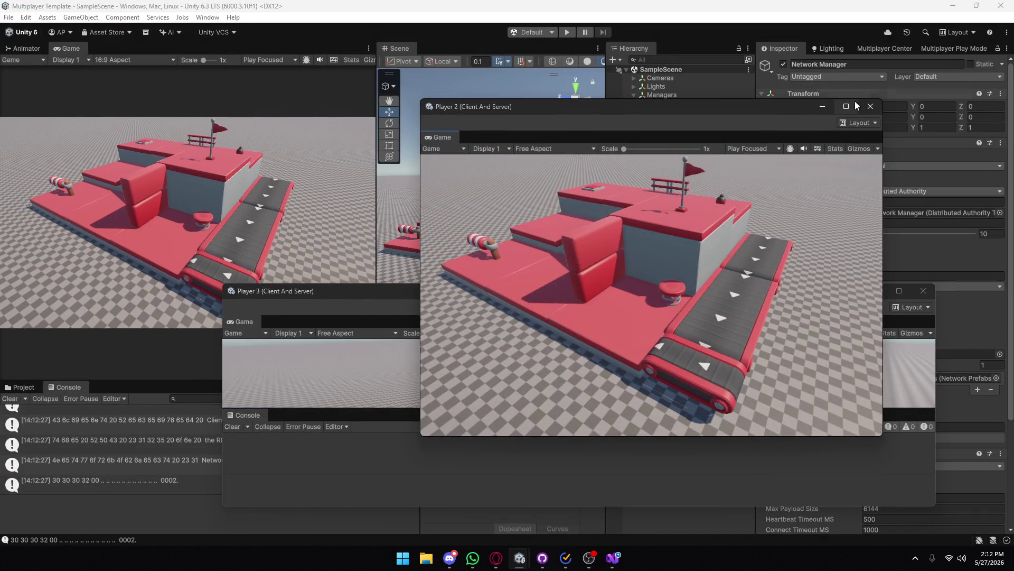
click(846, 106)
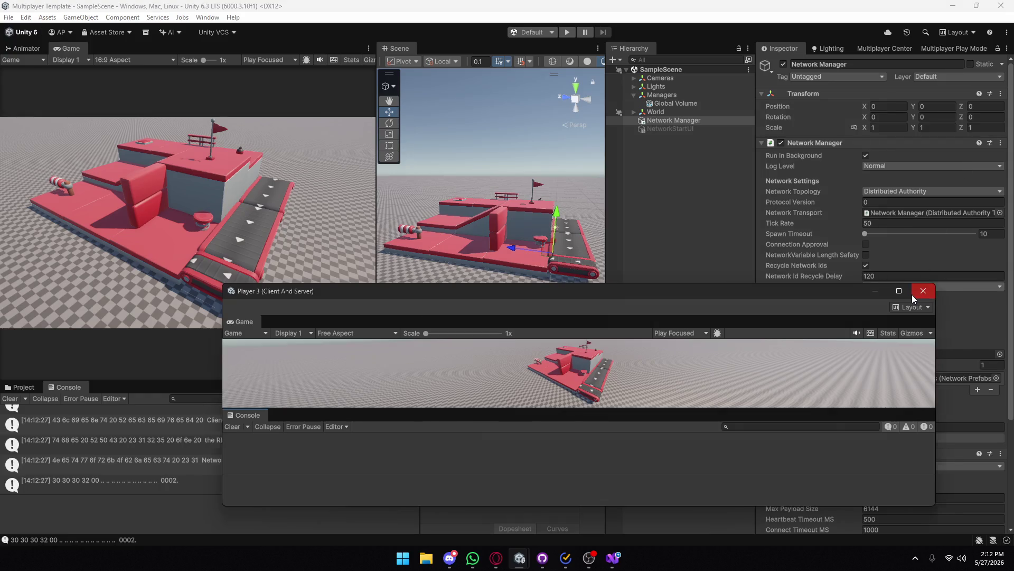
click(914, 295)
- Build the Windows player into the Build folder despite the missing project ID, then view ConnectionManager.cs
click(8, 17)
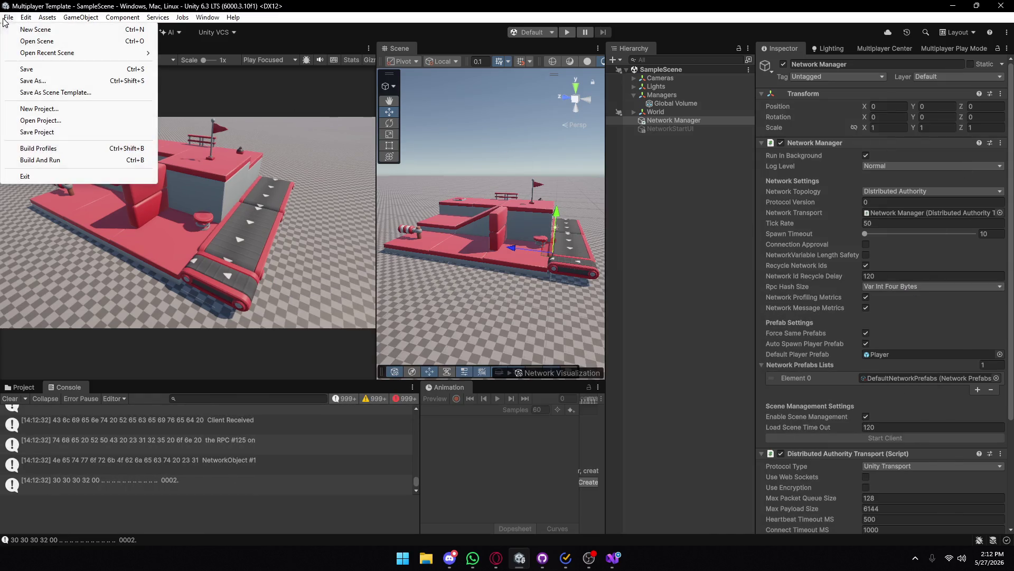
click(55, 149)
click(512, 466)
double_click(144, 107)
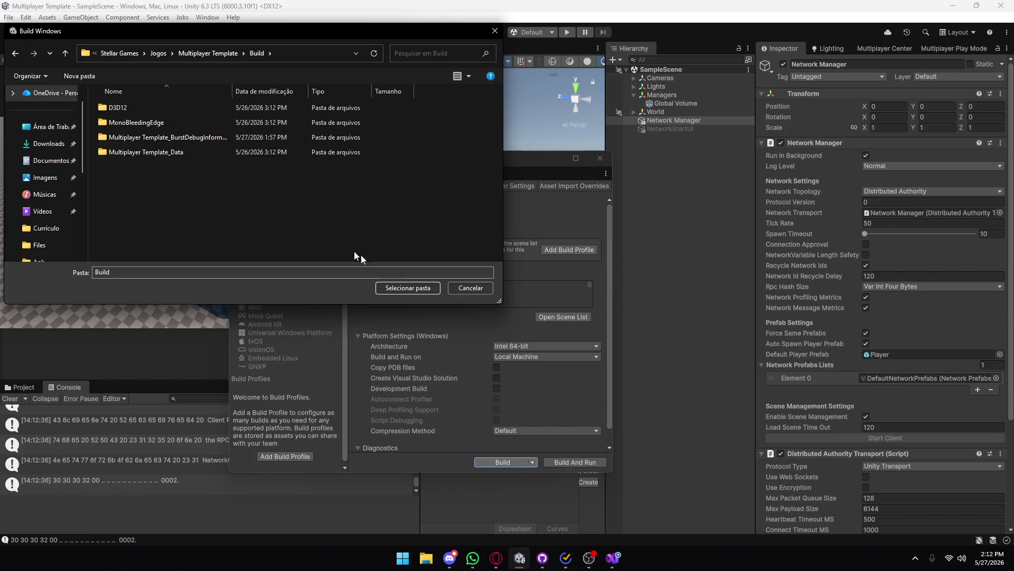
click(408, 288)
click(537, 296)
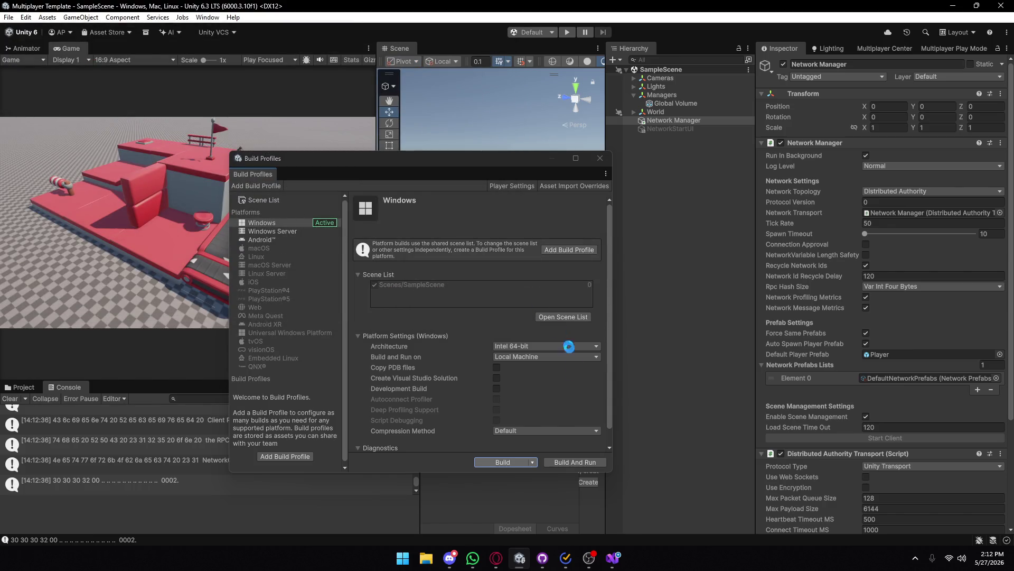
click(613, 557)
scroll(252, 262, down, 3)
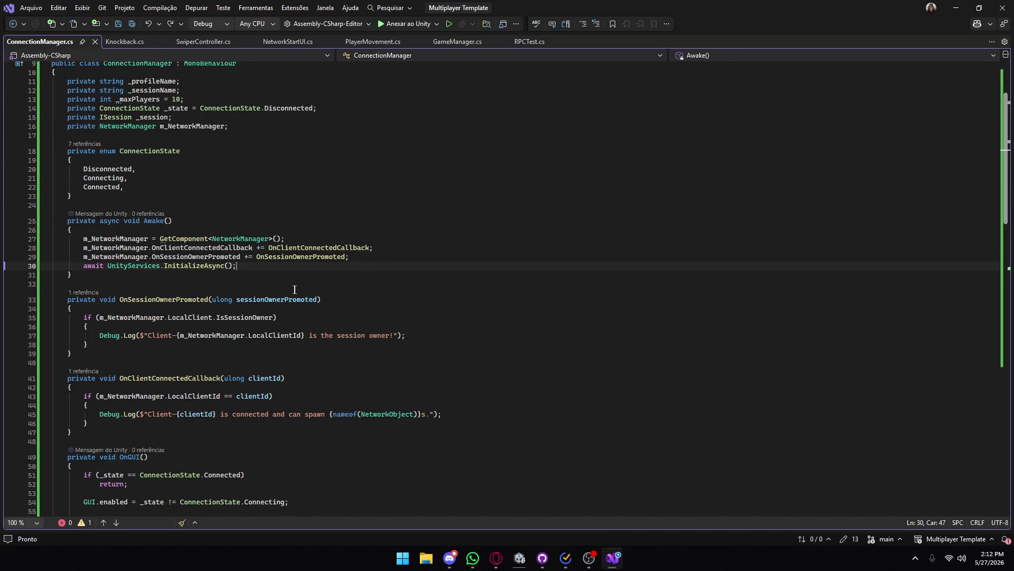
- Review the OnClientConnectedCallback and OnSessionOwnerPromoted code, then minimize Visual Studio
scroll(301, 289, down, 2)
drag(120, 246, 320, 246)
click(227, 290)
scroll(227, 309, down, 1)
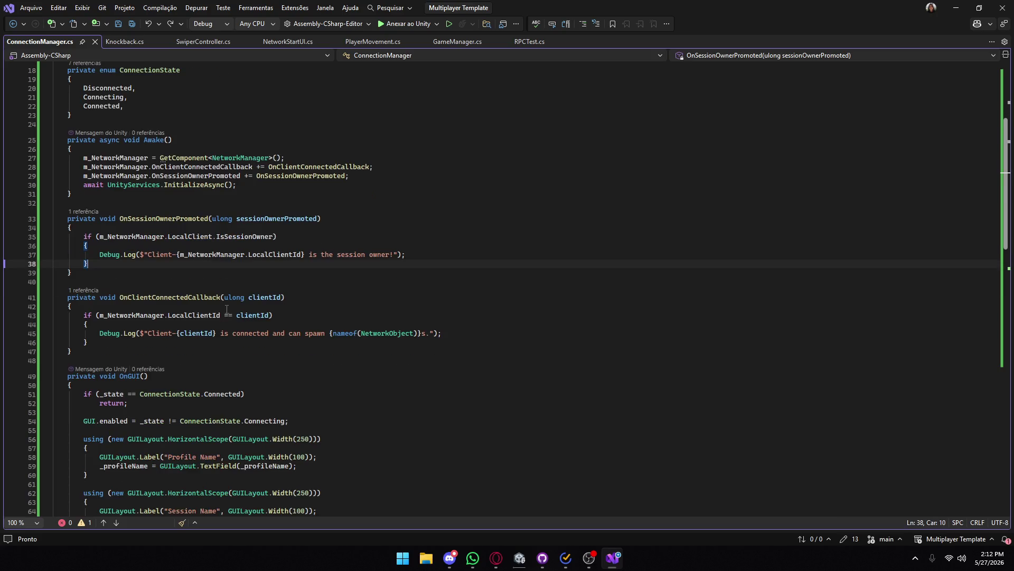
click(155, 295)
click(225, 297)
scroll(211, 319, down, 5)
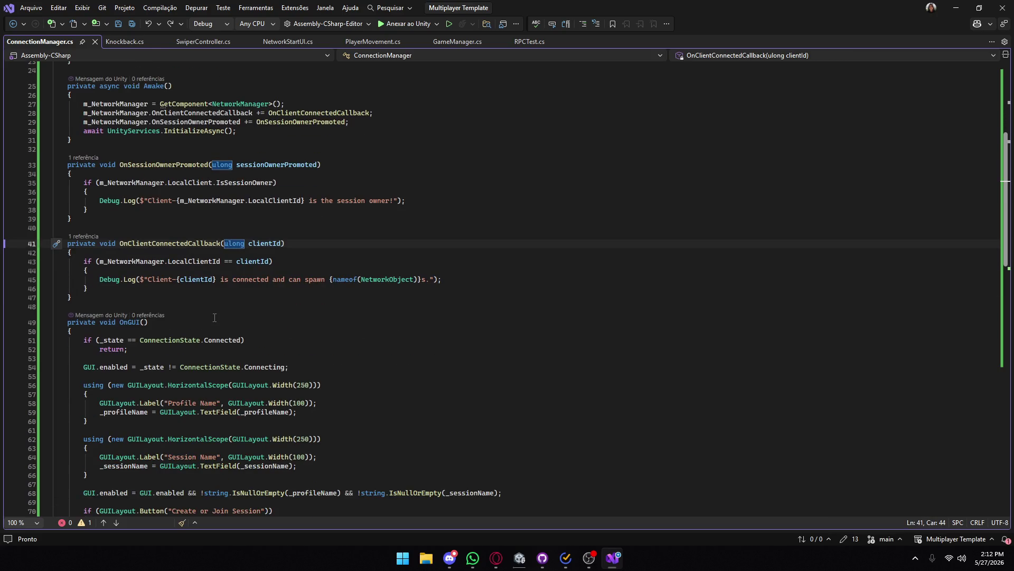
scroll(225, 234, down, 7)
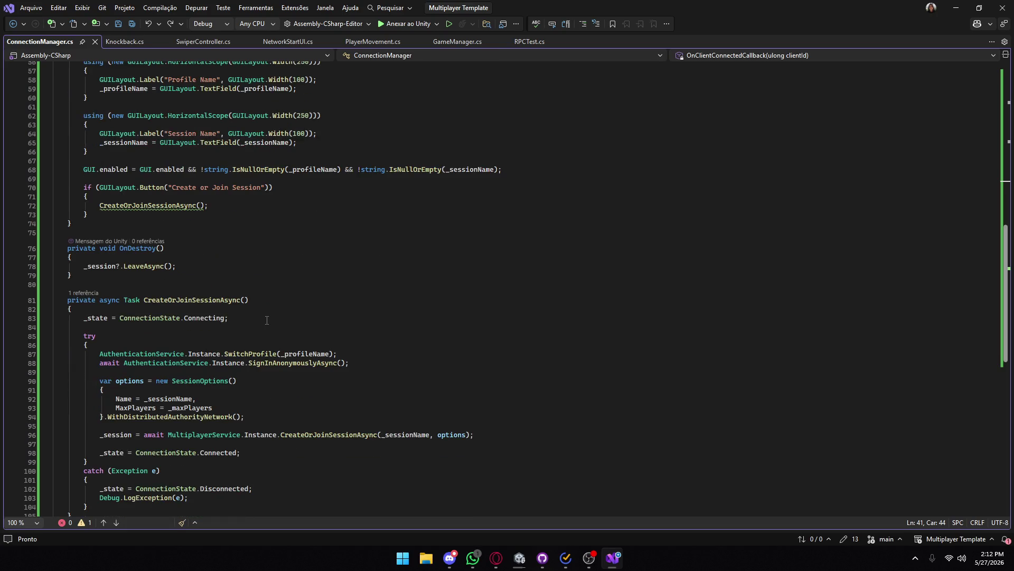
scroll(174, 281, down, 4)
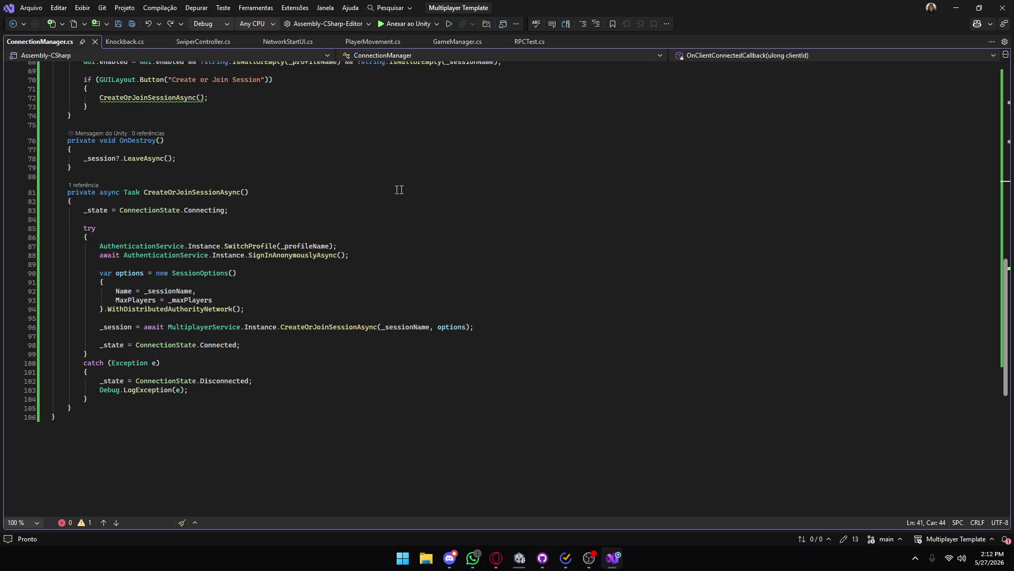
click(954, 11)
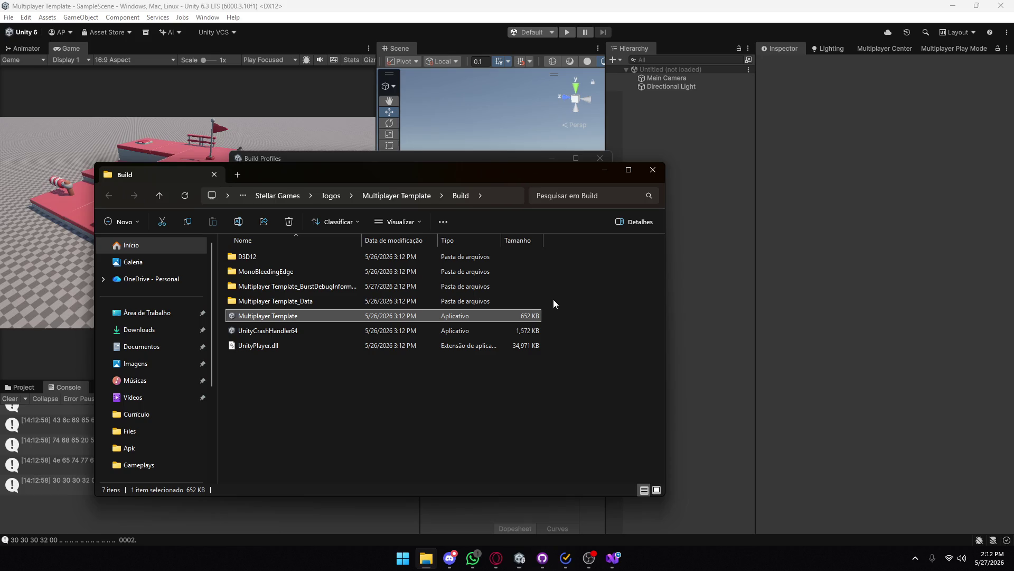
- Delete the old Build.zip in Multiplayer Template and compress the new Build folder to ZIP
click(429, 196)
click(281, 272)
key(Delete)
double_click(272, 258)
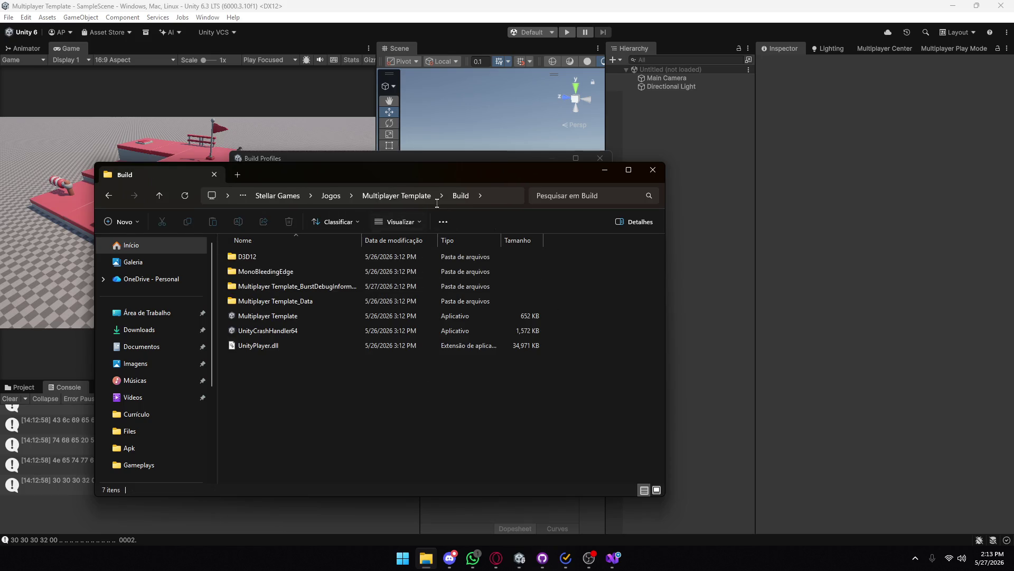
click(412, 196)
right_click(259, 259)
mouse_move(317, 383)
click(450, 390)
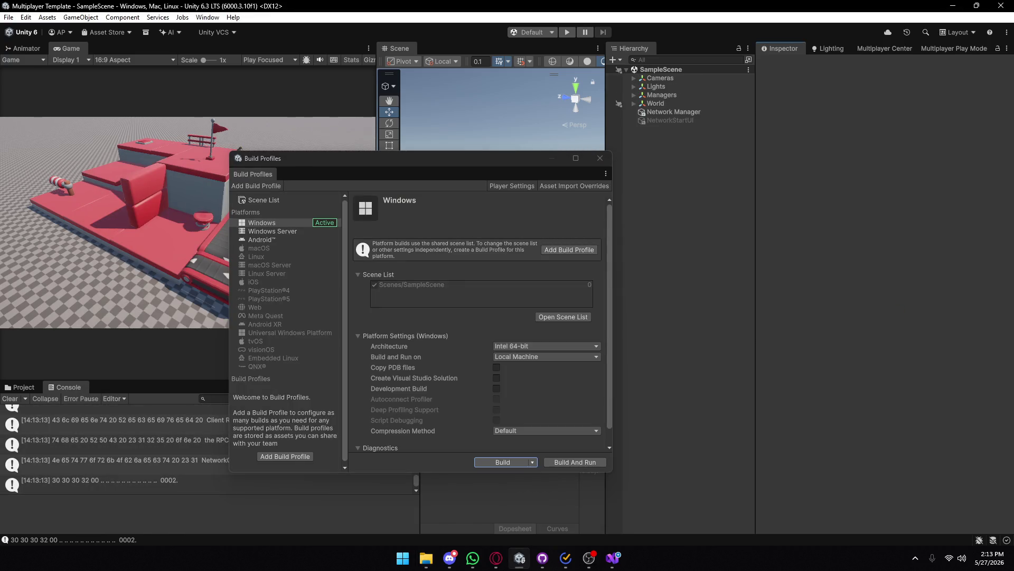
- Close Unity's Build Profiles window and open the new Build folder in File Explorer
key(alt+Tab)
key(alt+Tab)
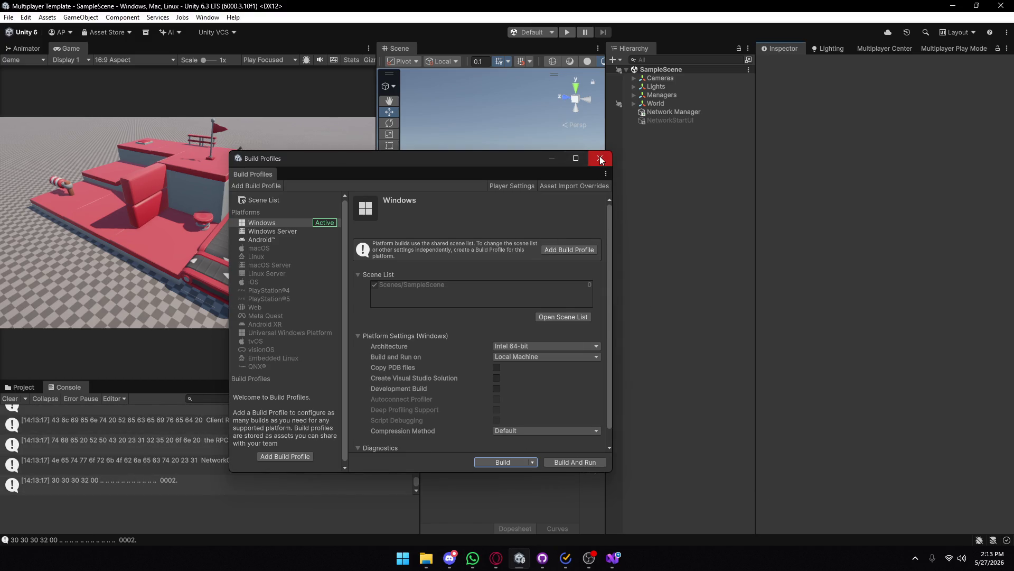
click(601, 160)
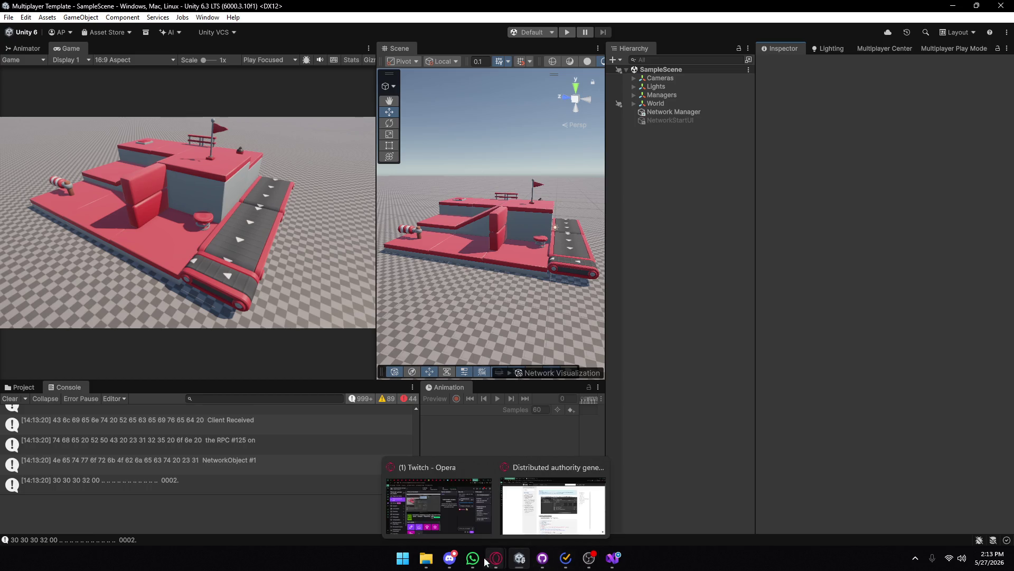
click(426, 558)
click(266, 256)
double_click(266, 256)
- Launch Multiplayer Template.exe, join session 'Pato' with a profile name, and start running
double_click(290, 316)
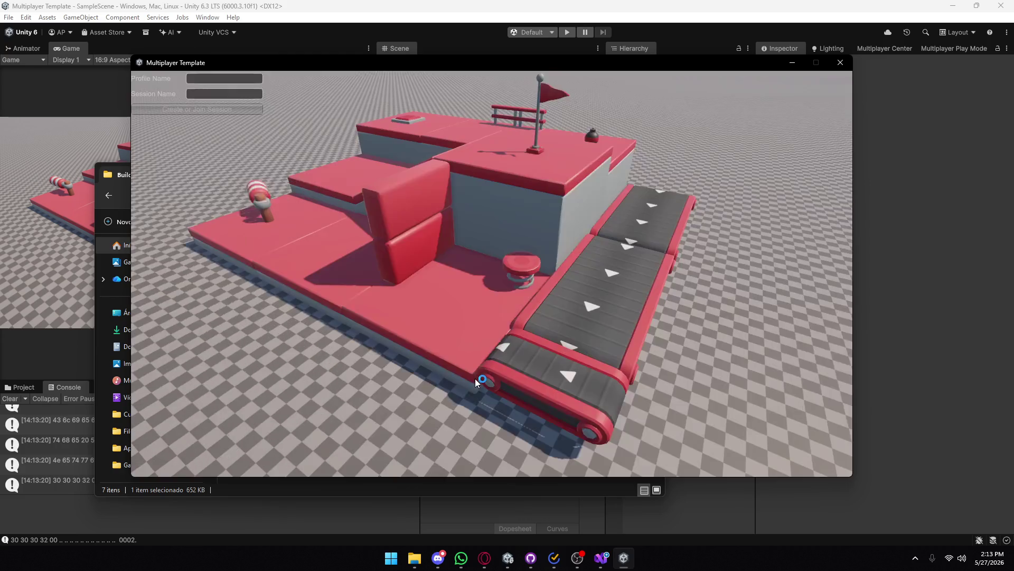
click(213, 79)
text(Kisakiro)
click(202, 97)
text(Pato)
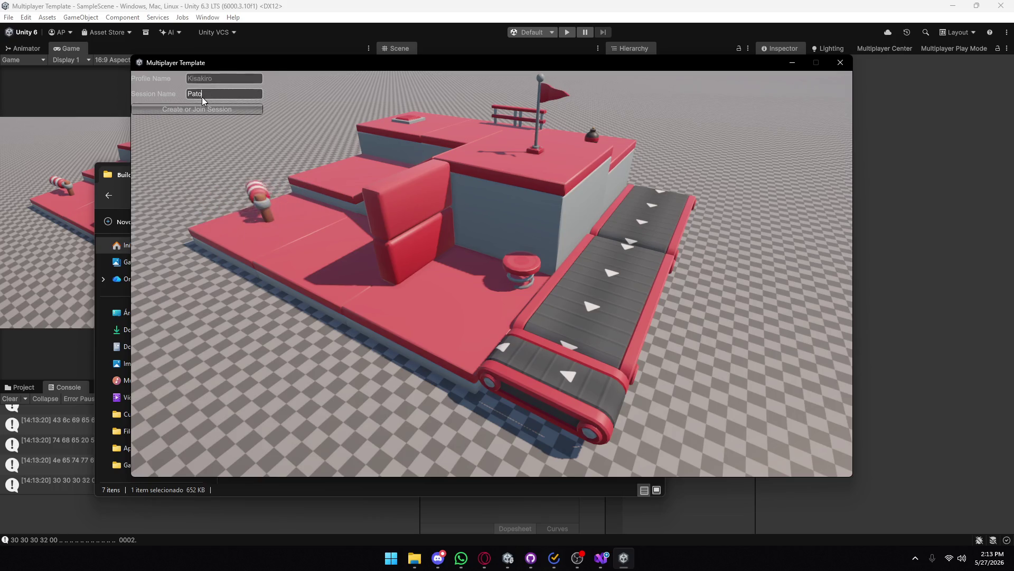
click(191, 113)
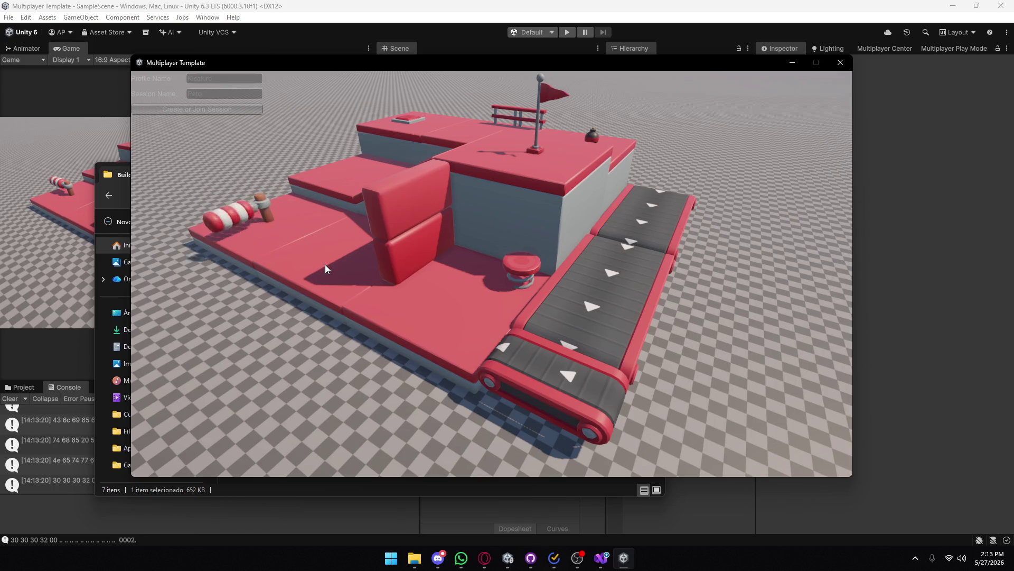
key(a)
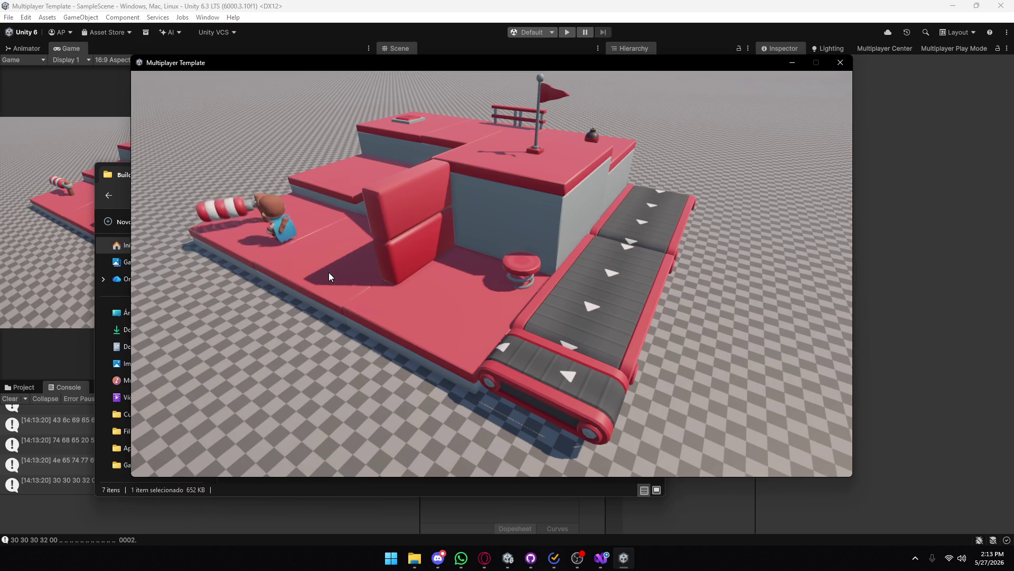
- Run and jump across the lower platforms to the red wall beside the other player
key(w)
key(space)
key(w)
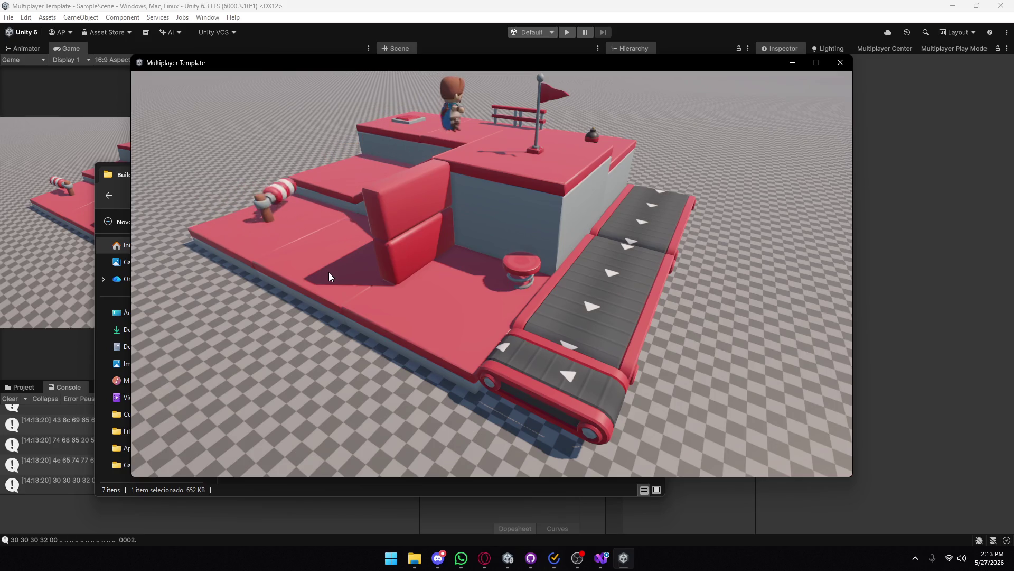
key(s)
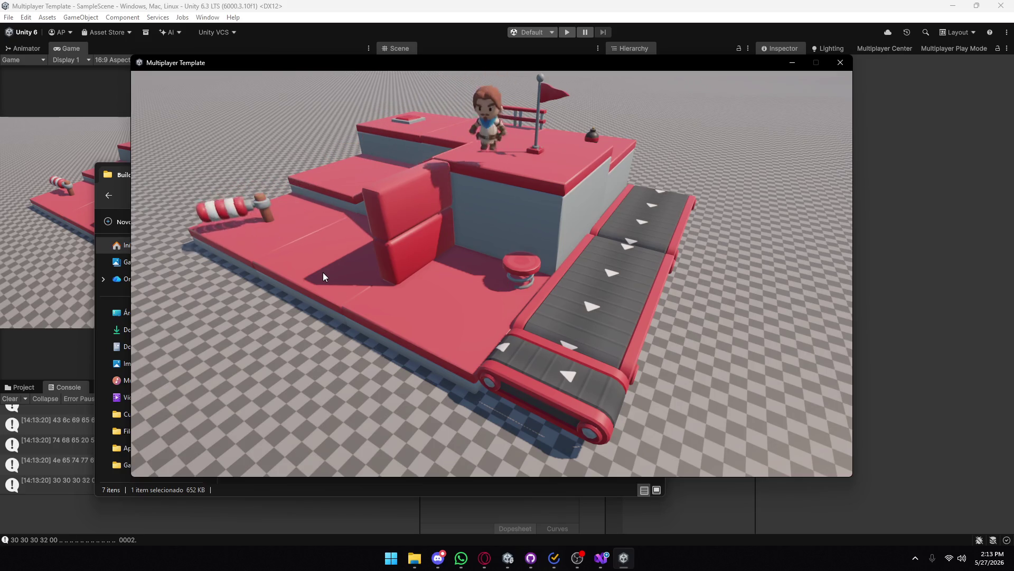
key(s)
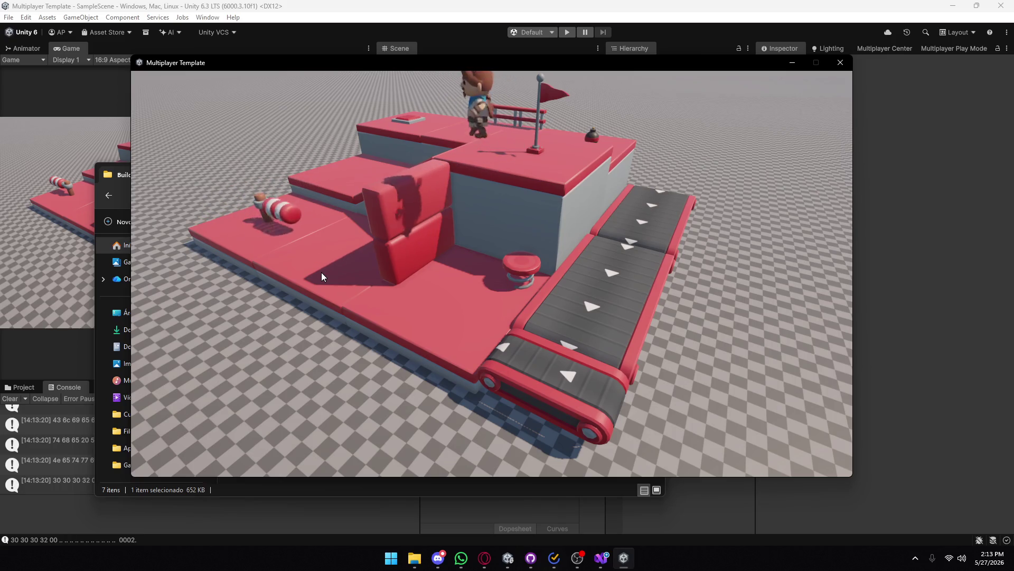
key(s)
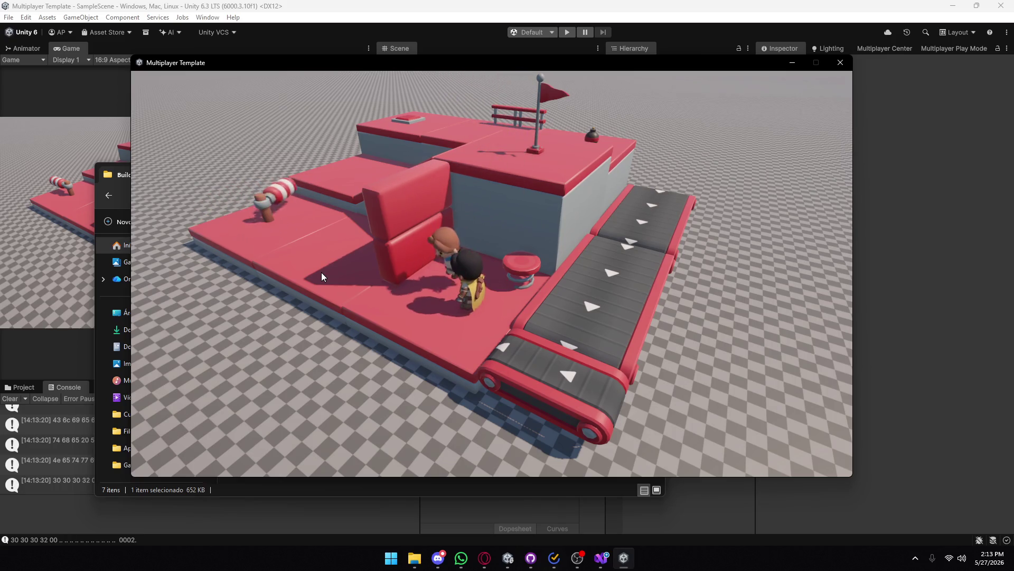
key(a)
key(s)
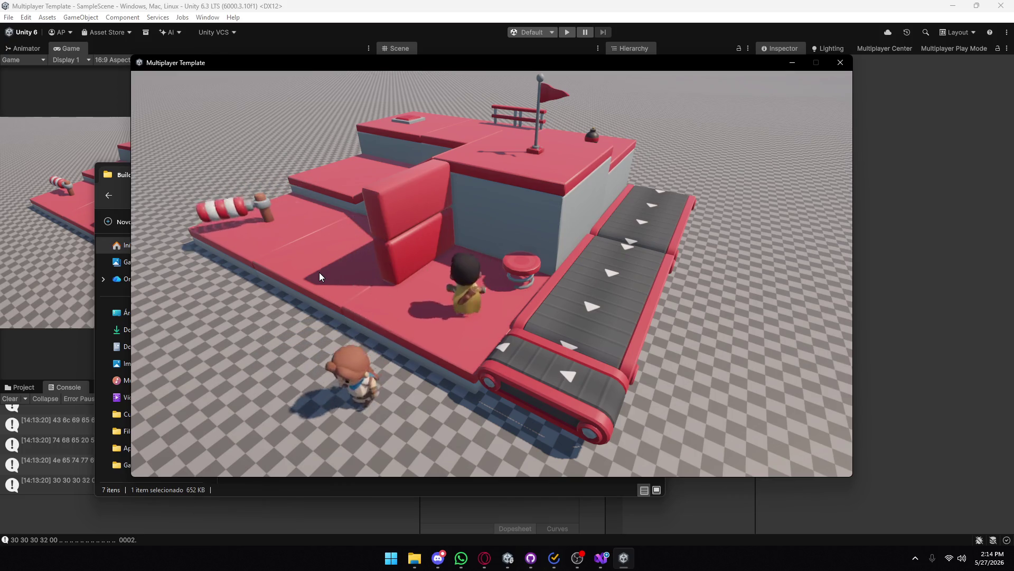
key(w)
key(d)
key(d)
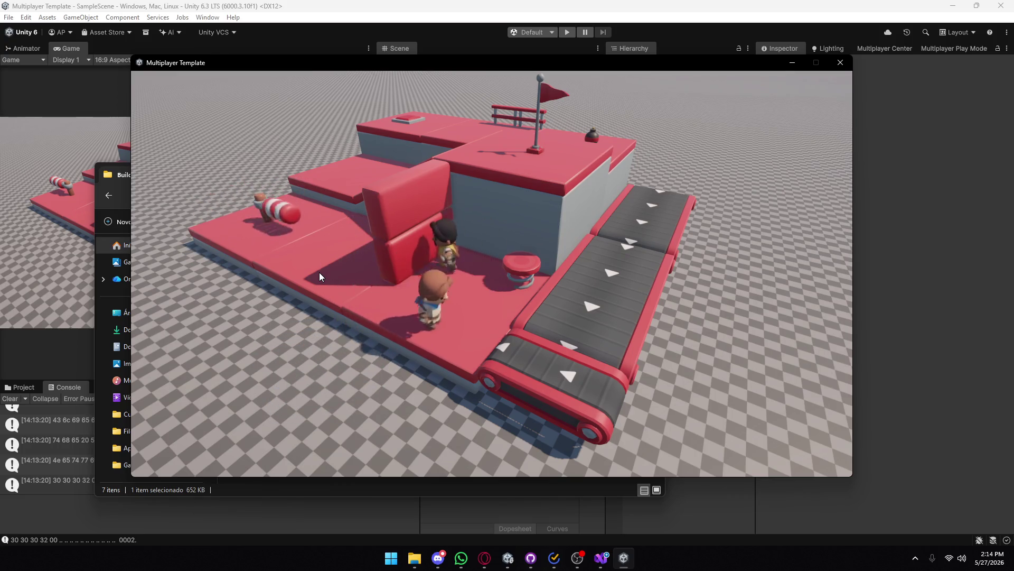
key(s)
key(w)
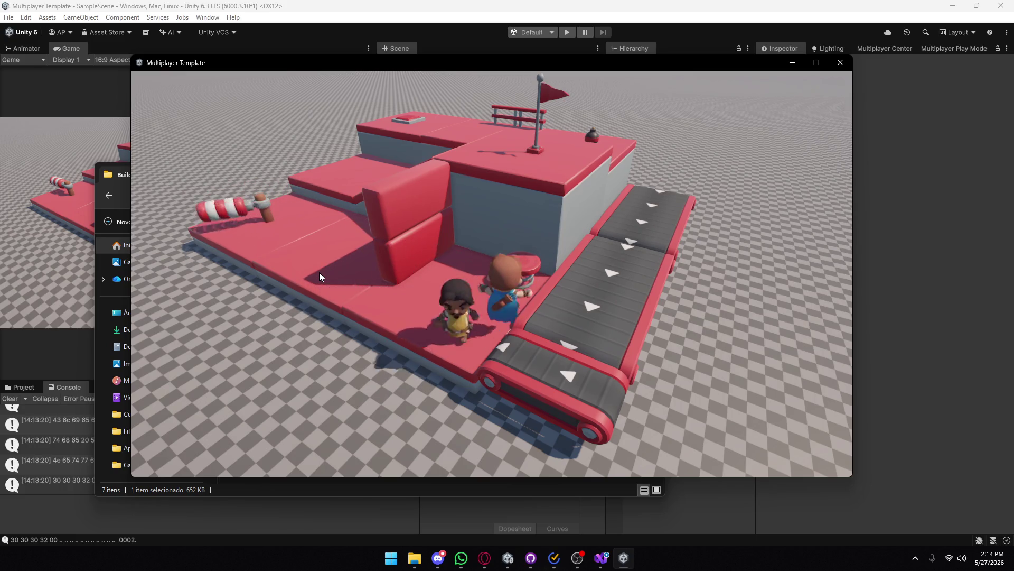
- Climb onto the top platform by the flag, then run past the spinning hammer
key(w)
key(a)
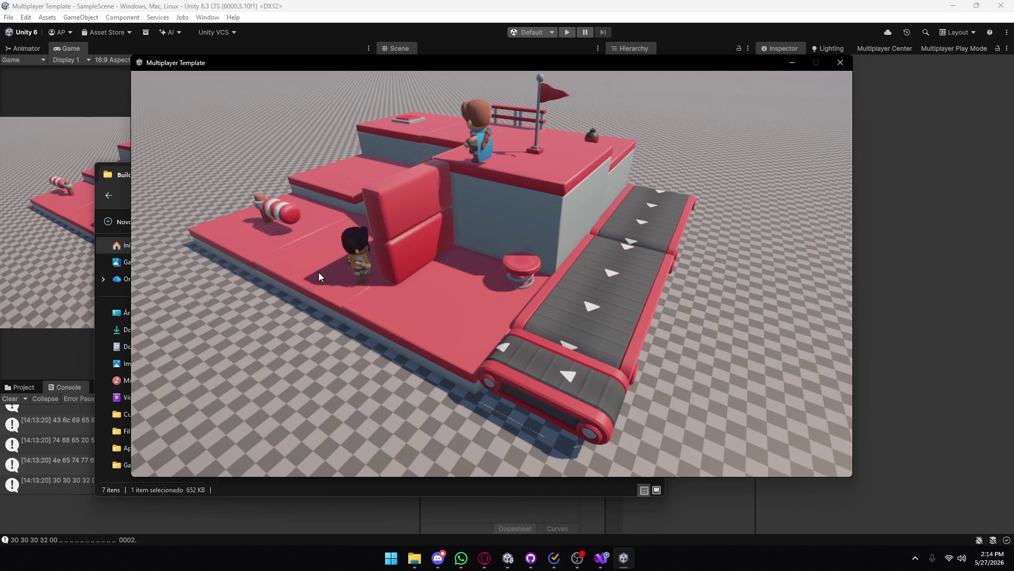
key(d)
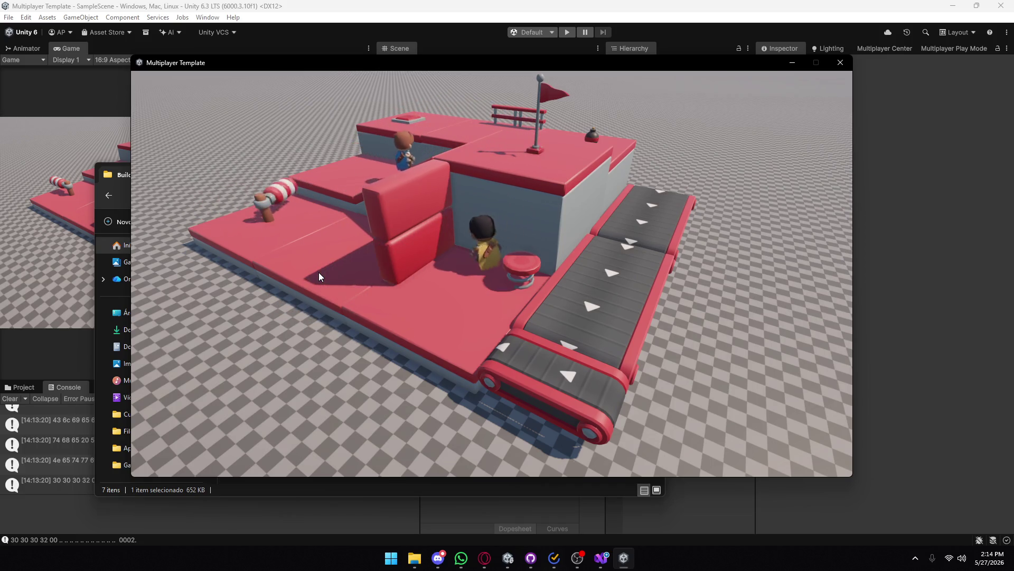
key(space)
key(w)
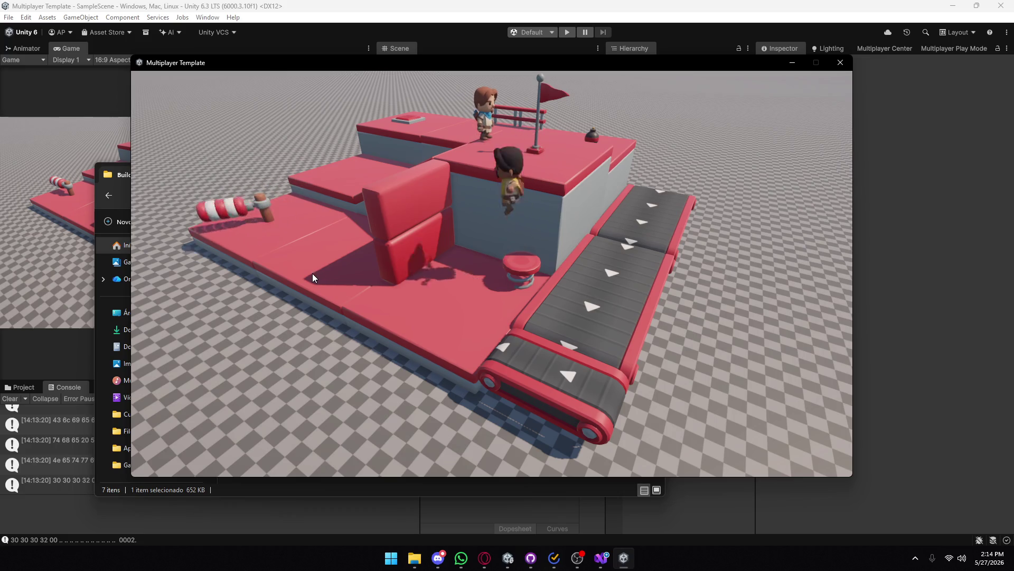
key(a)
key(w)
key(space)
key(d)
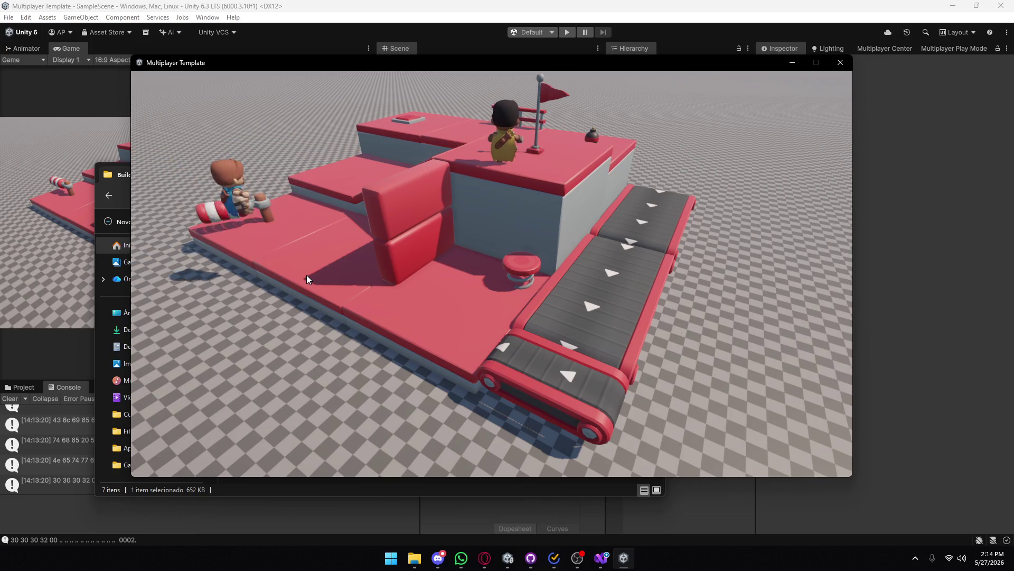
key(a)
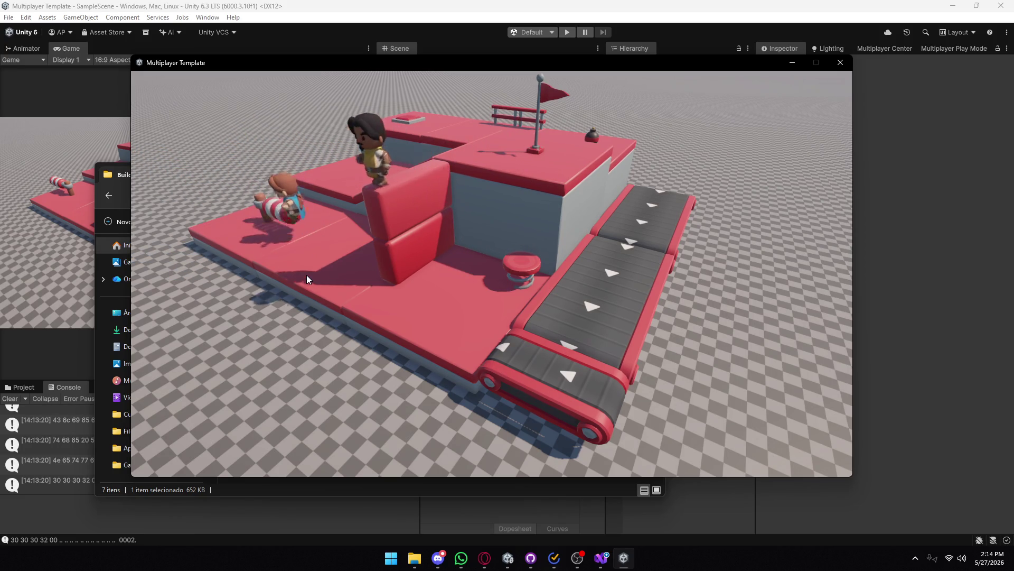
key(w)
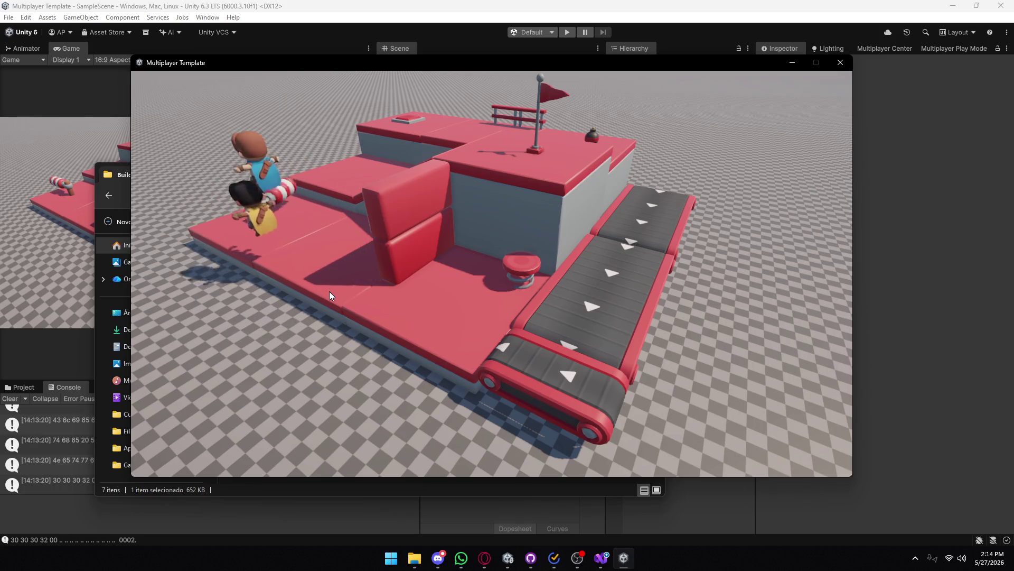
key(a)
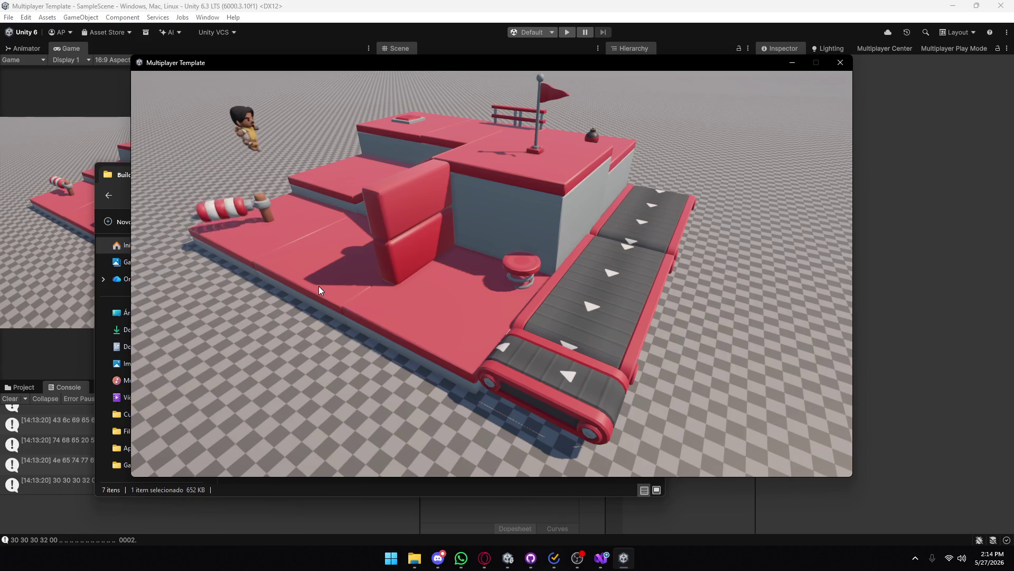
key(w)
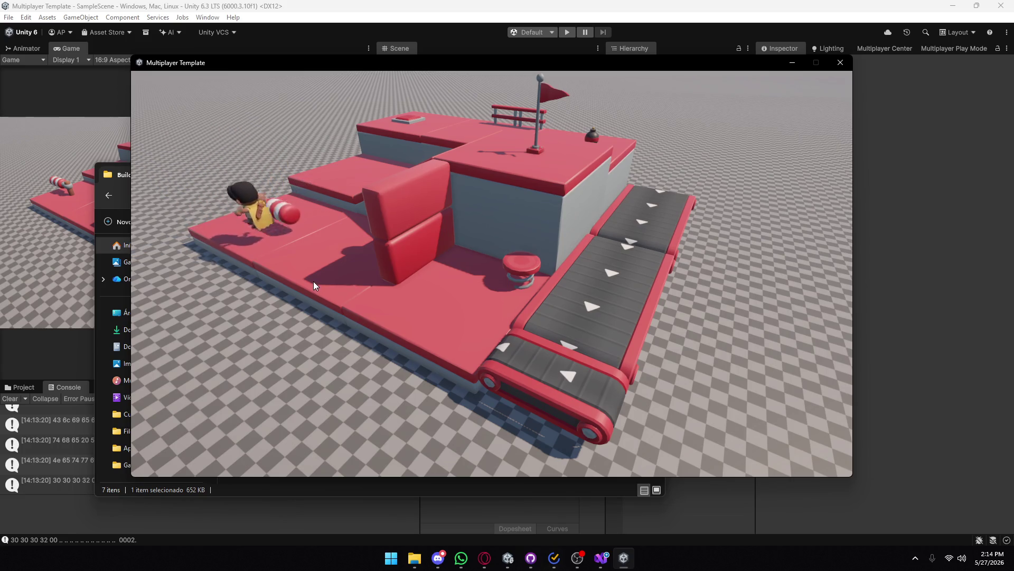
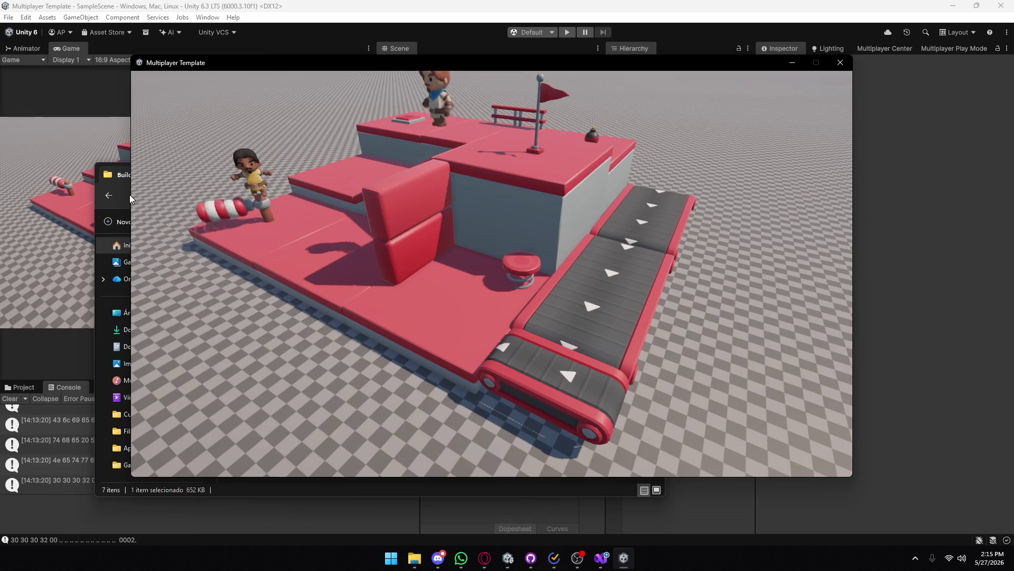
- Drag the running Multiplayer Template build window down-right so the editor and file browser are visible
mouse_move(367, 65)
mouse_down()
mouse_move(640, 93)
mouse_move(273, 36)
mouse_move(317, 40)
mouse_up()
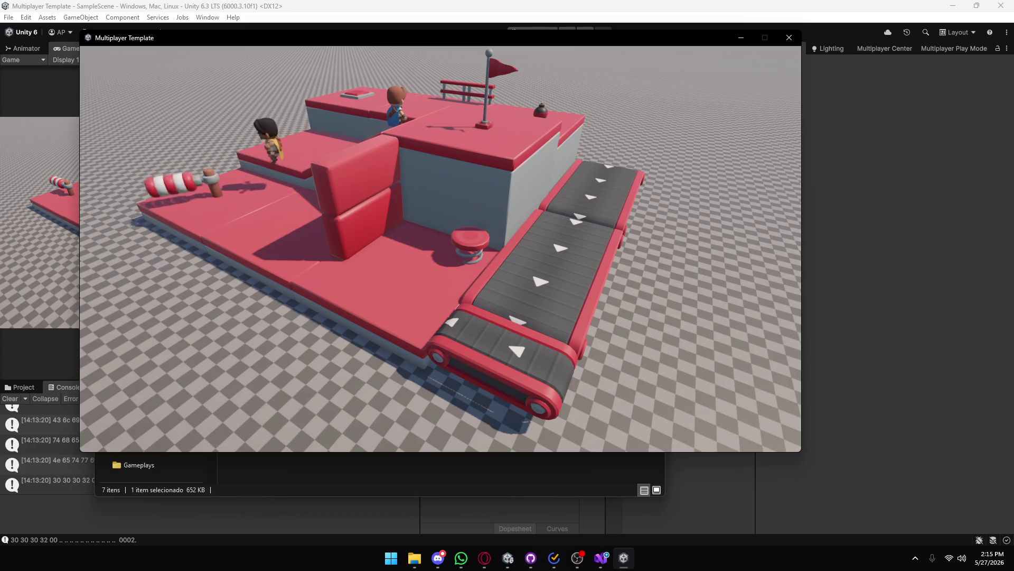
key(alt+Tab)
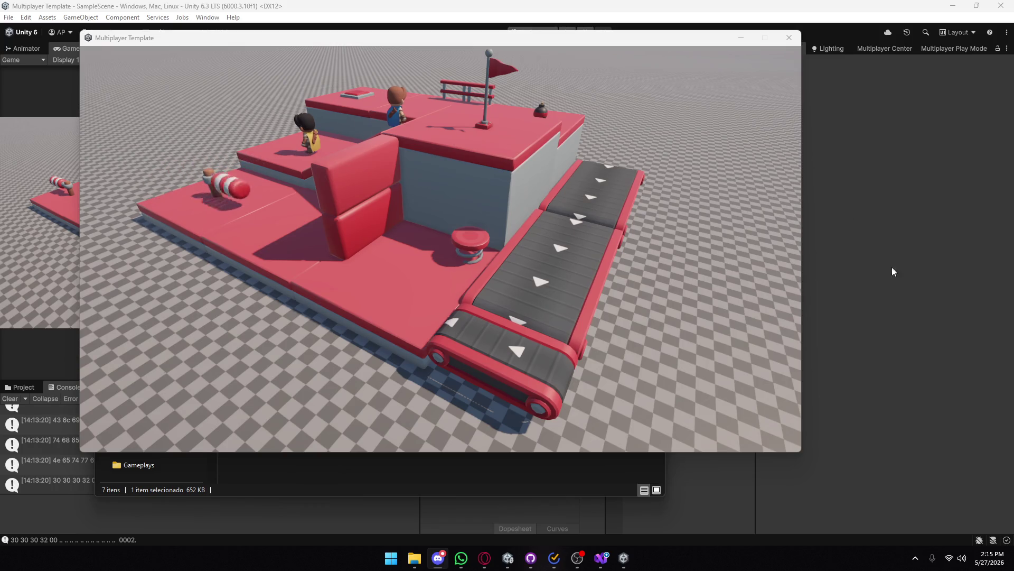
click(522, 249)
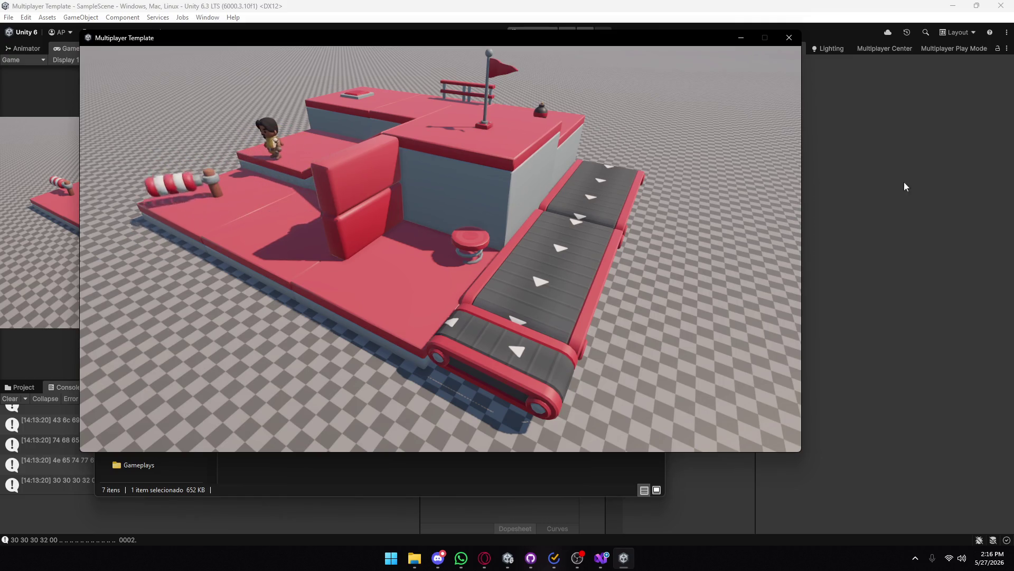
drag(677, 43, 720, 300)
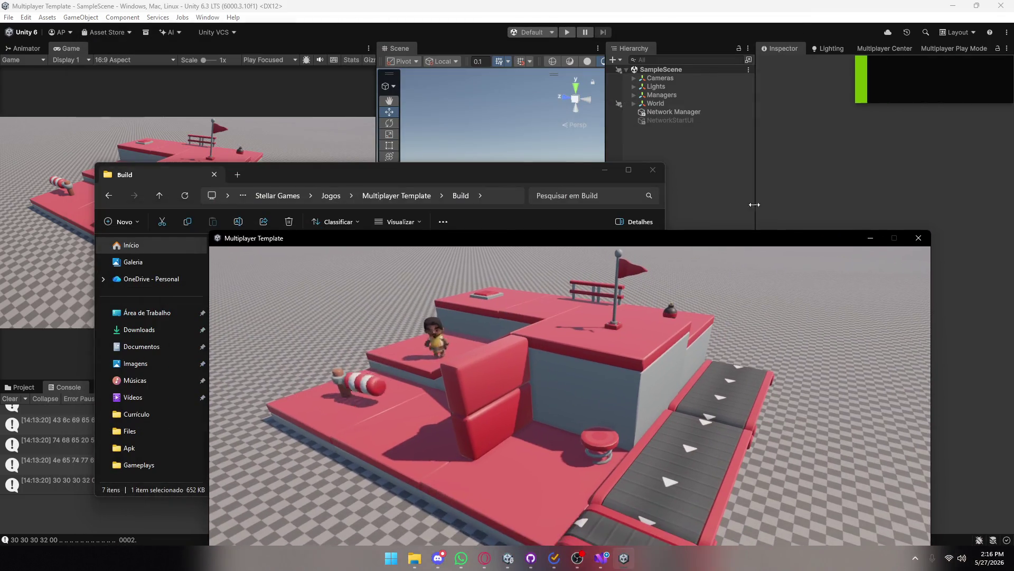
- Enter play mode, fill in a profile name, and close the two extra player windows
click(567, 33)
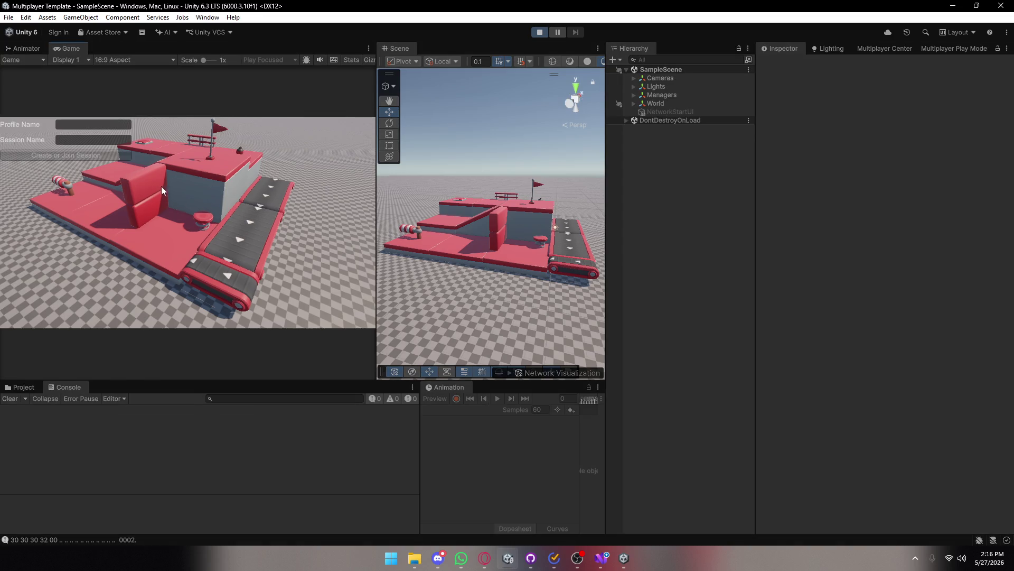
click(93, 124)
text(ko)
text(fgikjdf)
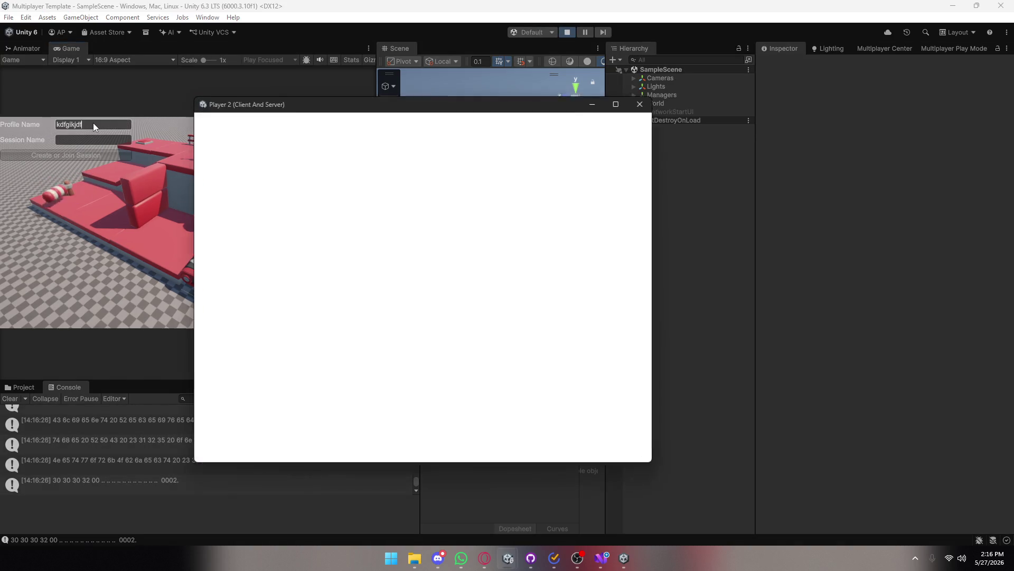
click(924, 291)
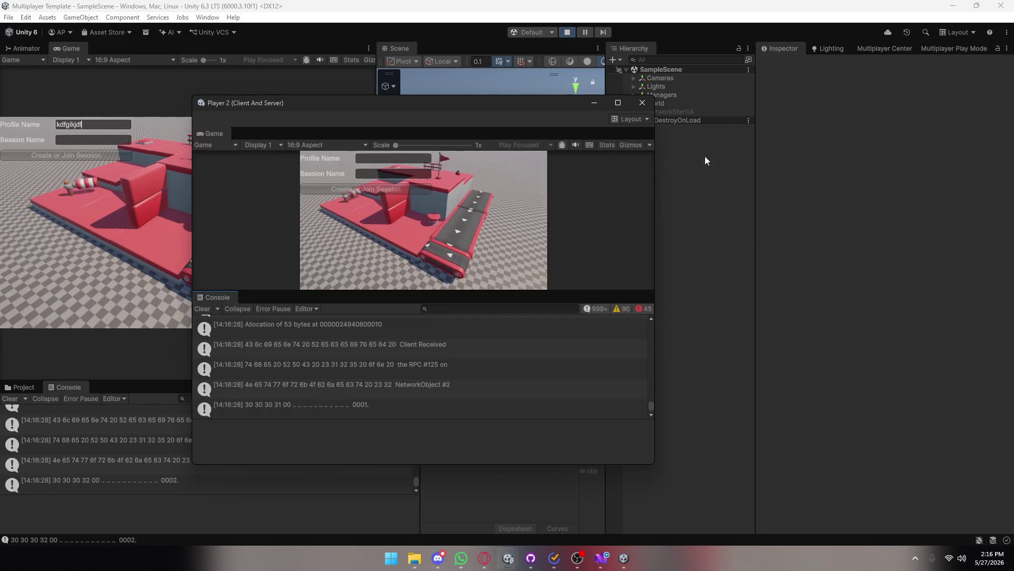
click(642, 103)
- Create or join the session 'Pato', then restore and minimize the built game window
click(110, 140)
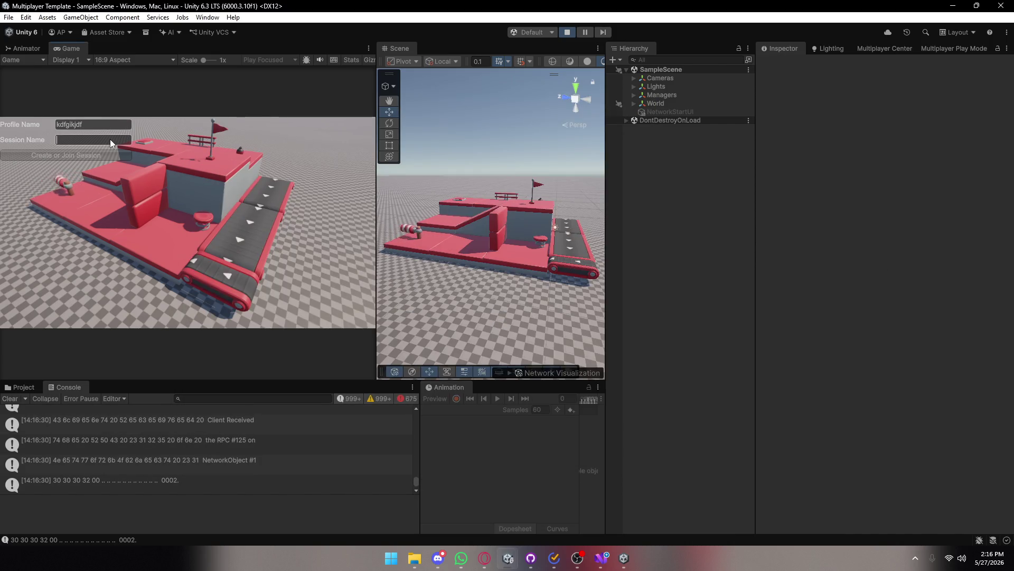
text(Pato)
click(86, 154)
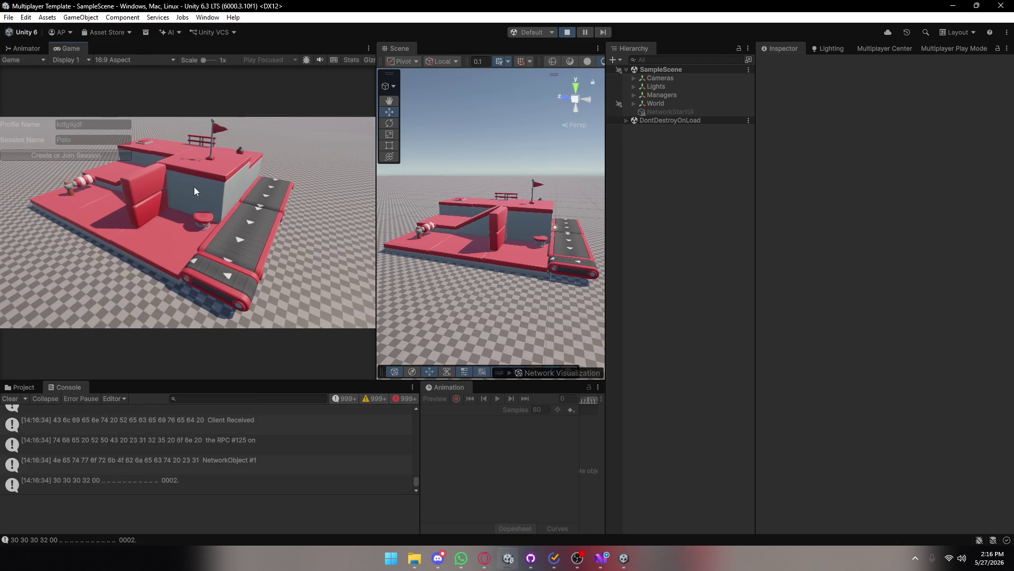
click(624, 555)
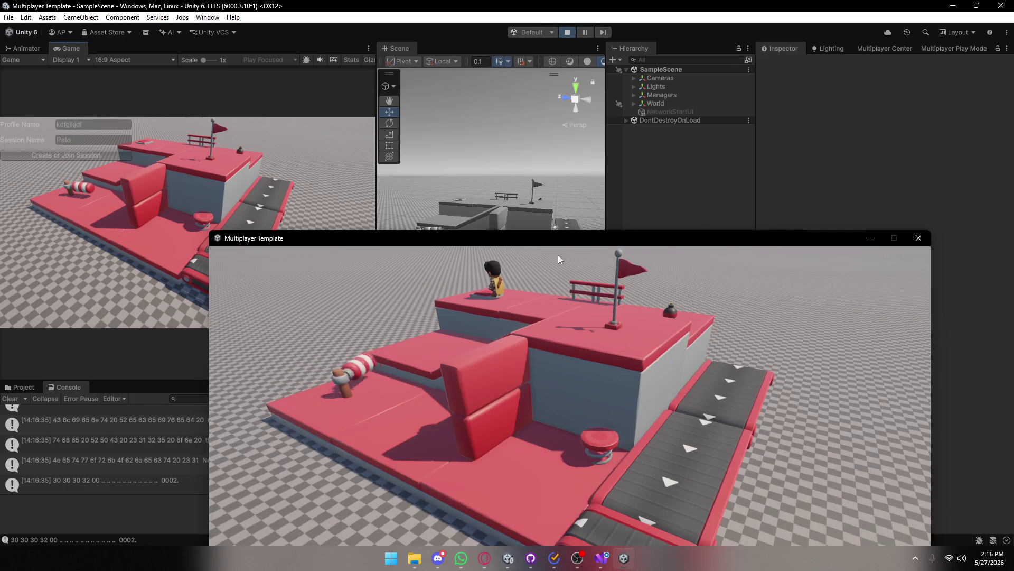
click(624, 555)
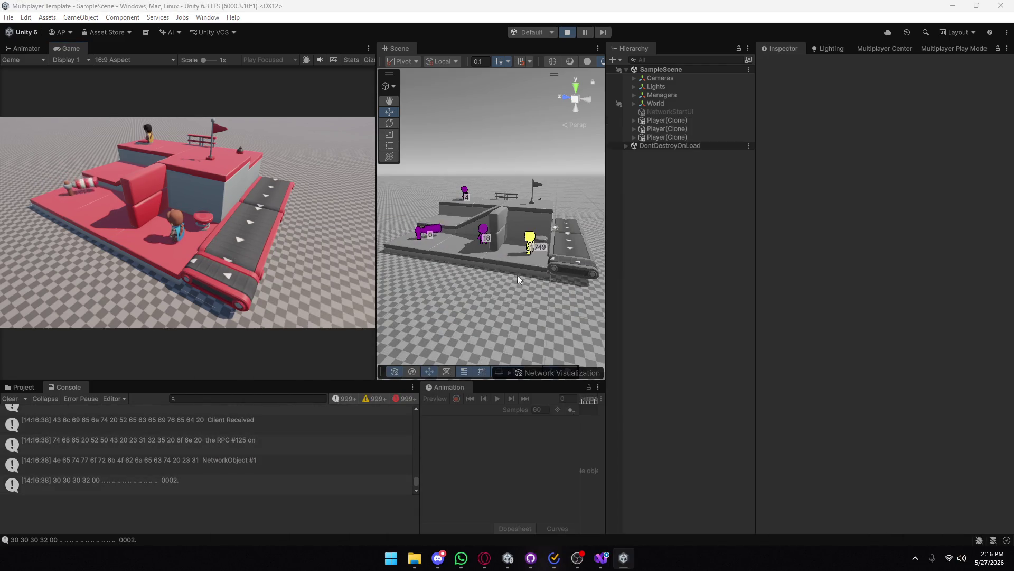
- Reset the Network Visualization smoothing to 1 and switch the overlay to Ownership colours
click(509, 373)
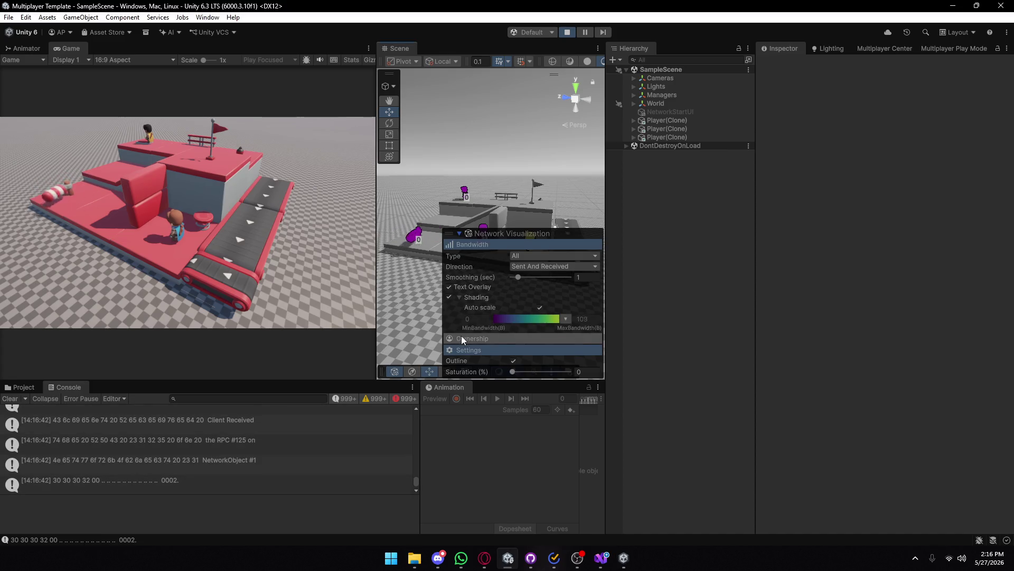
drag(515, 278, 520, 278)
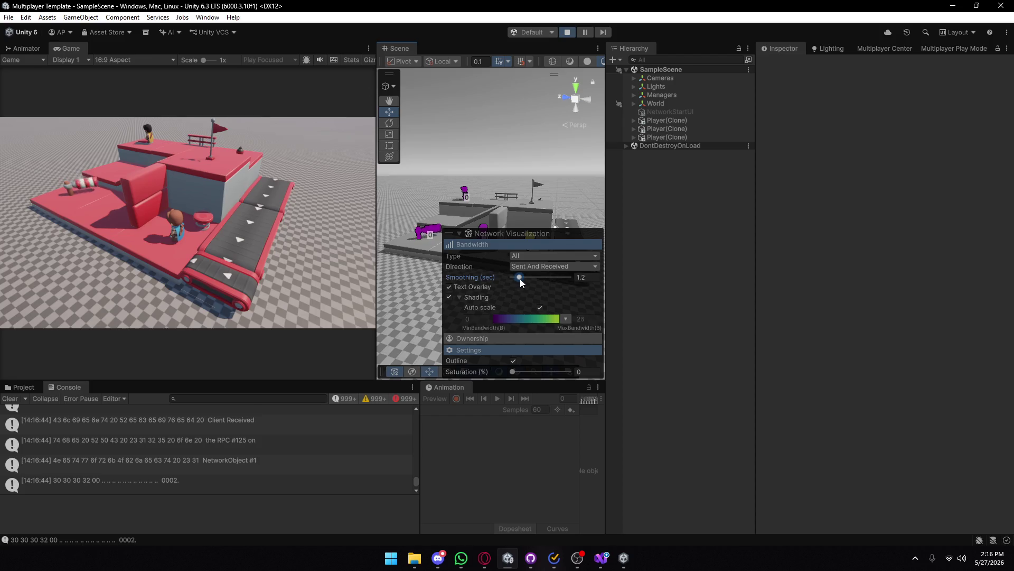
click(584, 277)
text(1)
click(488, 338)
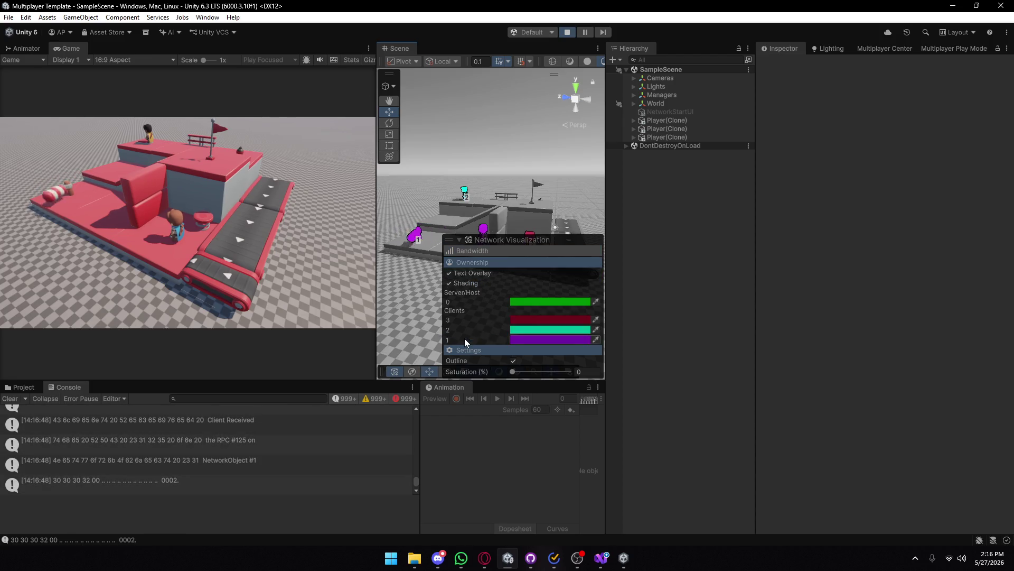
click(460, 242)
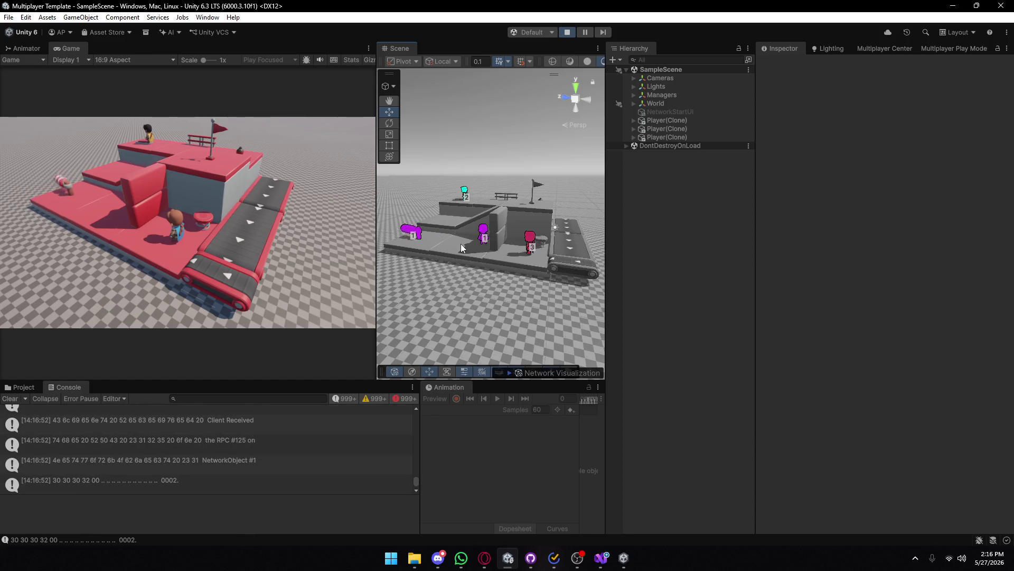
- Move the standalone game window to the left and return focus to the editor
key(alt+Tab)
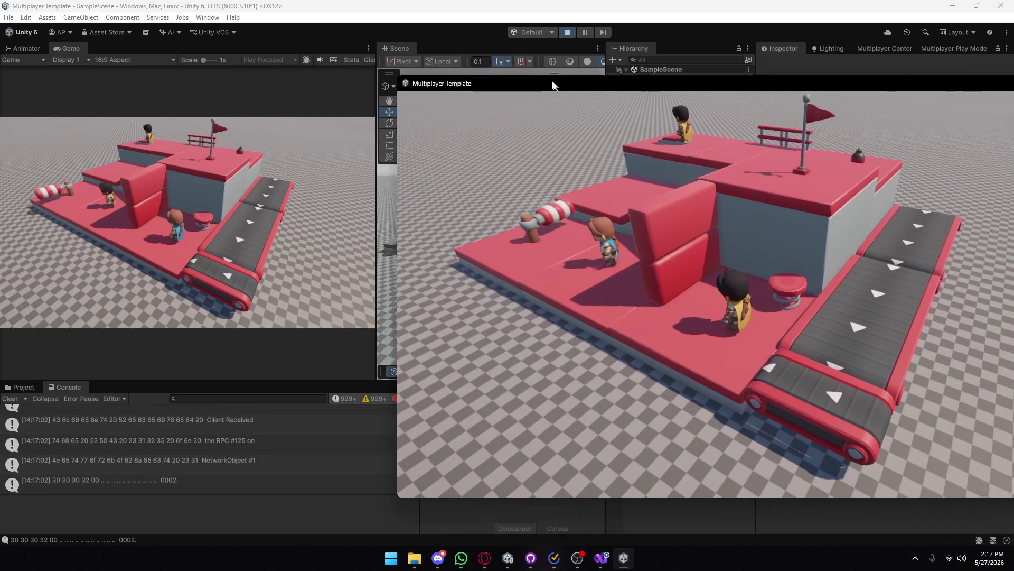
drag(554, 74, 293, 55)
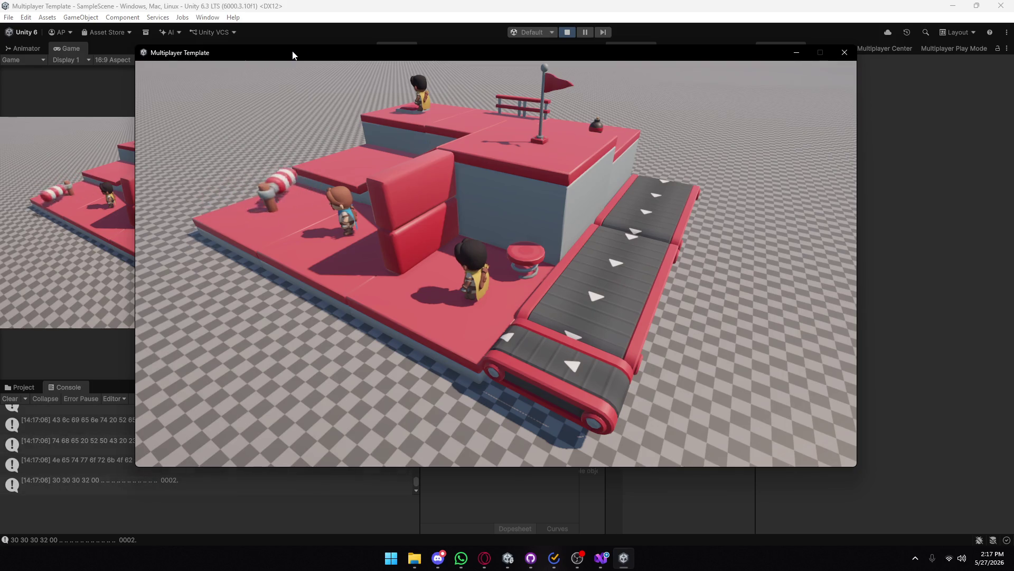
key(alt+Tab)
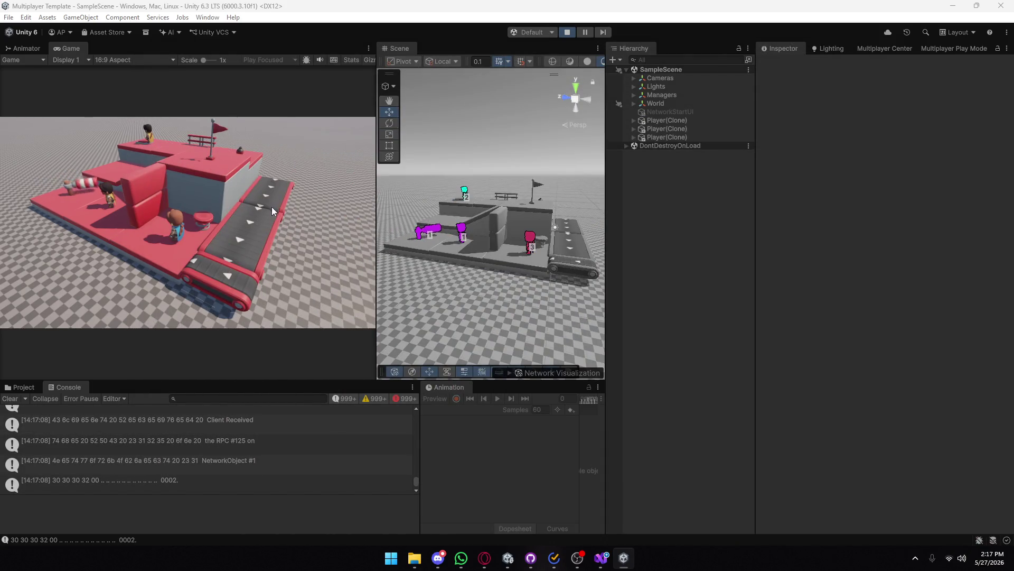
click(325, 215)
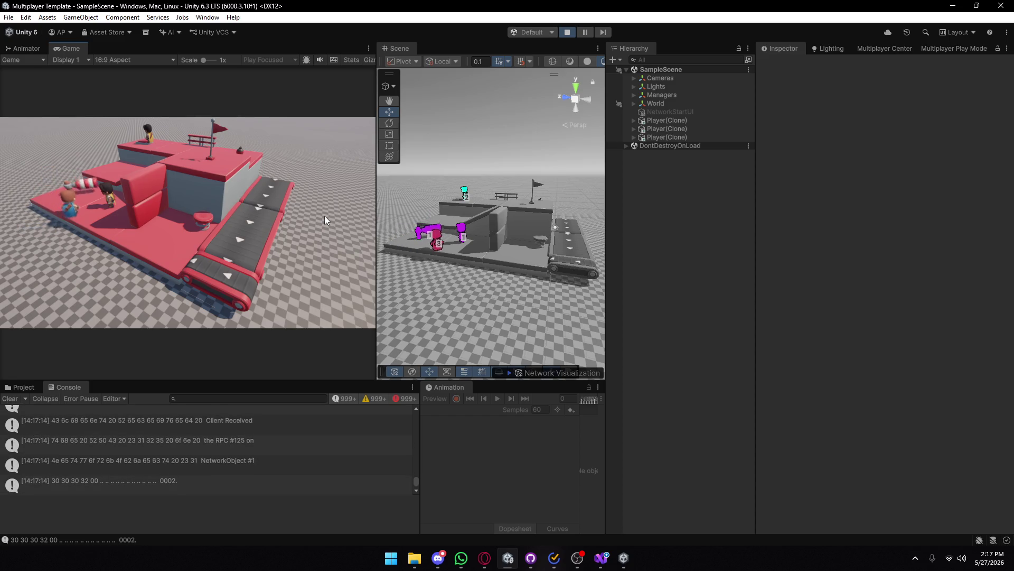
key(alt+Tab)
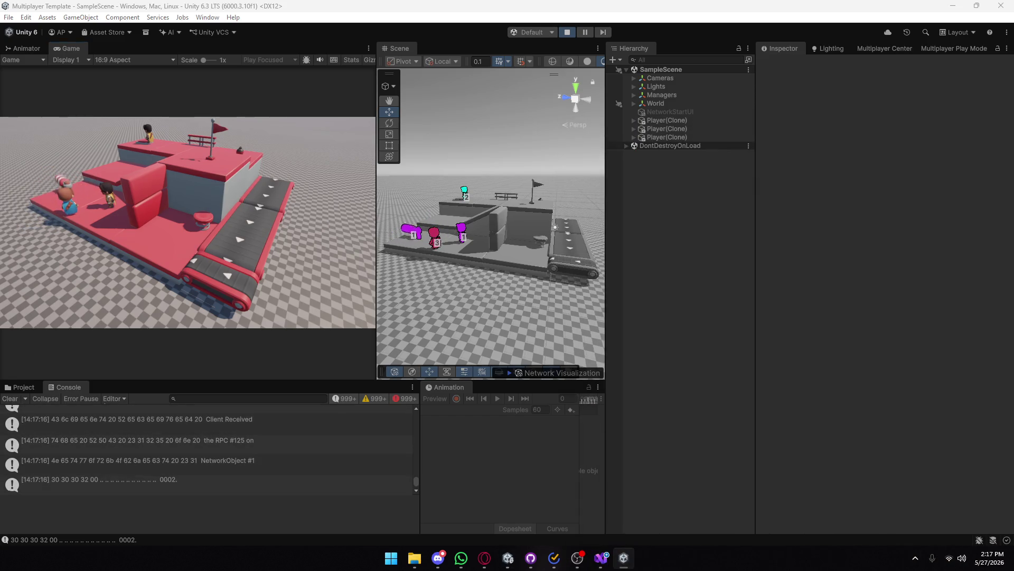
click(273, 207)
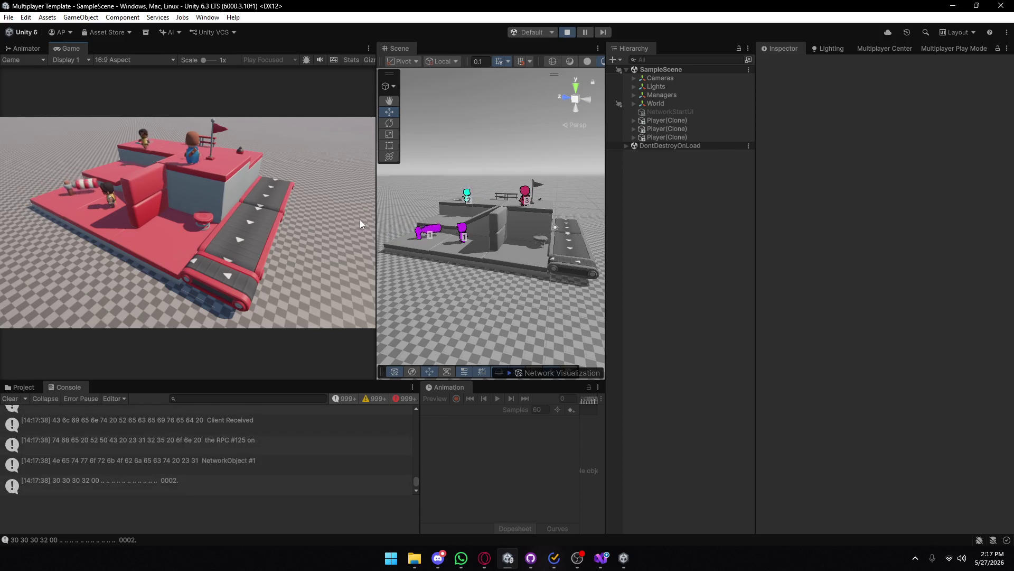
- View Bandwidth values, set overlay saturation to 100 percent, then switch to Ownership colours
click(510, 373)
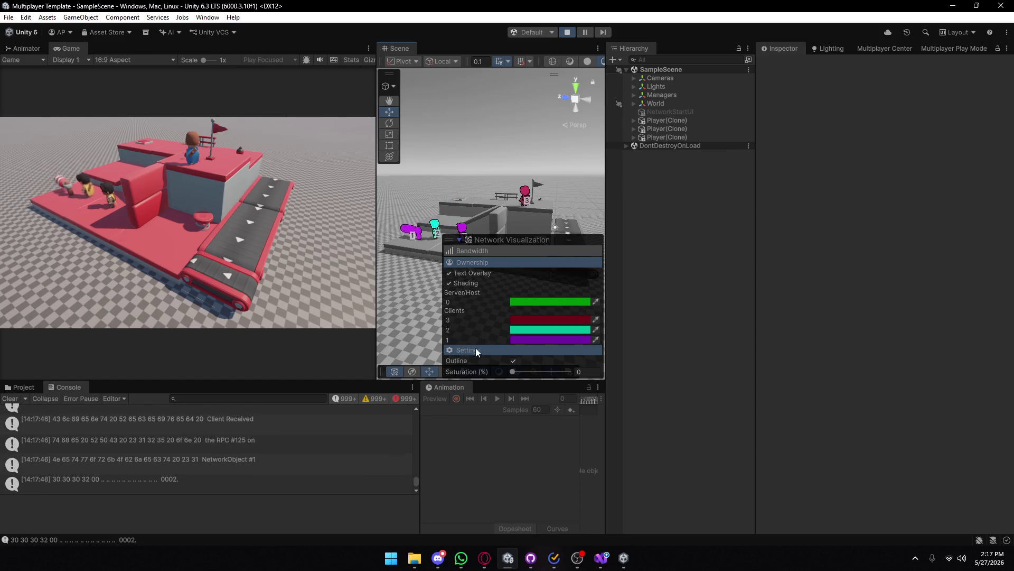
click(465, 251)
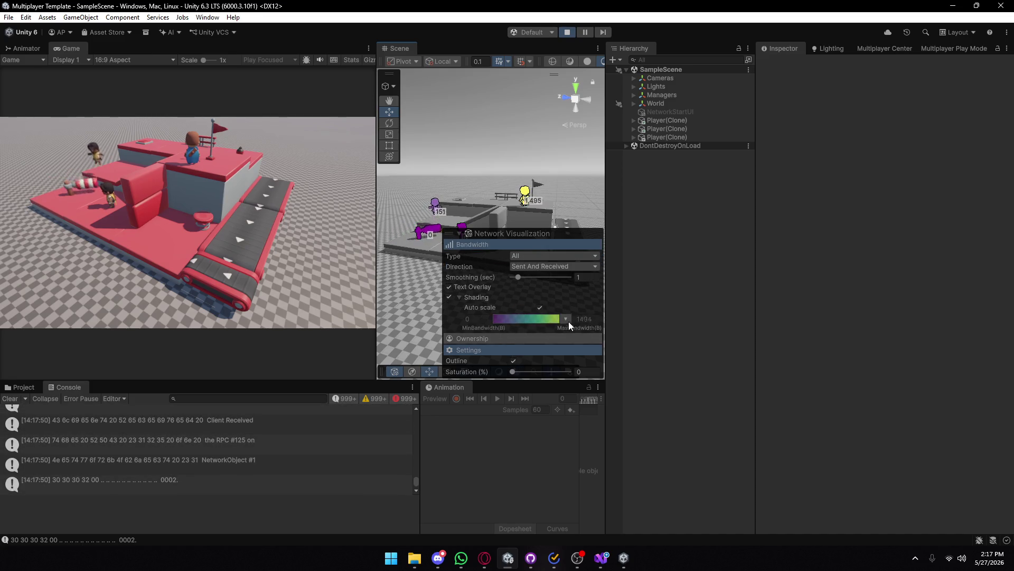
click(465, 351)
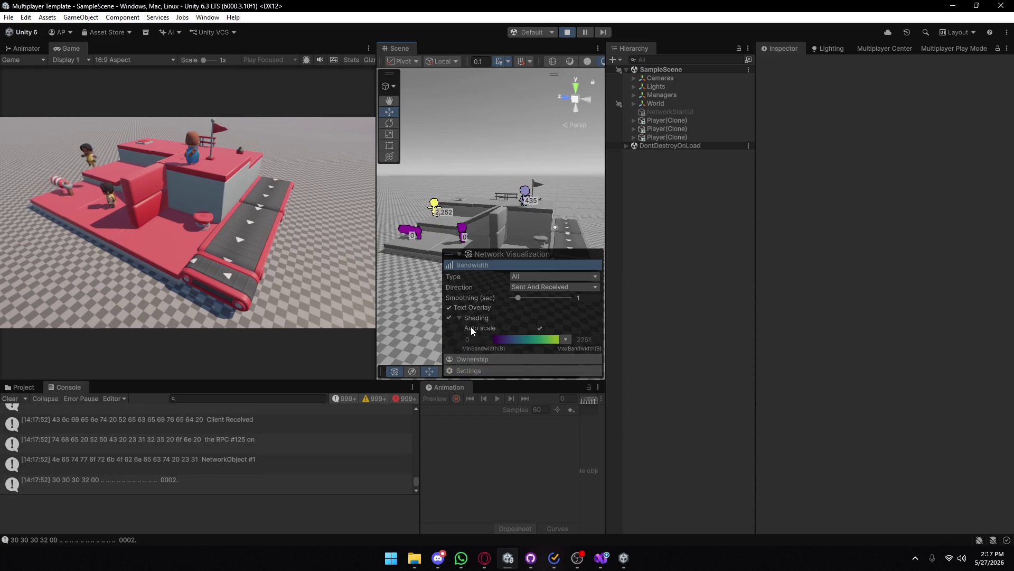
click(453, 370)
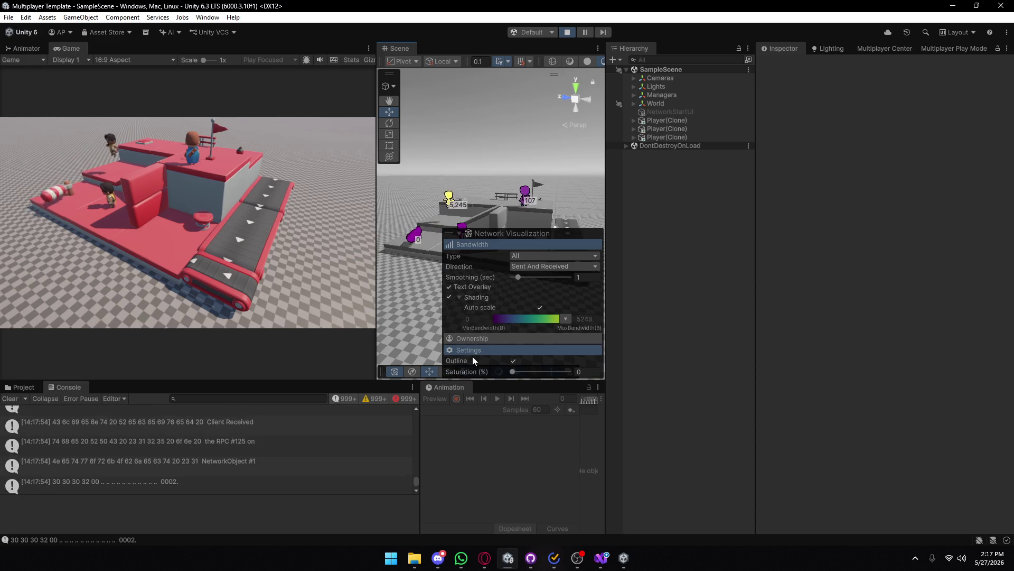
drag(511, 372, 504, 375)
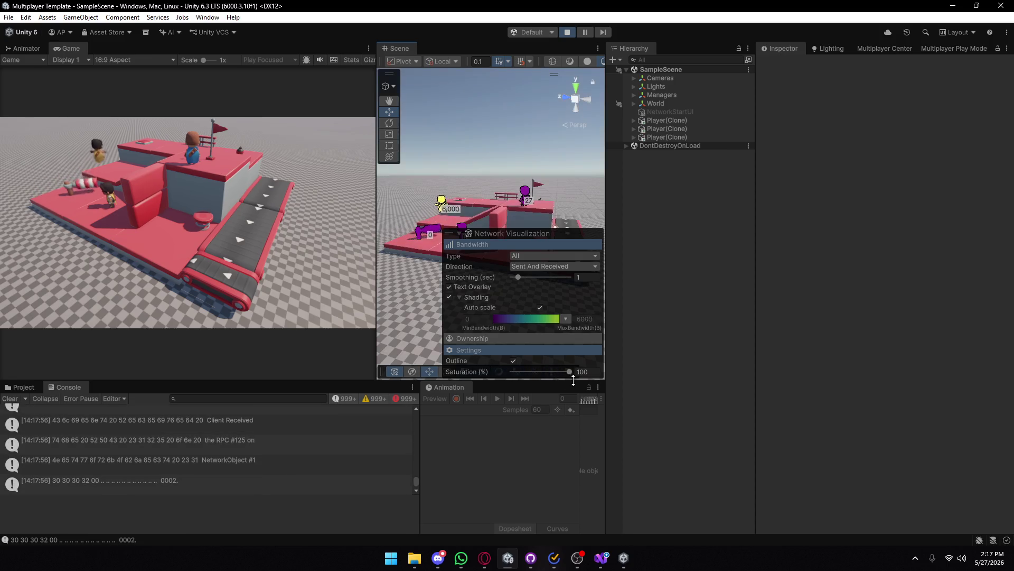
click(461, 351)
click(471, 266)
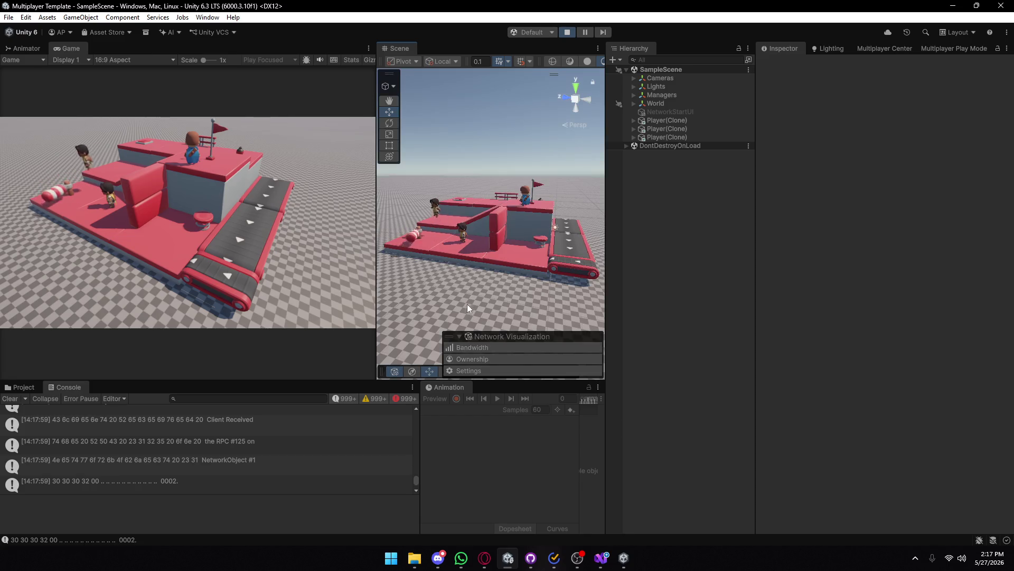
click(472, 359)
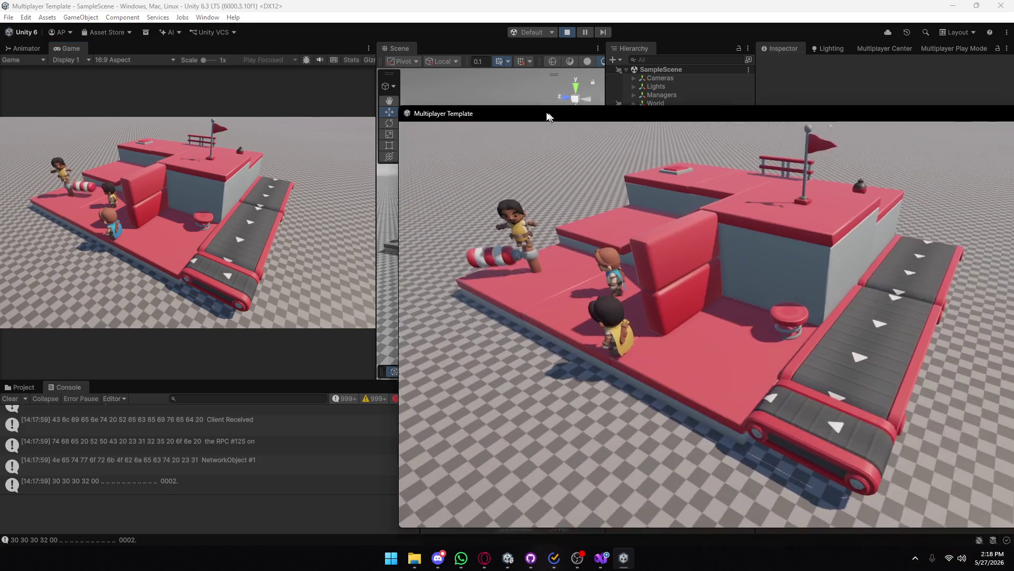
- Move the player window aside, then set the overlay back to Ownership and collapse it
mouse_move(550, 115)
mouse_down()
mouse_move(385, 61)
mouse_move(760, 221)
mouse_up()
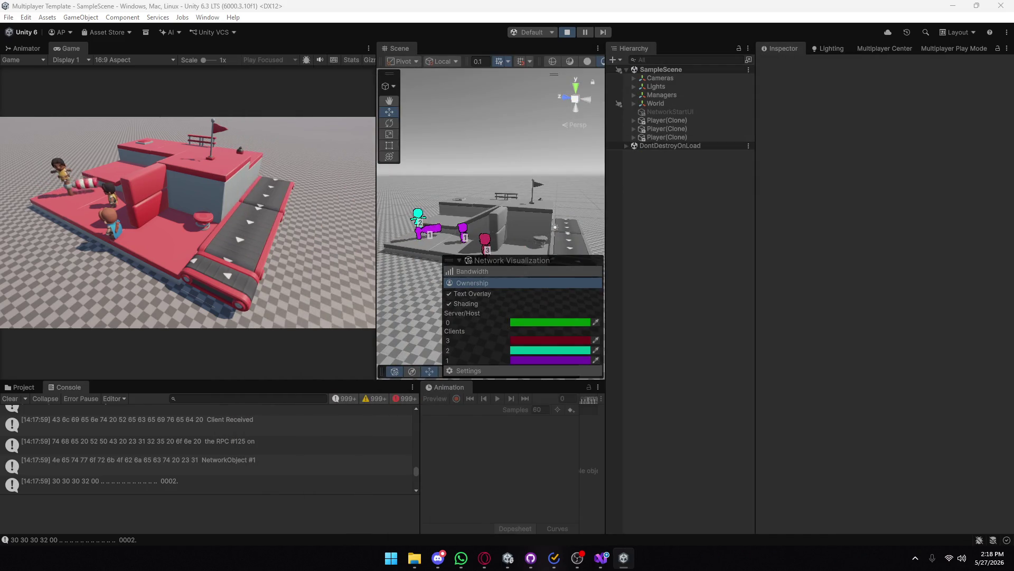
click(515, 272)
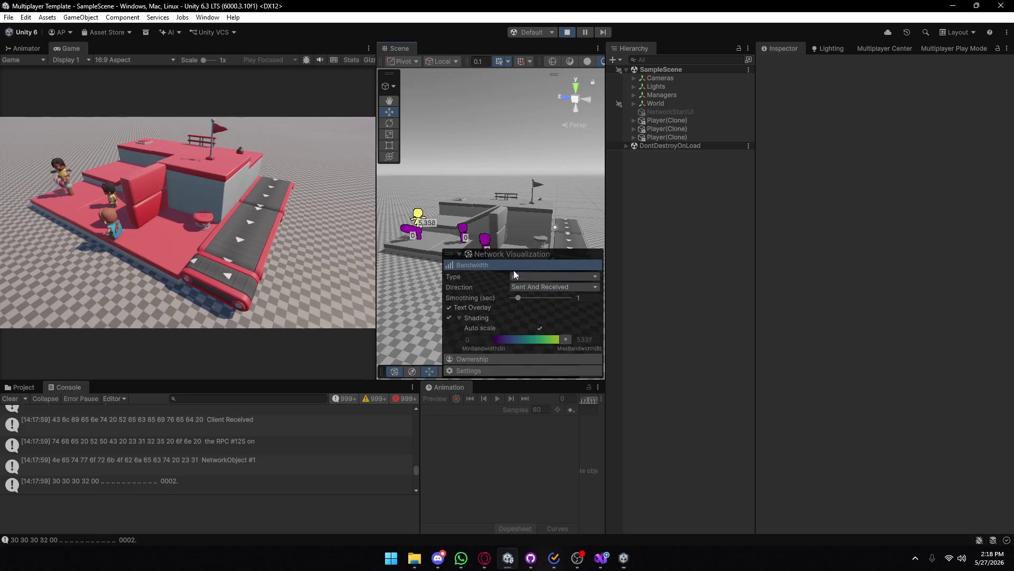
click(461, 255)
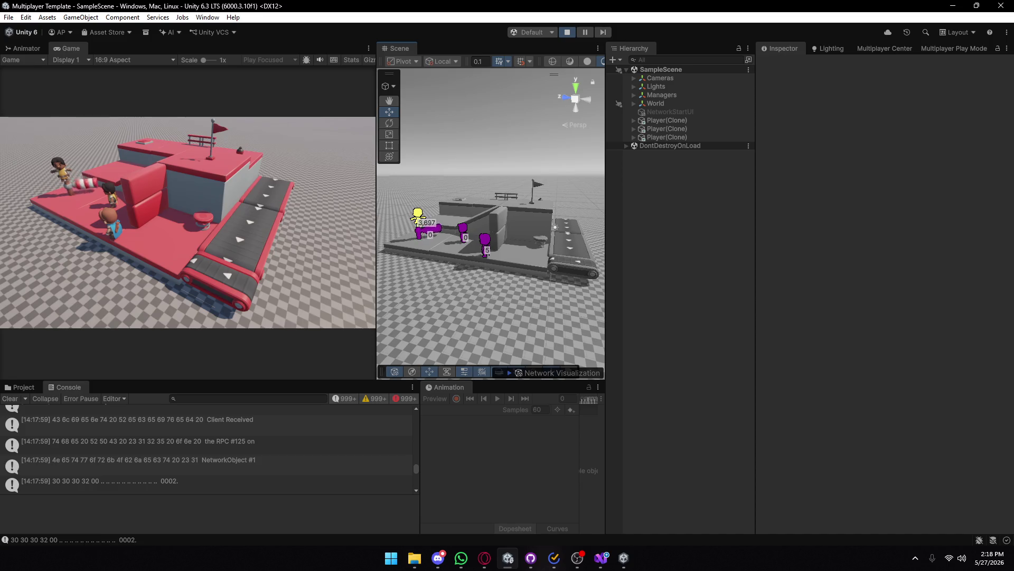
key(alt+Tab)
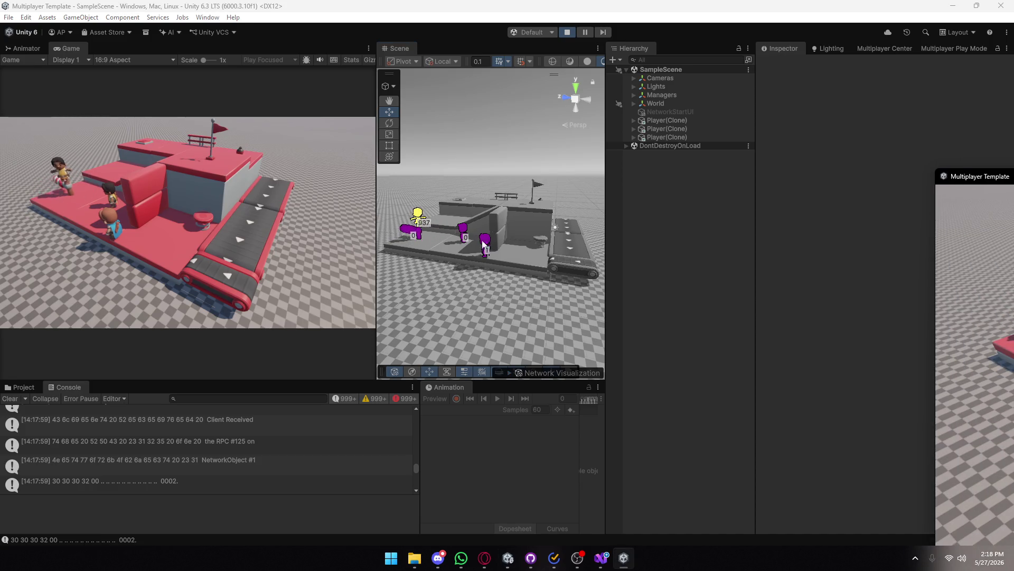
click(514, 373)
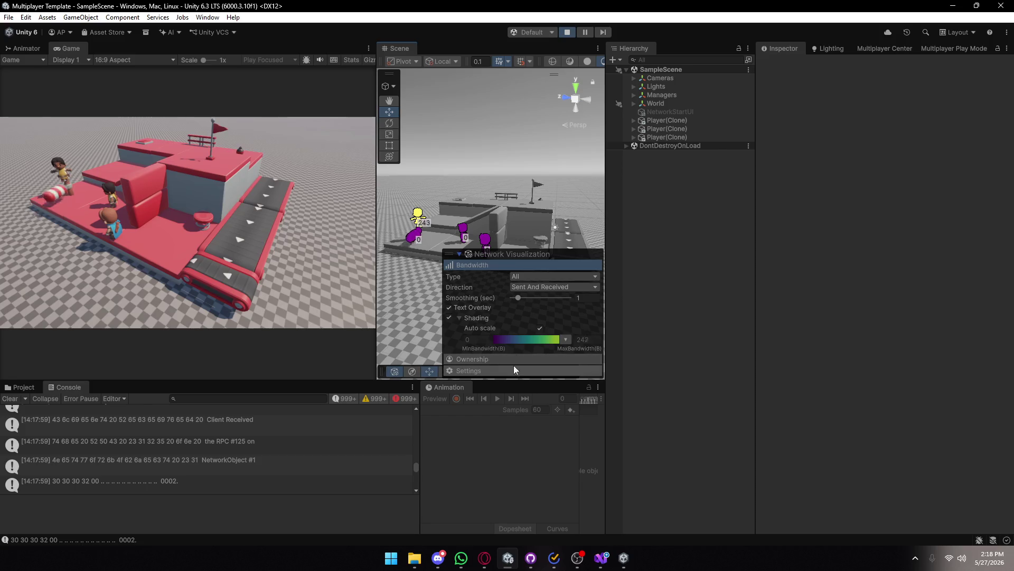
click(472, 283)
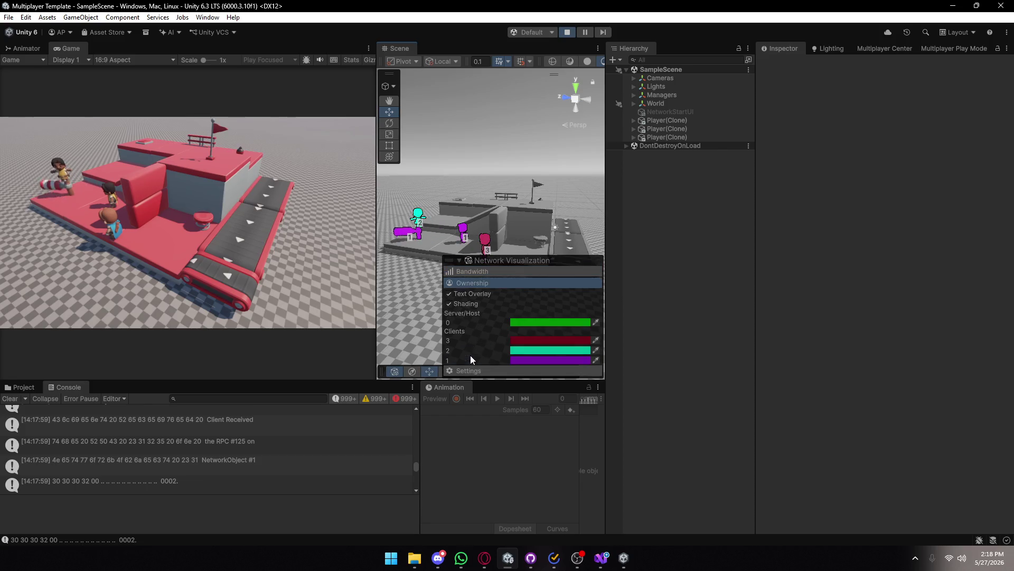
click(460, 261)
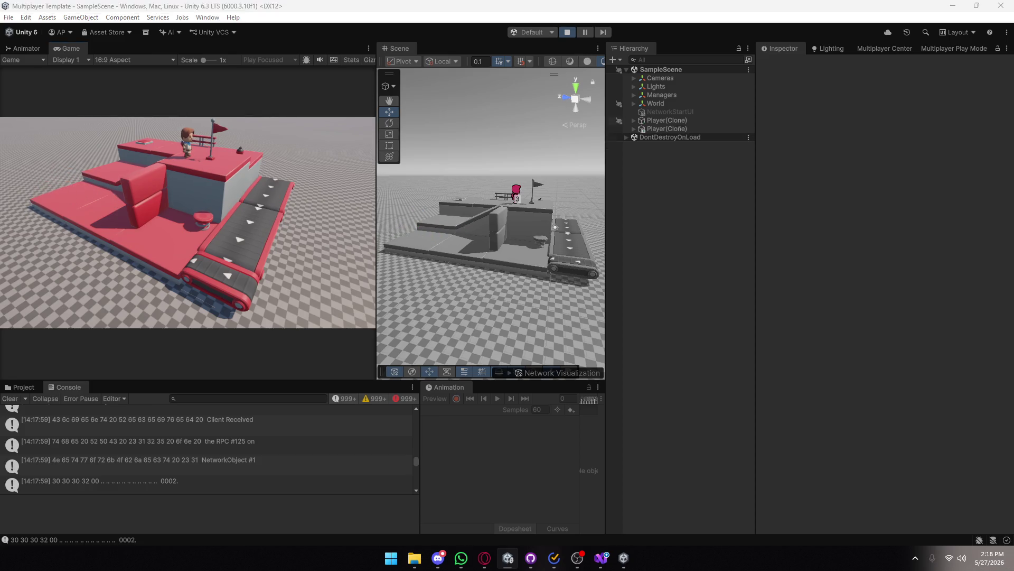
- Cycle through open windows until Player 2 and Player 3 windows are in front
key(alt+Tab)
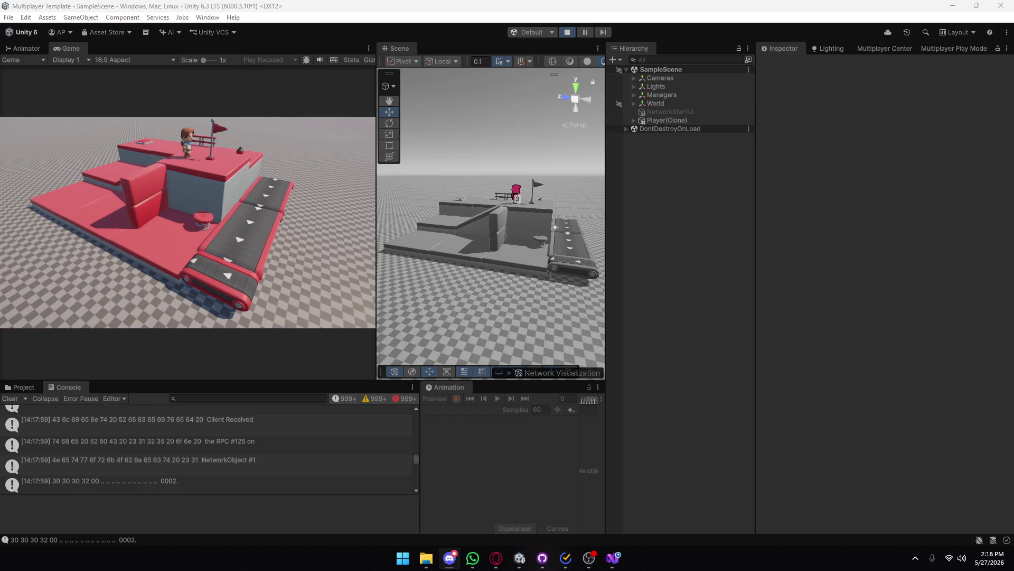
key(alt+Tab)
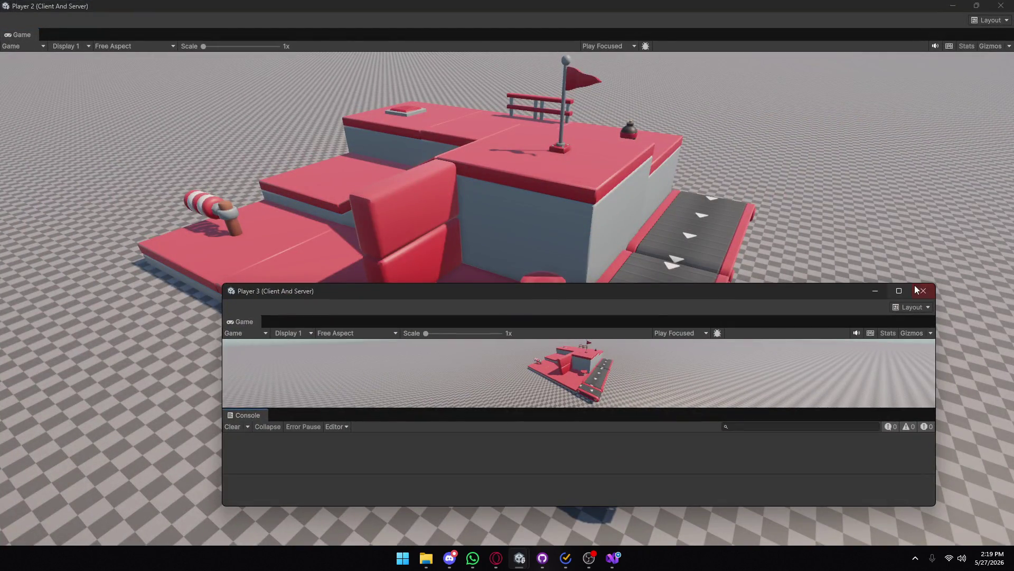
- Close the Player 3 and Player 2 windows, exit play mode, and deactivate Players 2 and 3
click(924, 291)
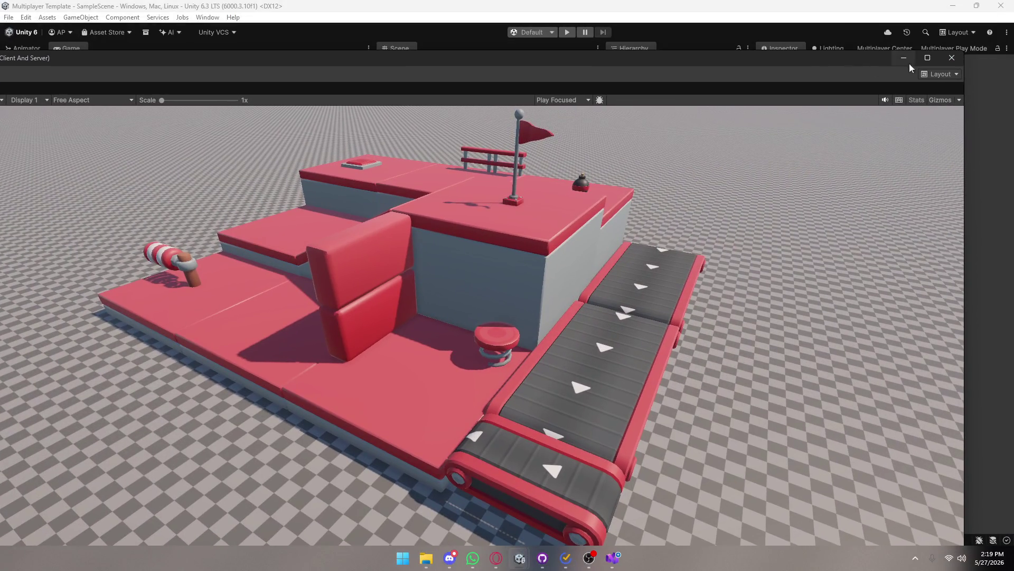
click(945, 62)
click(940, 49)
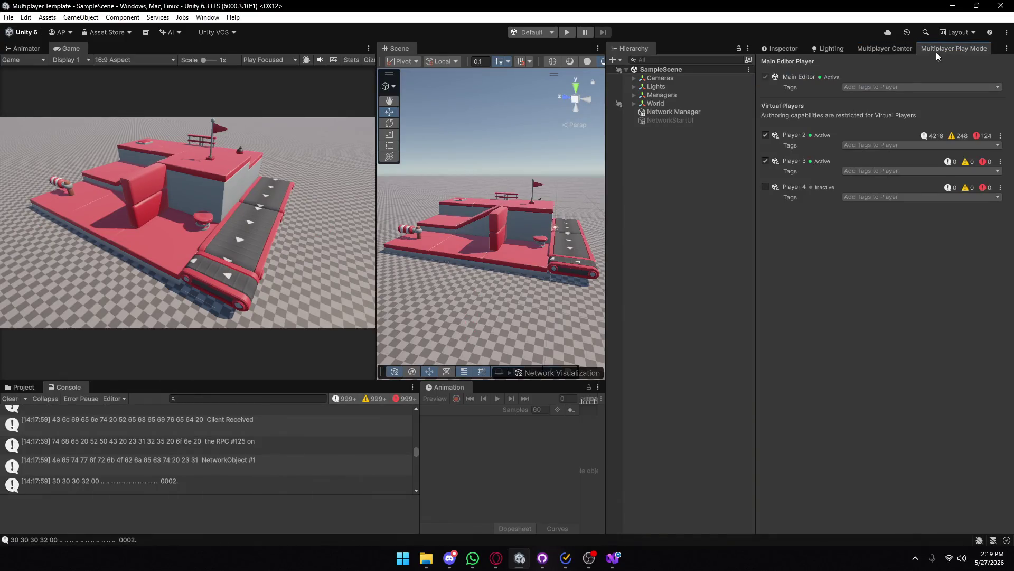
click(765, 135)
click(765, 161)
- Show the _Scripts folder and bring up ConnectionManager.cs in Visual Studio
click(907, 268)
click(21, 391)
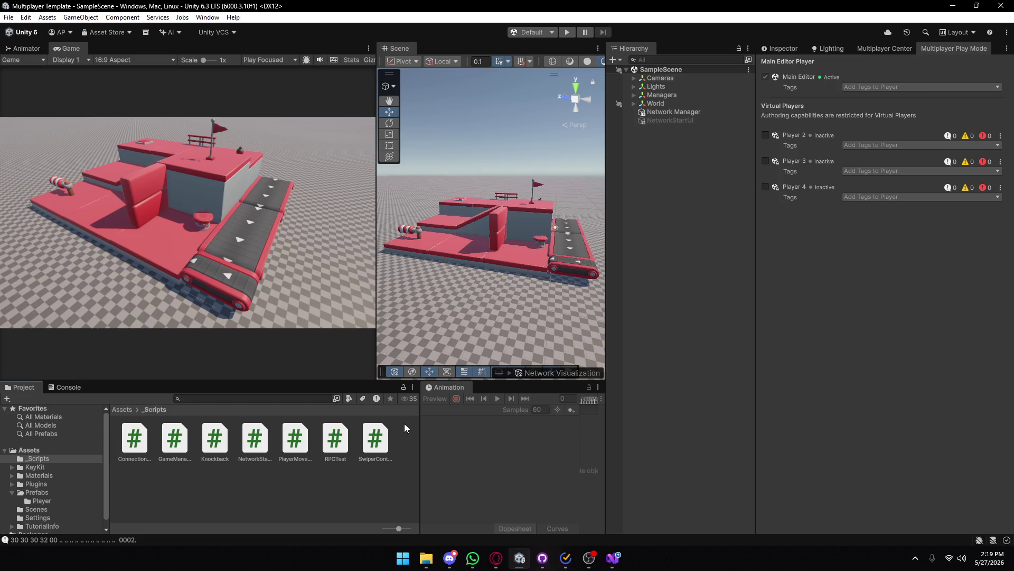
click(613, 558)
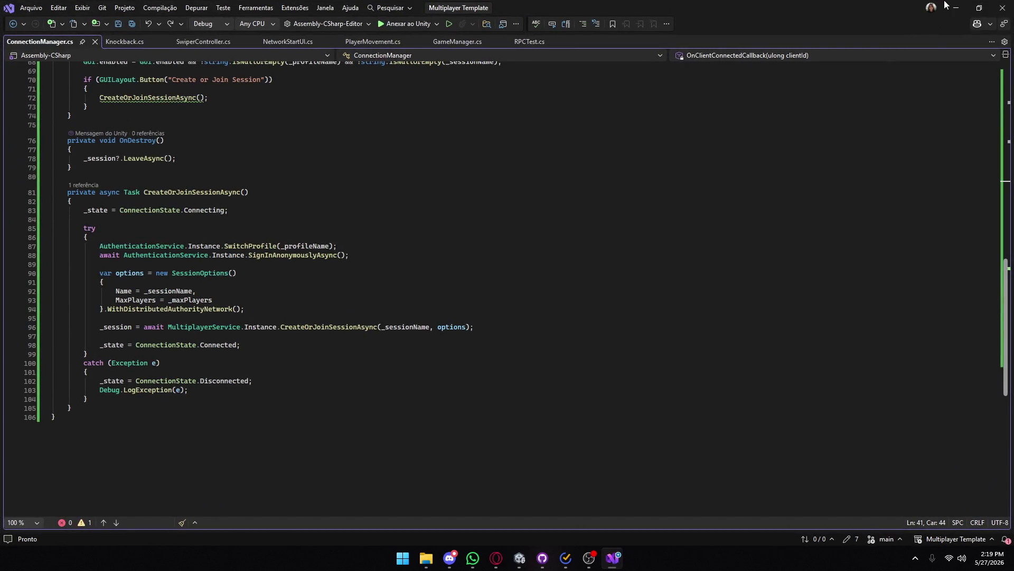
click(956, 8)
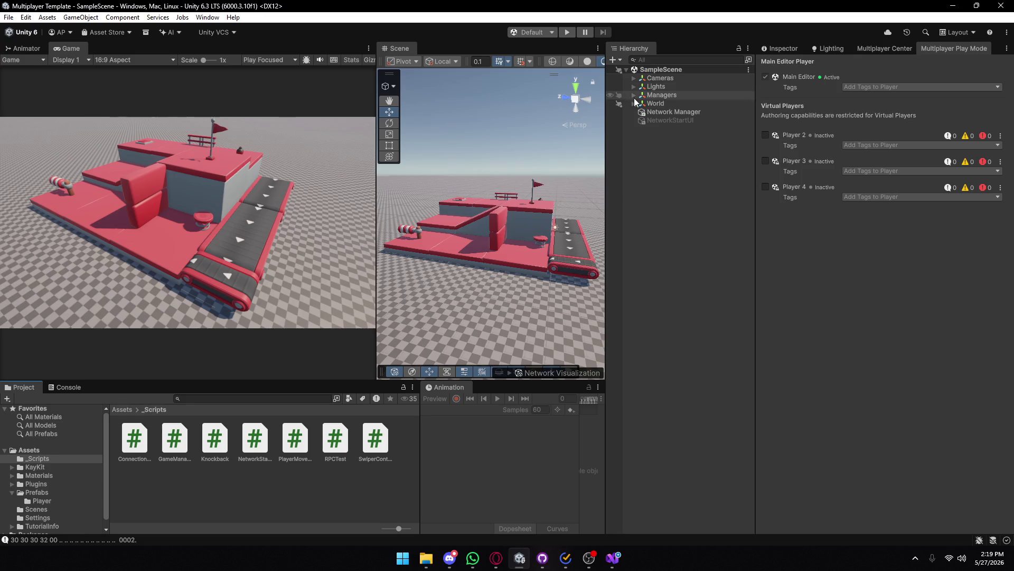
- Select swiper_red under World, widen the Scene view, frame it with F, and orbit close around it
click(416, 230)
drag(376, 242, 53, 243)
key(f)
key(w)
mouse_move(257, 261)
mouse_down()
mouse_move(391, 256)
mouse_move(392, 243)
mouse_up()
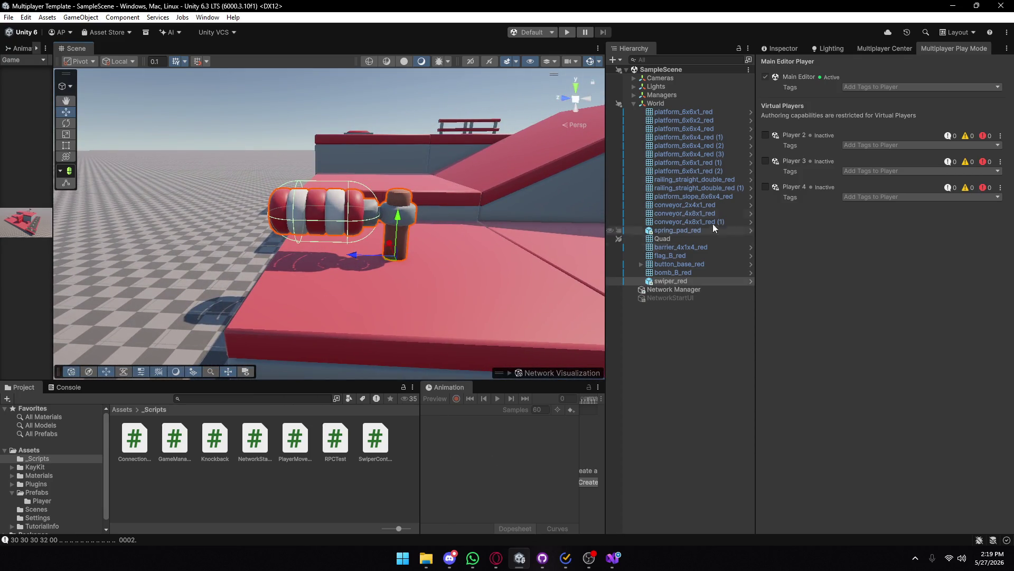
click(789, 49)
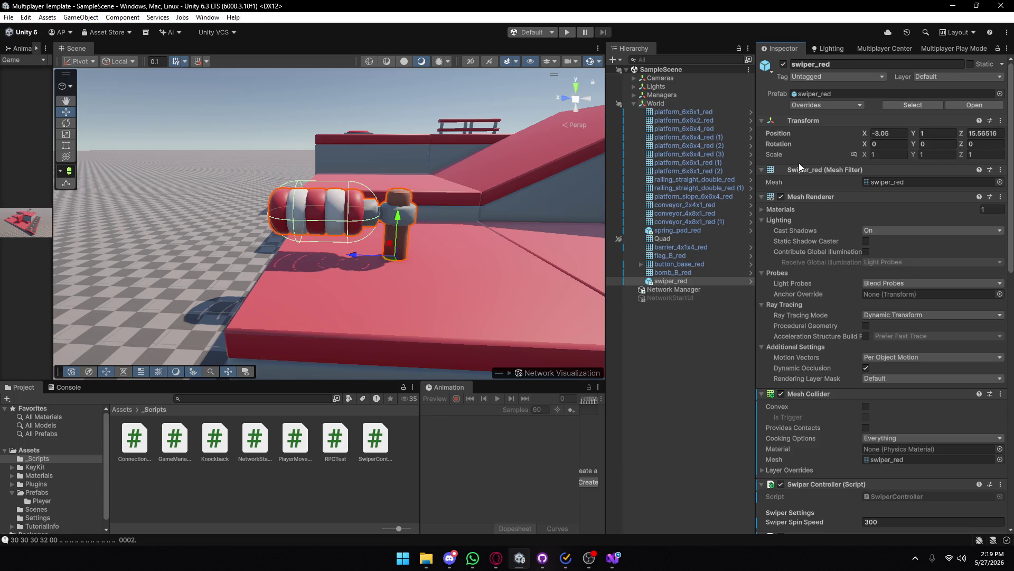
- Scroll swiper_red's Inspector down to the Network Object component and read its option tooltips
scroll(865, 281, down, 3)
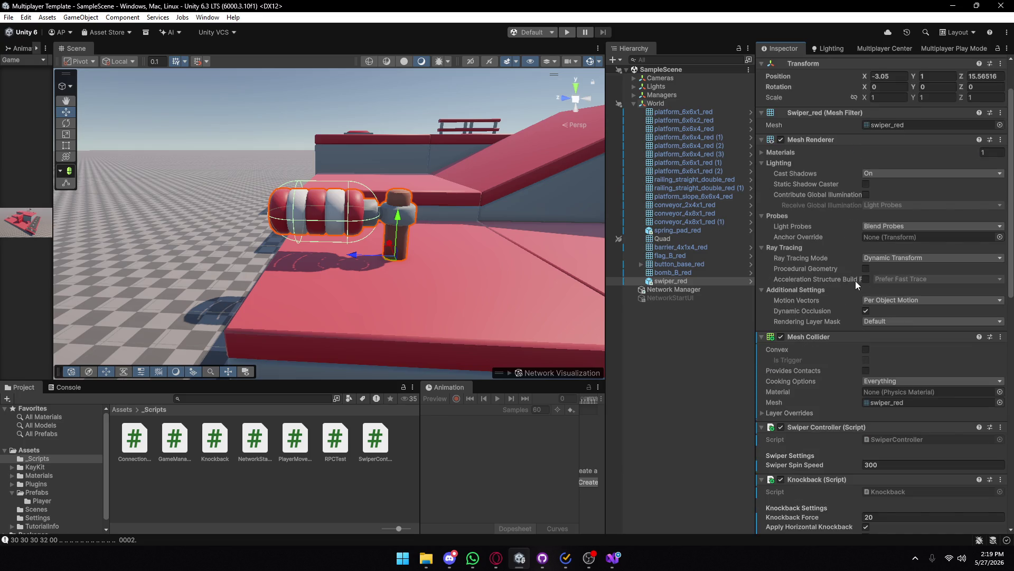
scroll(855, 281, down, 12)
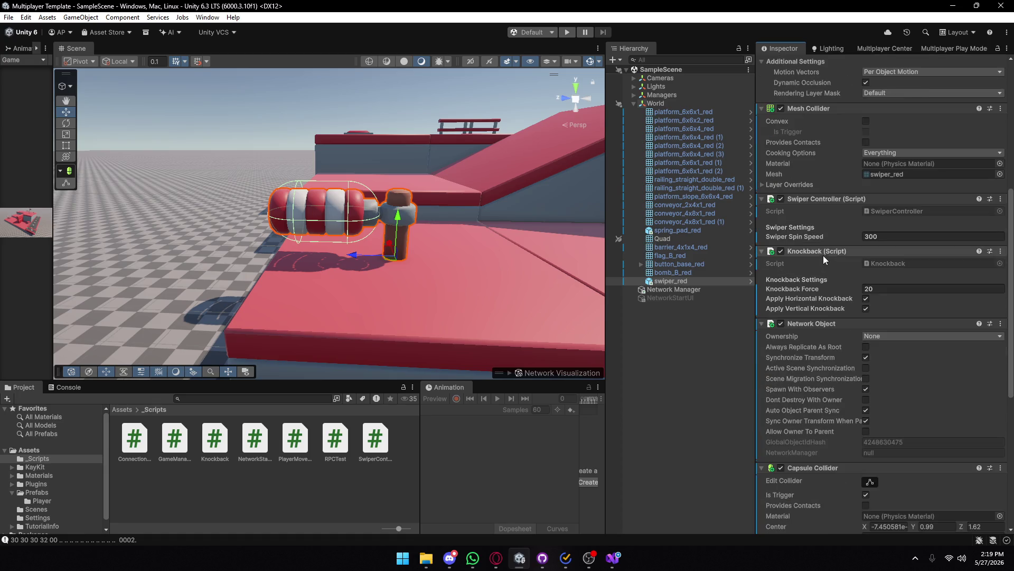
scroll(826, 242, down, 2)
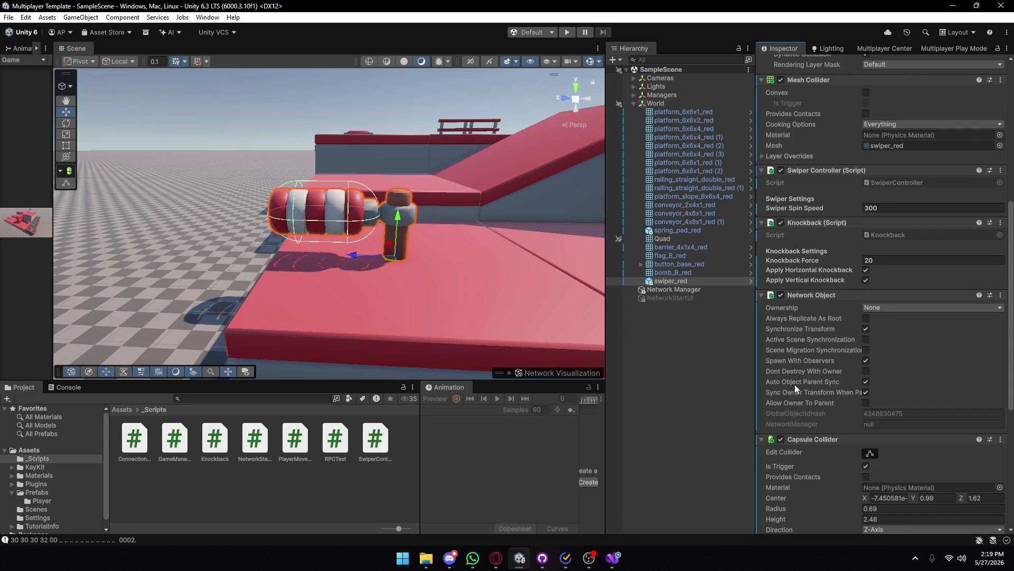
mouse_move(795, 392)
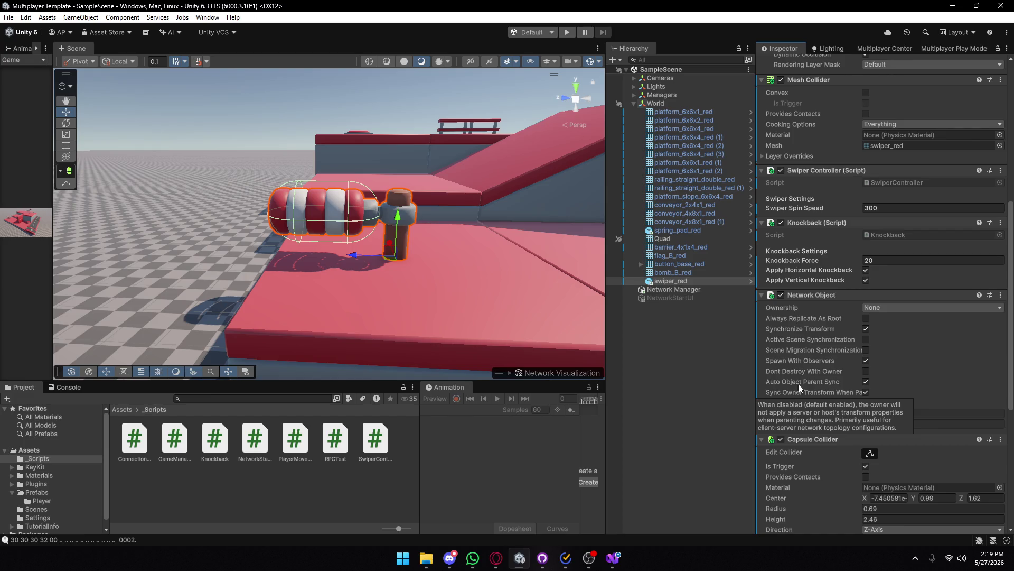
mouse_move(817, 340)
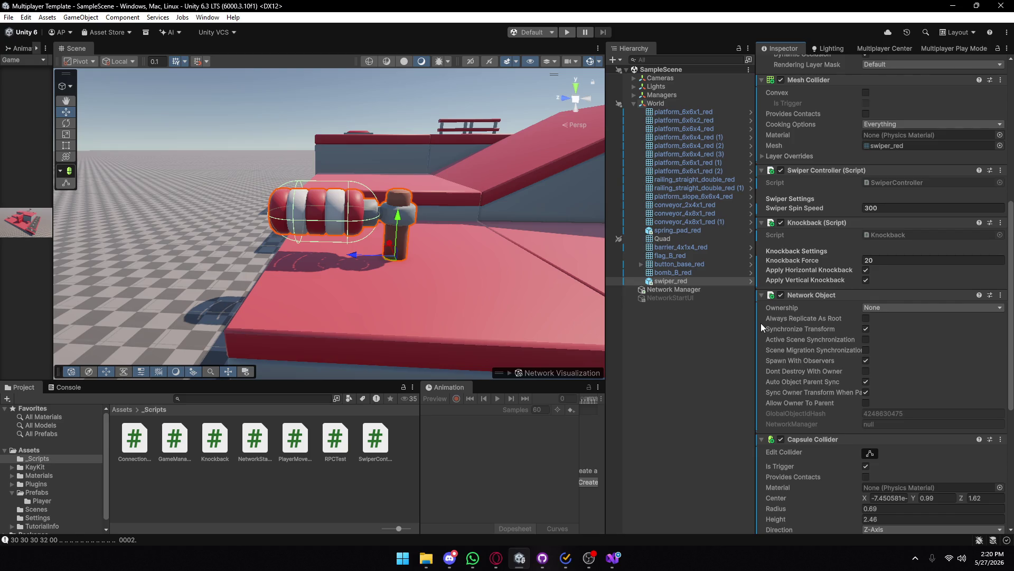
mouse_move(788, 318)
mouse_move(496, 557)
click(551, 502)
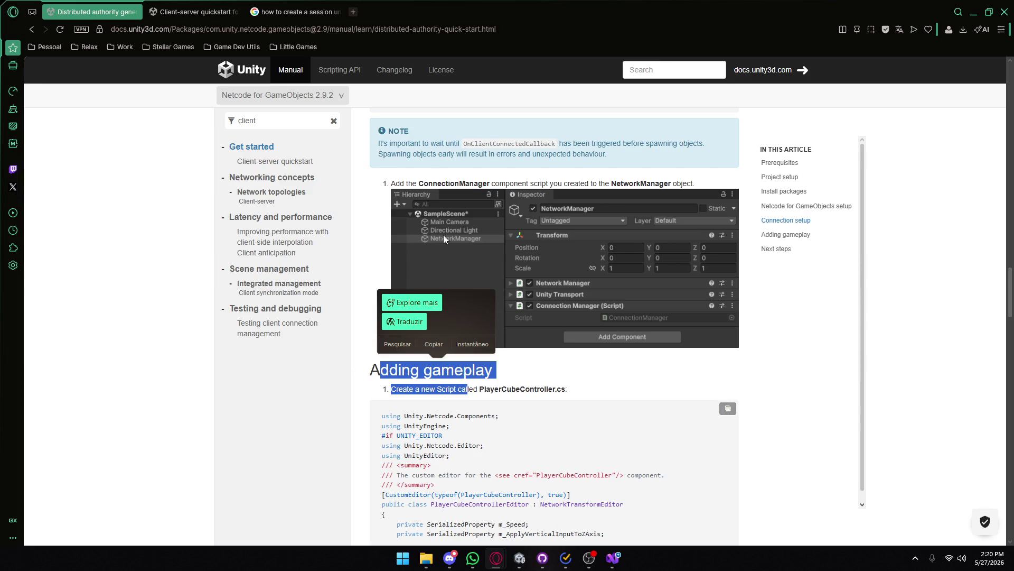
- Google 'unity netcode for gameobjects sync' and open the Network synchronization | Netcode for GameObjects result
click(324, 4)
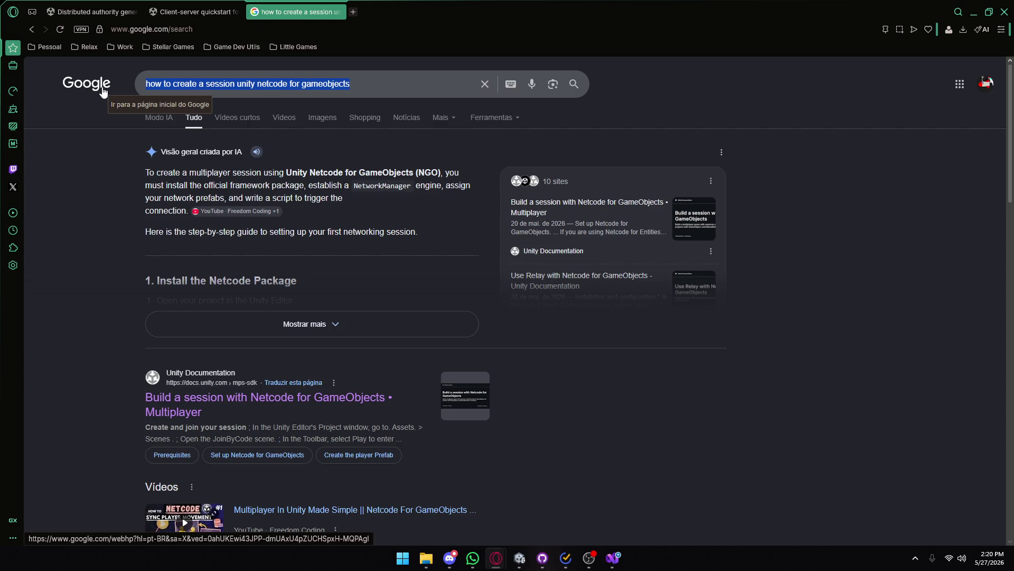
text(unity netcode)
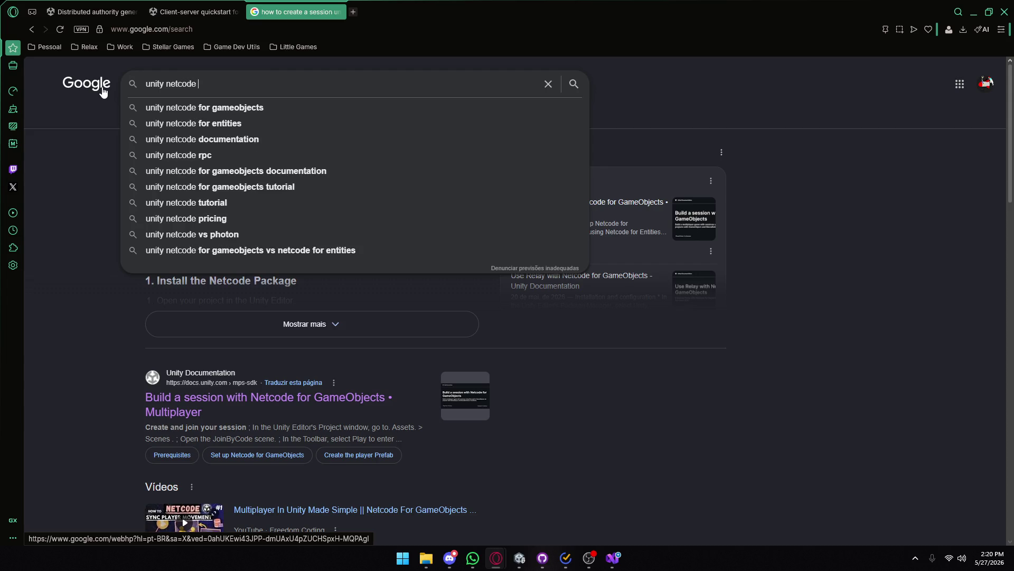
key(Down)
key(Return)
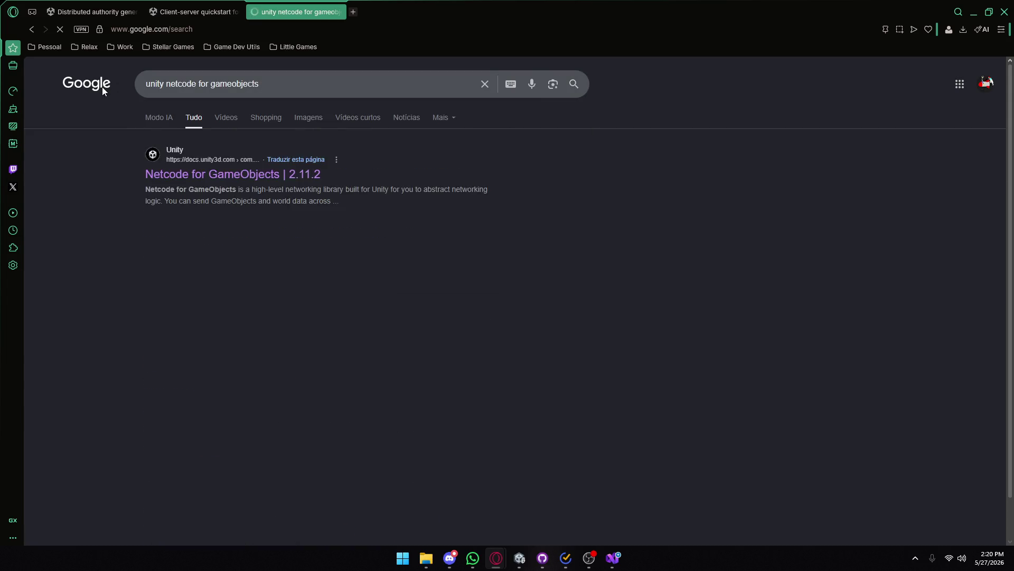
click(276, 83)
text(sync)
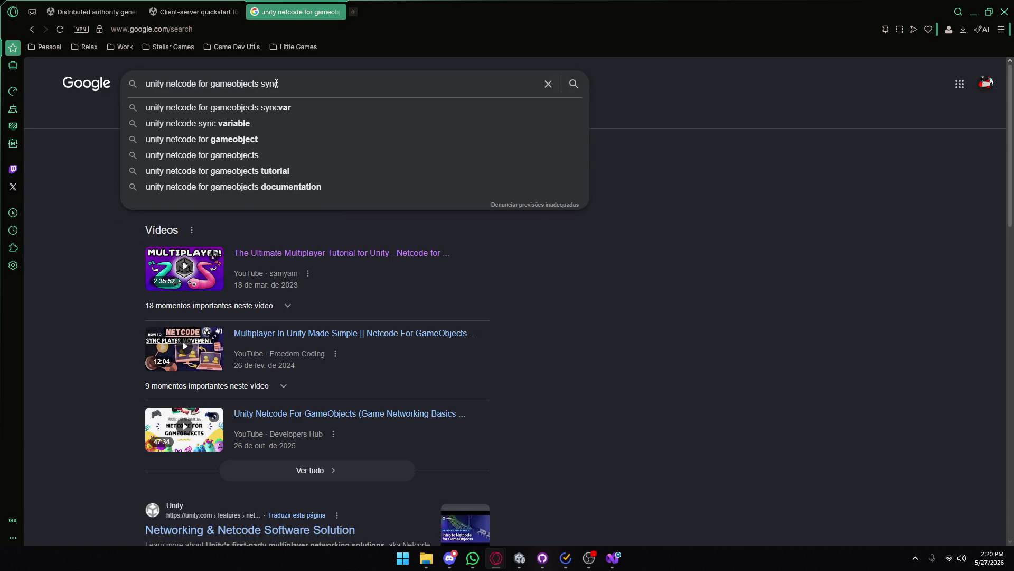
text(r)
text(o)
key(BackSpace)
key(BackSpace)
key(Return)
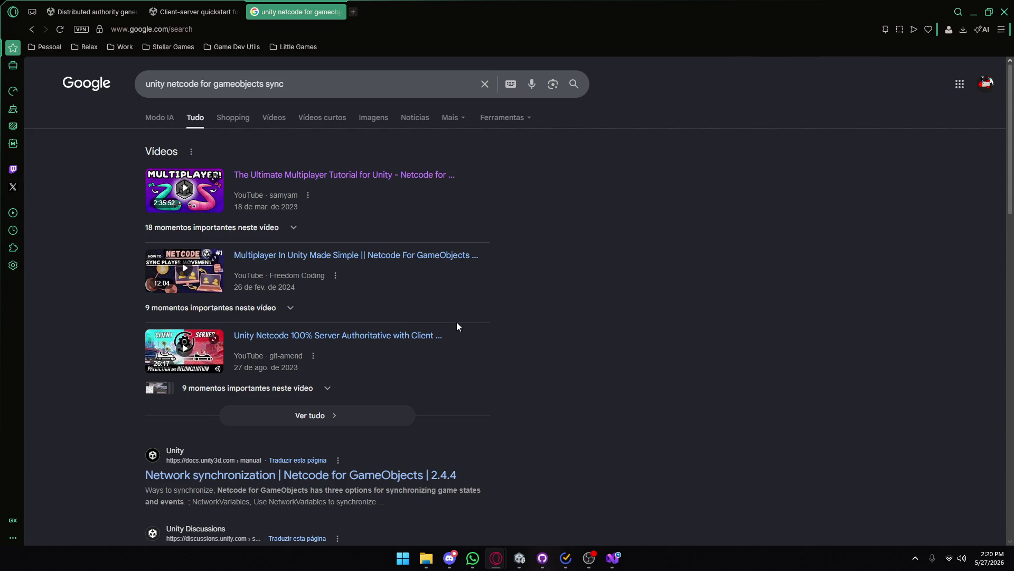
click(379, 473)
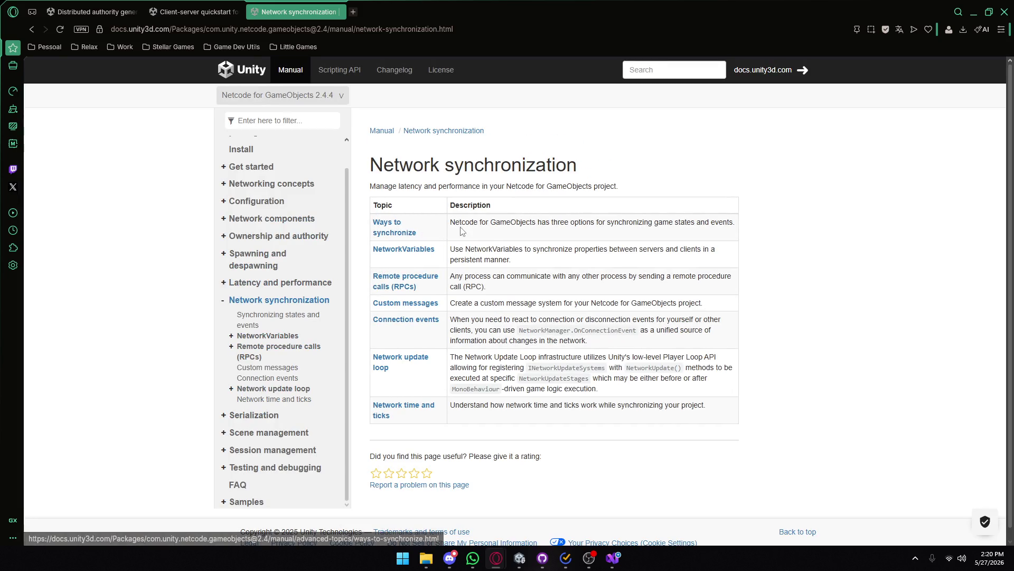
- Open the Ways to synchronize article and skim the Synchronizing states and events page
drag(450, 222, 726, 222)
click(726, 222)
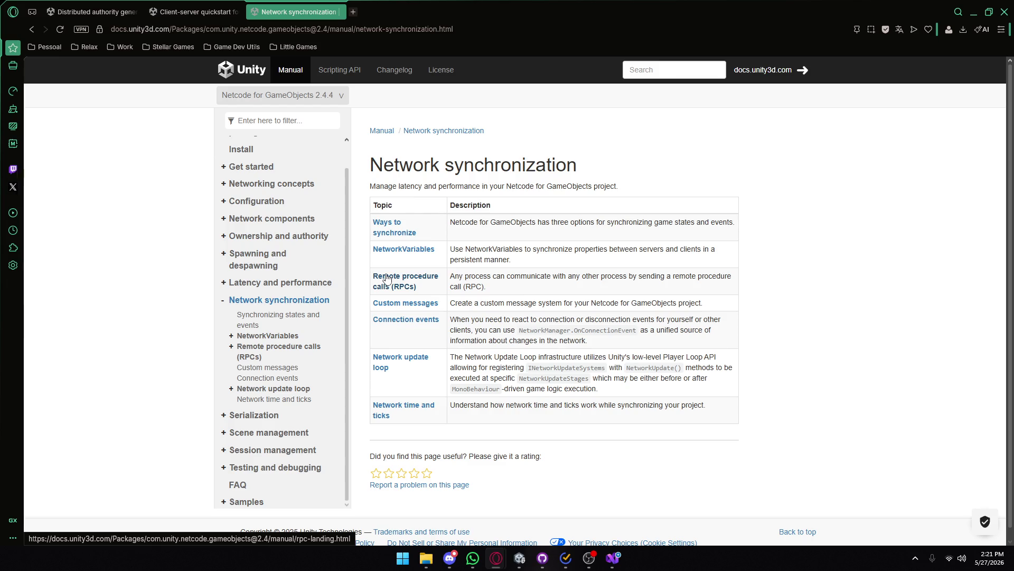
click(386, 235)
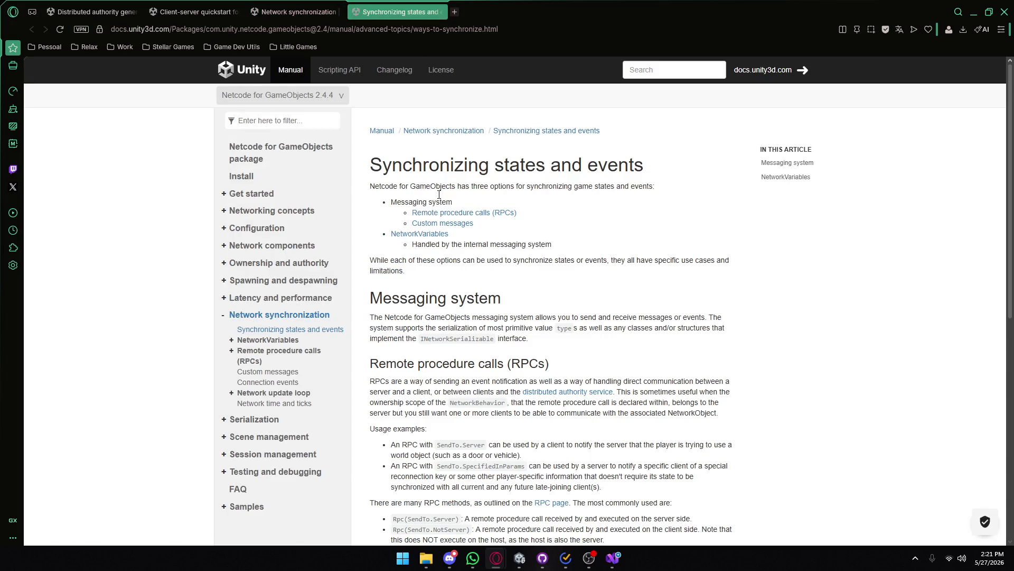
scroll(442, 228, down, 1)
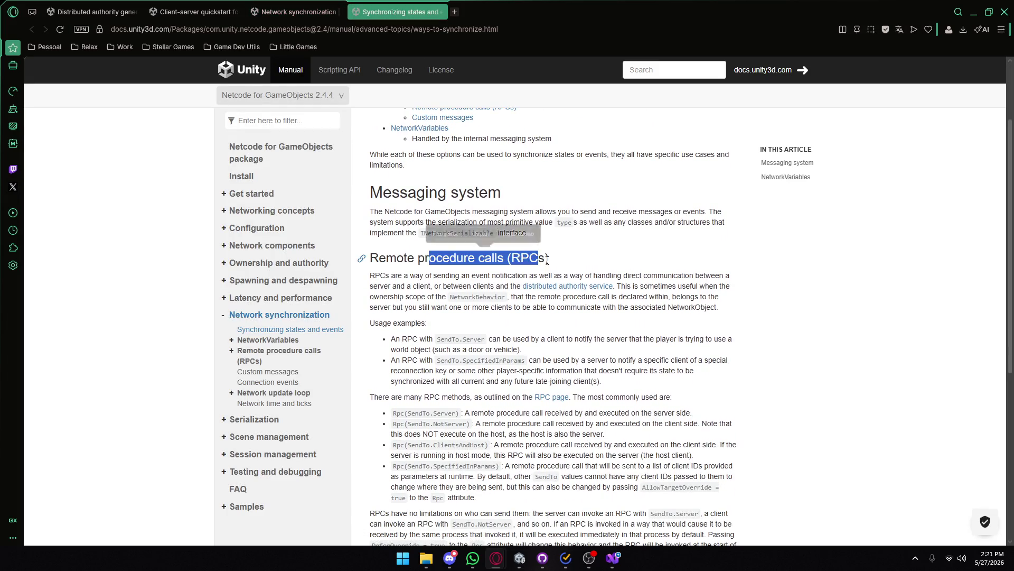
scroll(465, 310, down, 6)
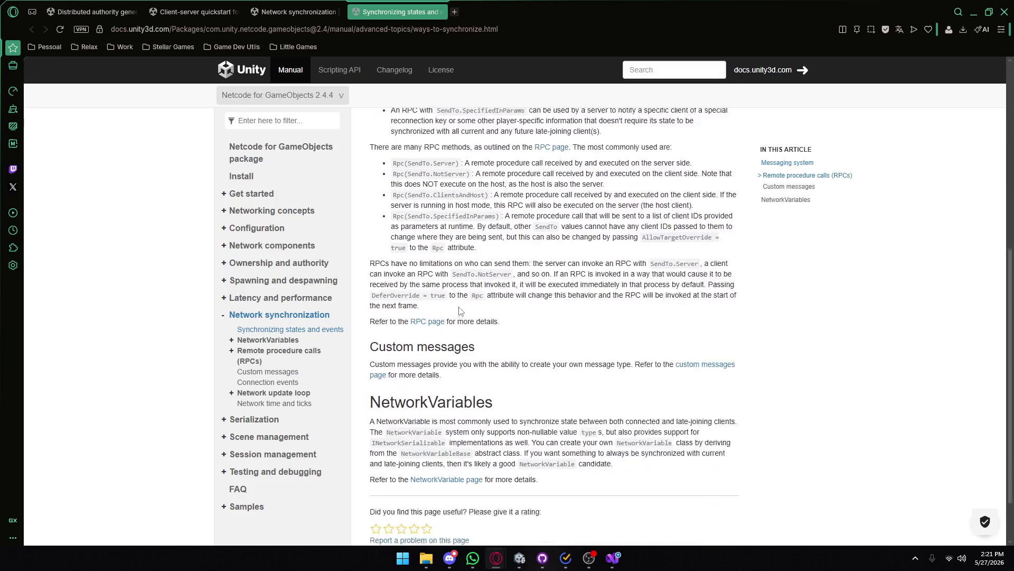
scroll(443, 322, up, 9)
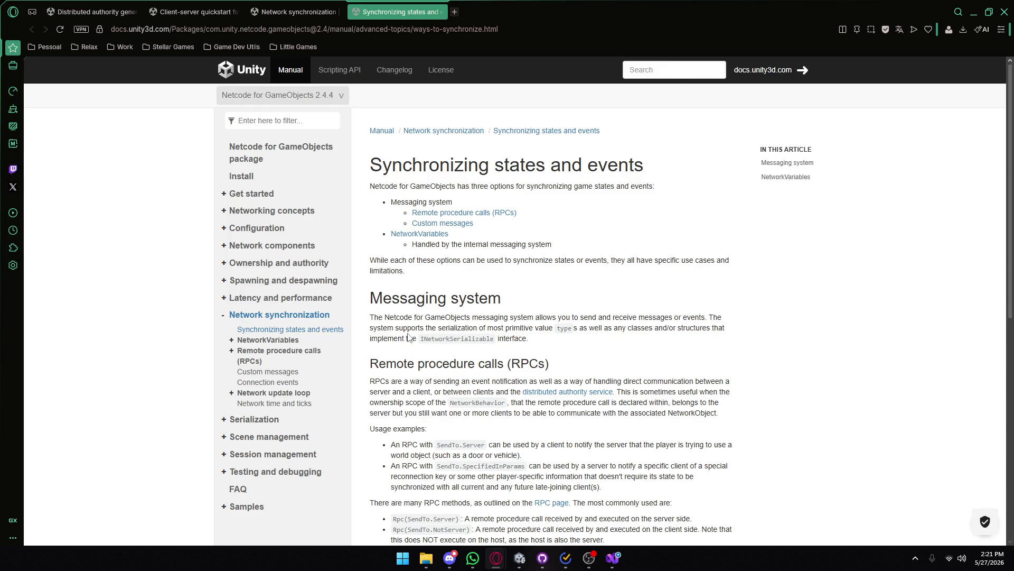
- Close that page, open Remote procedure calls (RPCs) in a new tab, then return to Unity
click(441, 12)
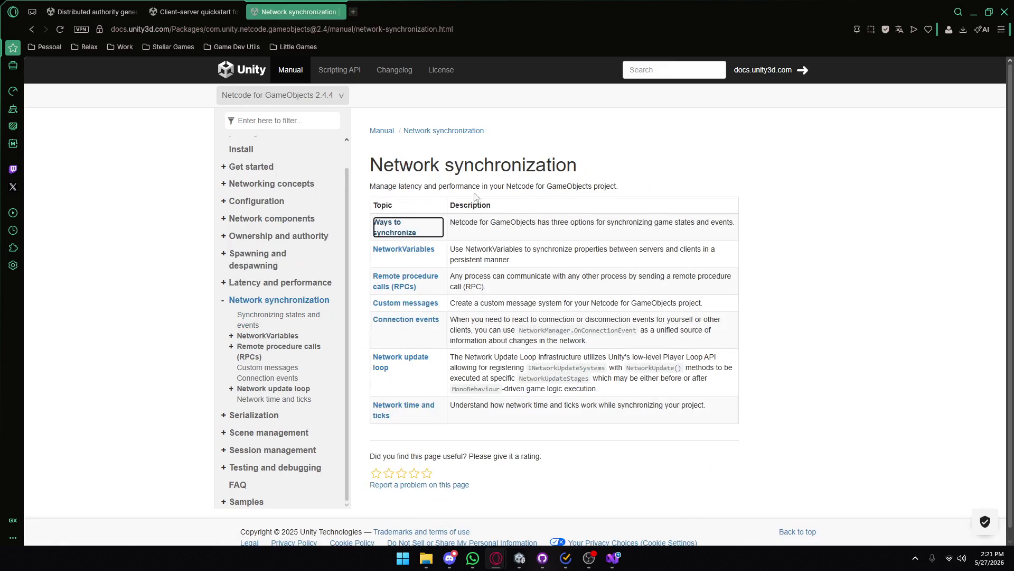
middle_click(405, 270)
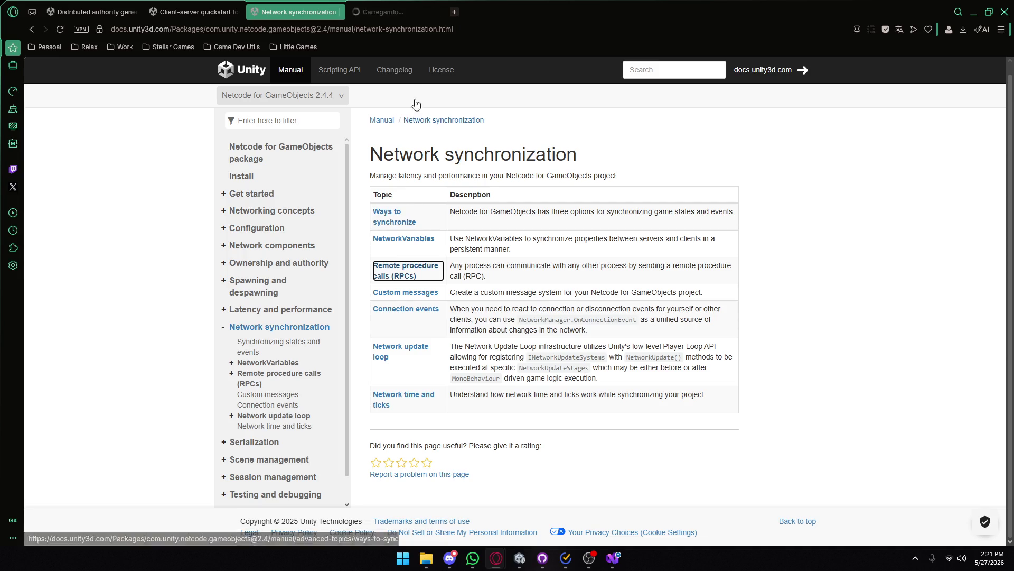
click(410, 15)
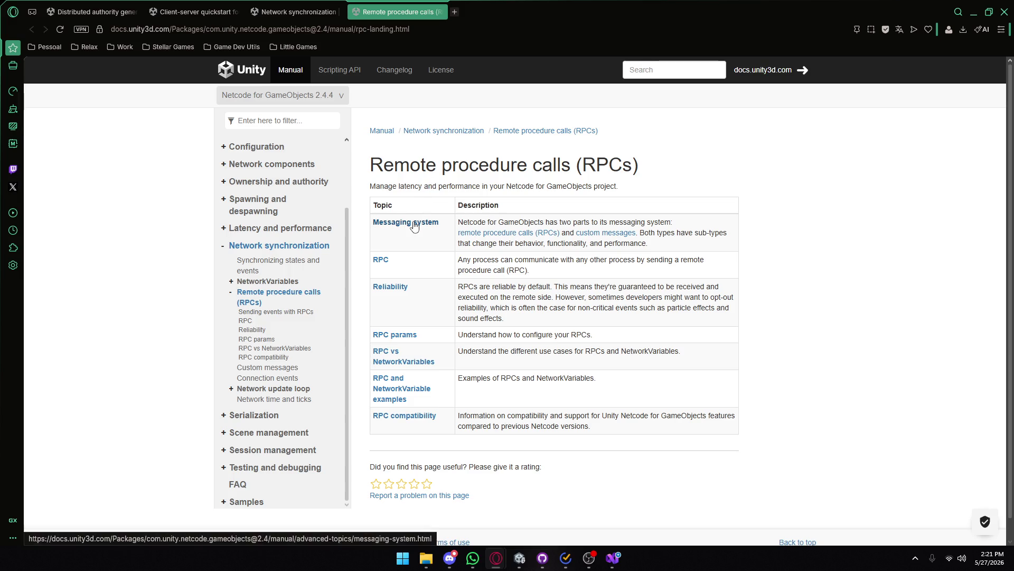
click(519, 557)
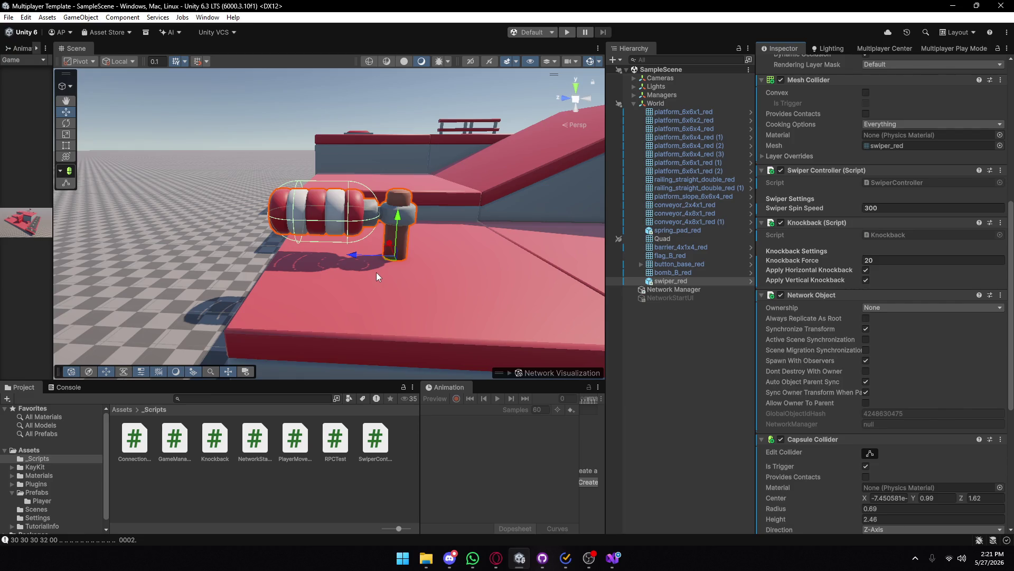
- Select the Global Volume under Managers and widen the Game view beside the Scene view
click(634, 94)
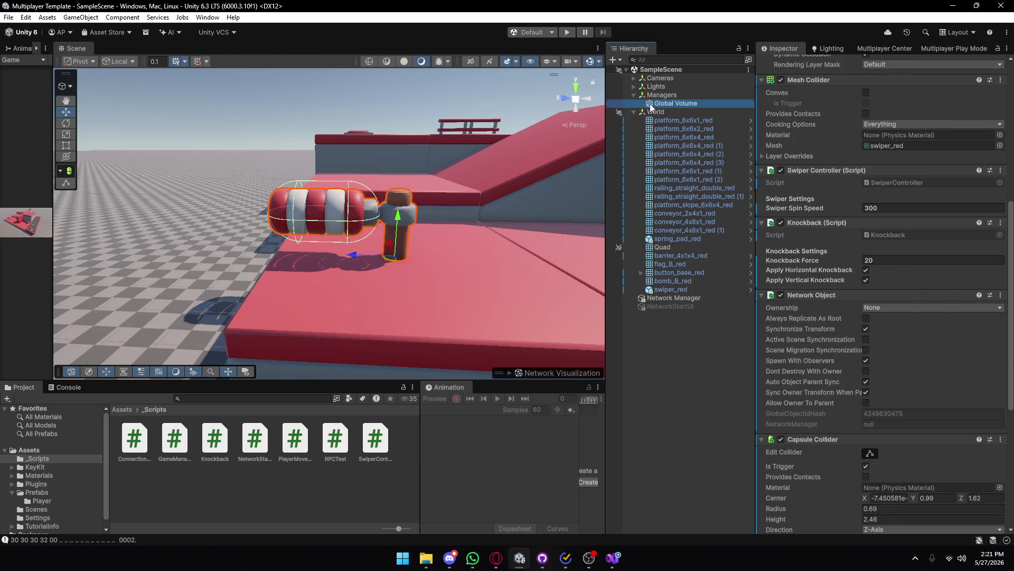
click(675, 103)
drag(51, 234, 452, 234)
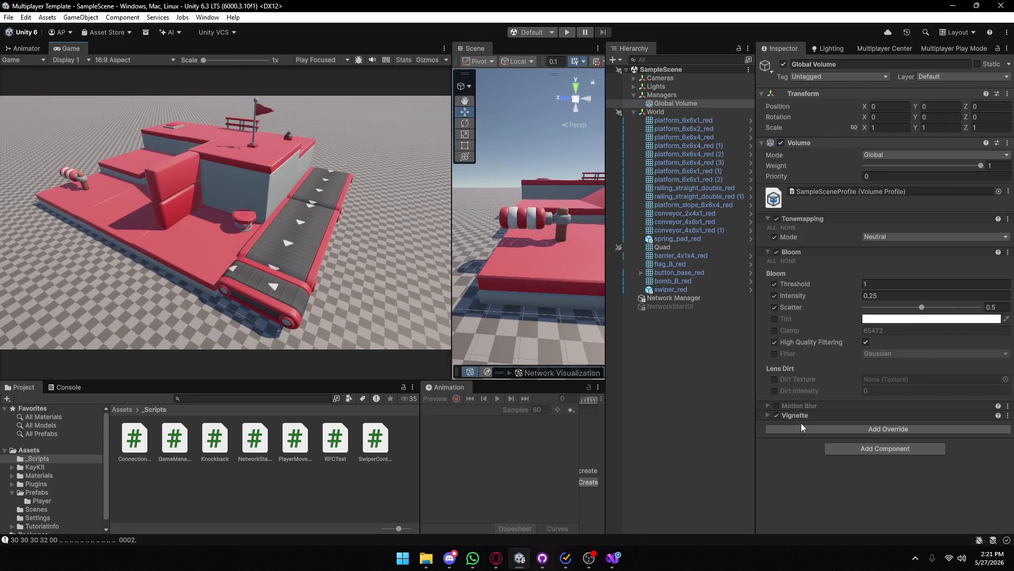
- Toggle the Global Volume's Motion Blur override on and back off, then collapse Managers
click(775, 405)
click(766, 403)
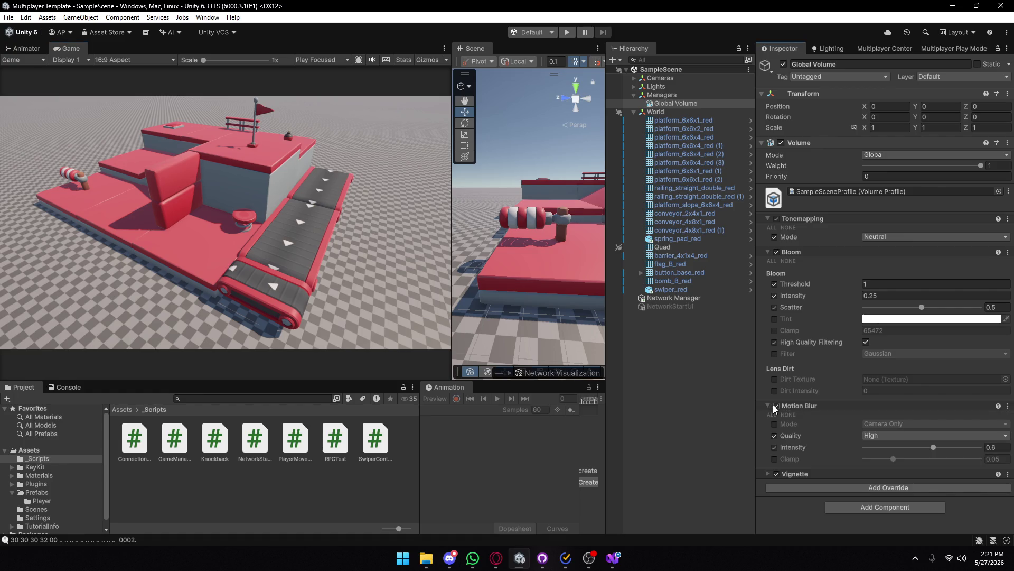
click(774, 405)
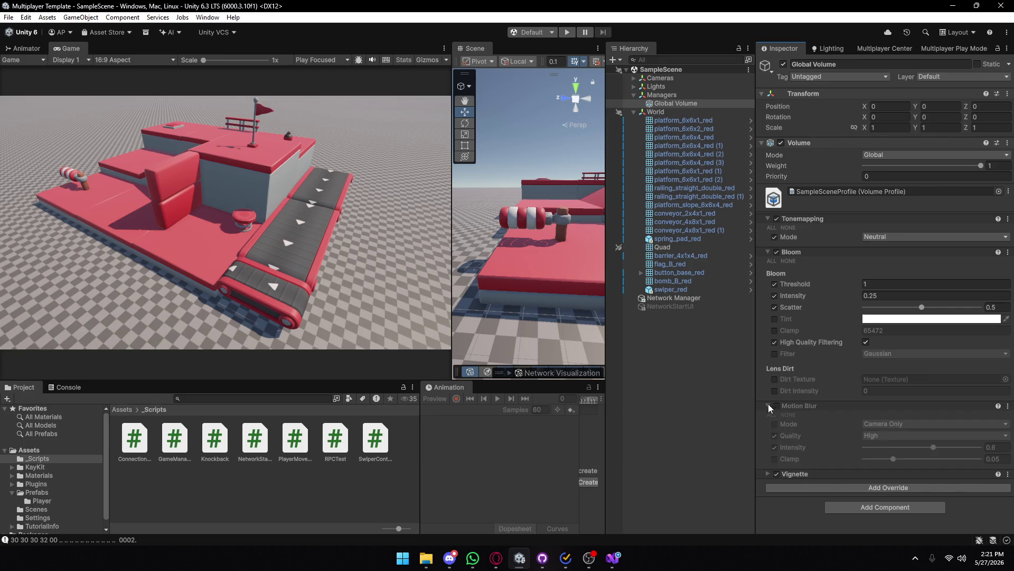
click(769, 404)
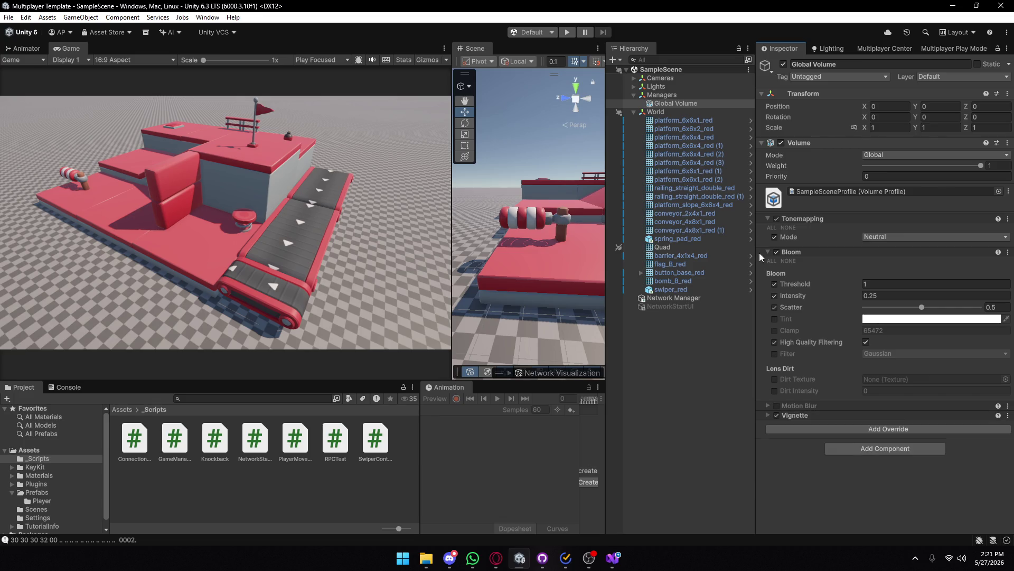
click(634, 95)
- Select swiper_red, review its components, and search Add Component for 'connet'
click(668, 281)
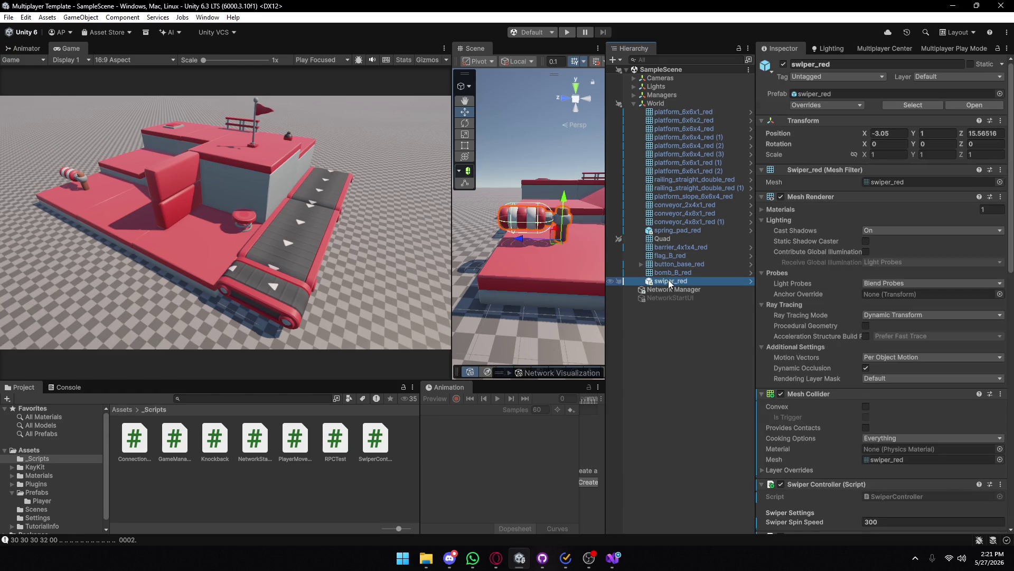
scroll(830, 336, down, 8)
scroll(825, 328, down, 6)
scroll(817, 317, down, 6)
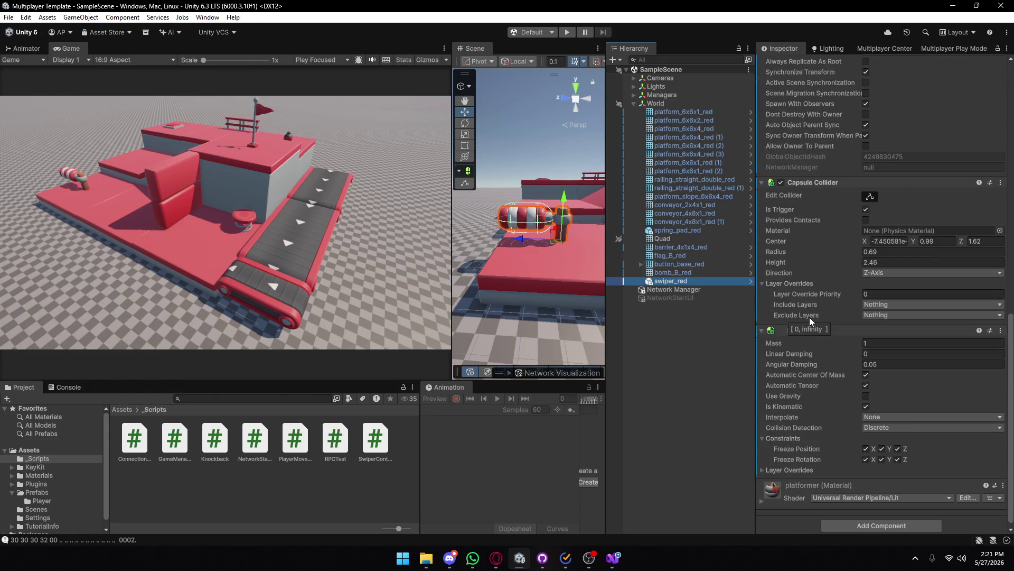
scroll(868, 324, up, 6)
scroll(858, 301, up, 15)
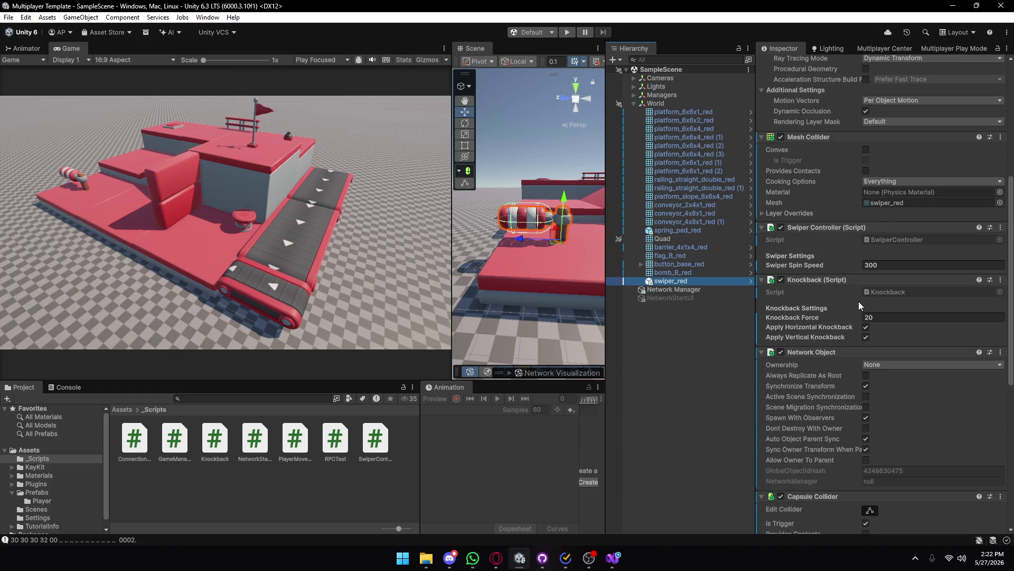
scroll(846, 306, down, 17)
scroll(840, 308, down, 4)
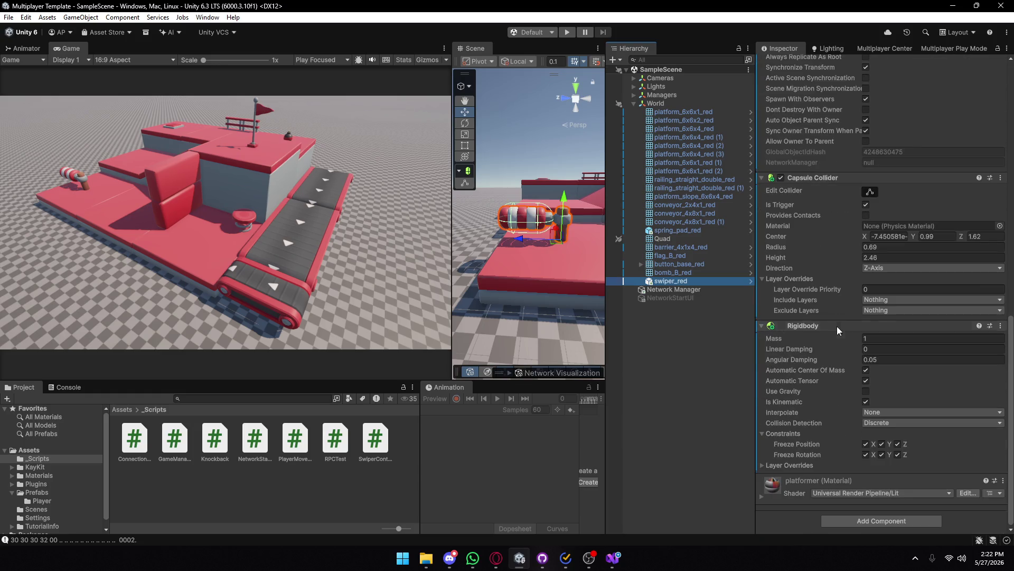
click(855, 520)
text(con)
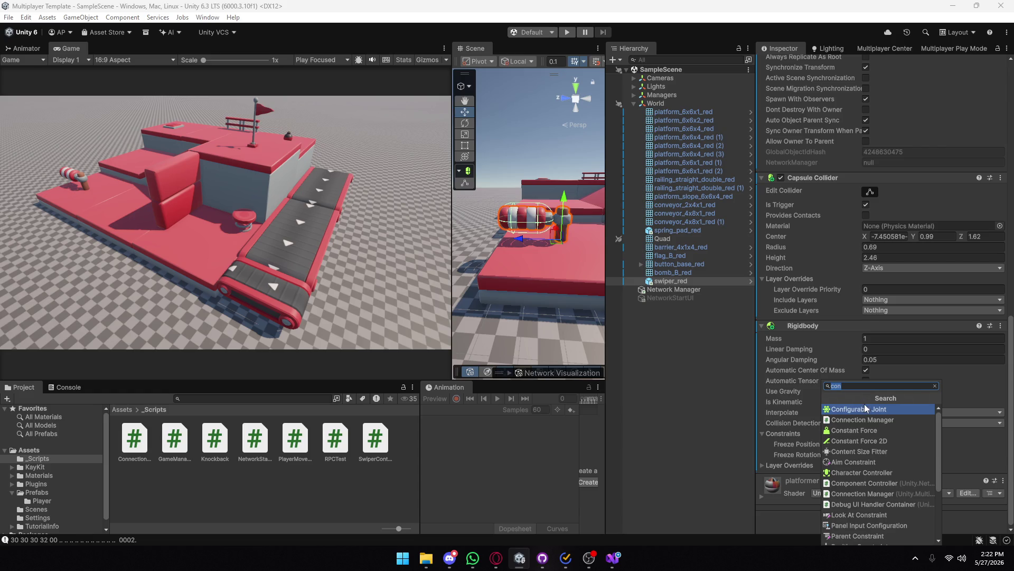
text(net)
- Add a Network Transform component to swiper_red and expand its settings
key(Down)
key(Down)
key(Down)
key(Down)
key(Down)
key(Return)
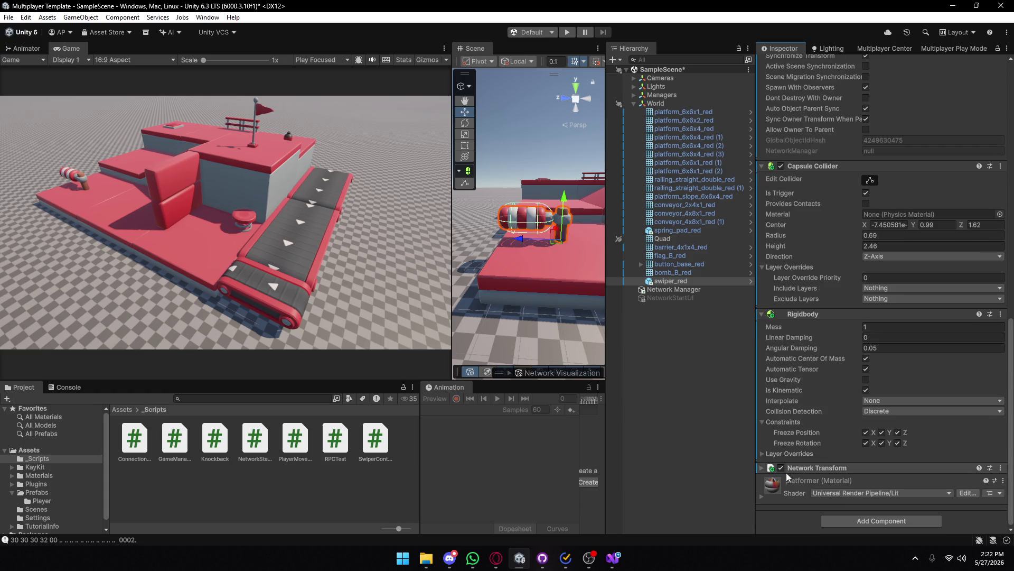
click(759, 470)
scroll(759, 470, down, 2)
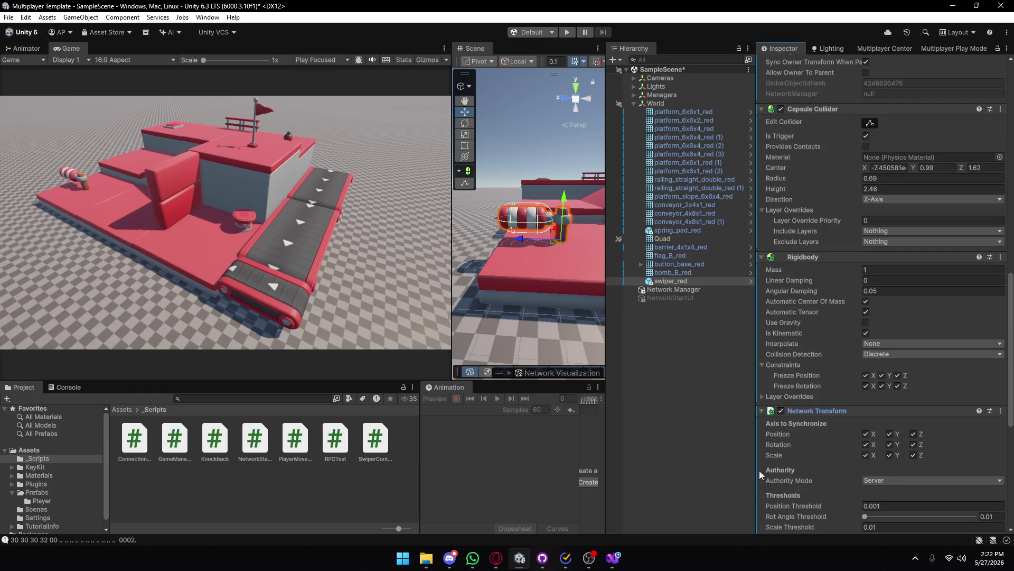
scroll(907, 450, down, 2)
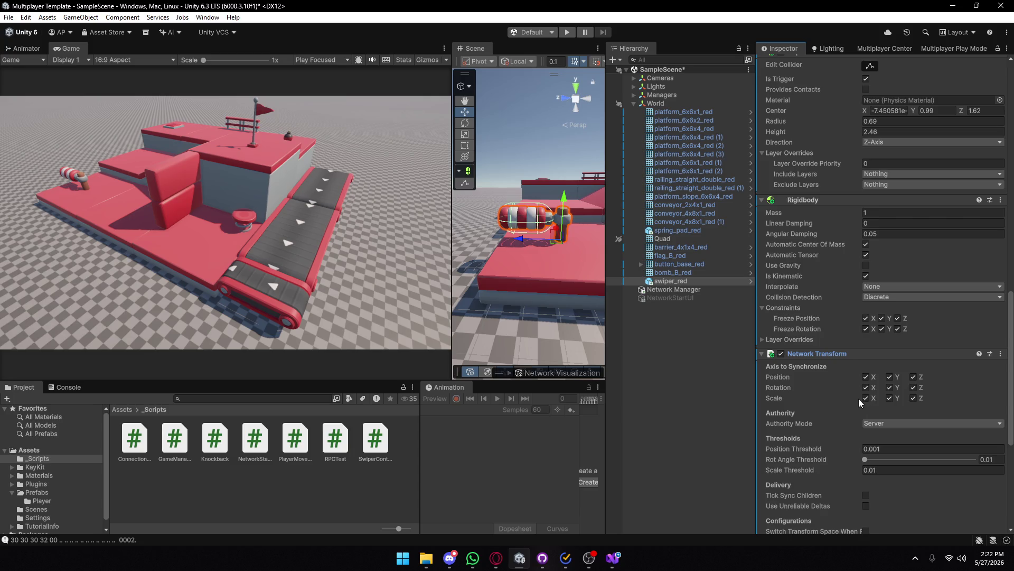
- Turn off position and scale syncing on X, Y and Z, keeping Server authority mode
click(865, 377)
click(890, 376)
click(913, 377)
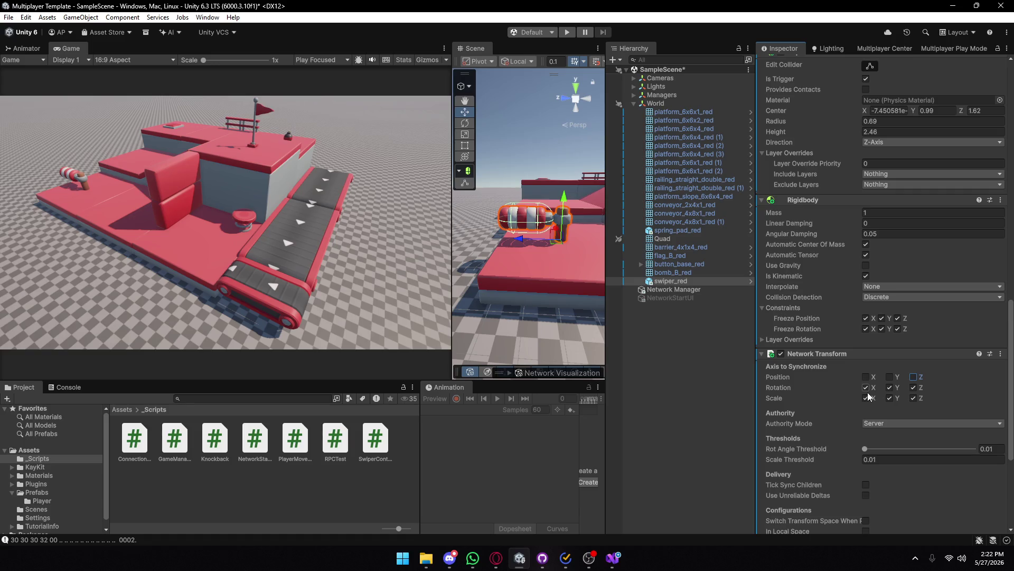
click(866, 398)
click(890, 398)
click(913, 398)
scroll(831, 417, down, 3)
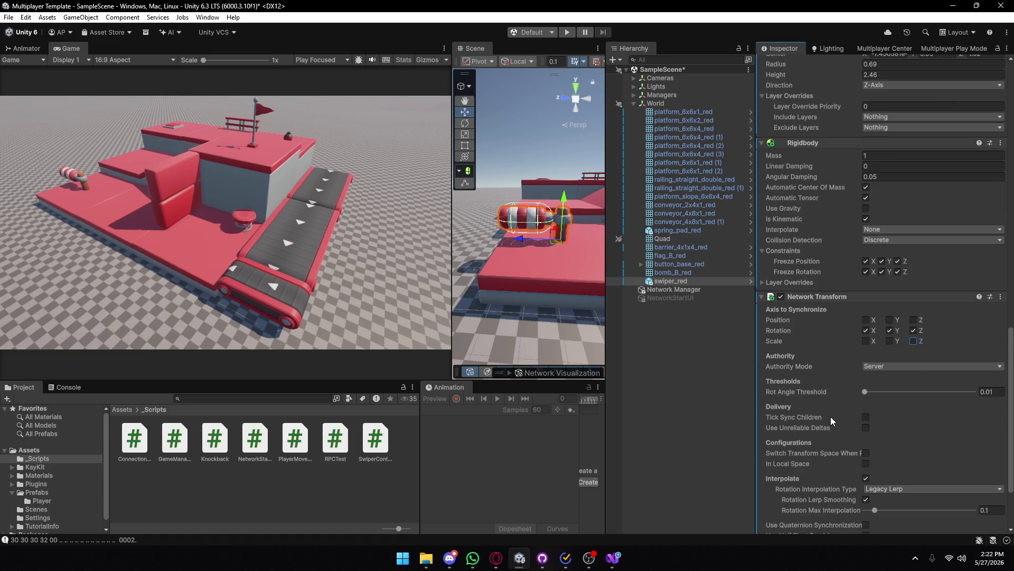
click(877, 368)
click(810, 389)
- Review the Network Transform settings, save SampleScene with Ctrl+S, and clear the selection
scroll(809, 388, down, 5)
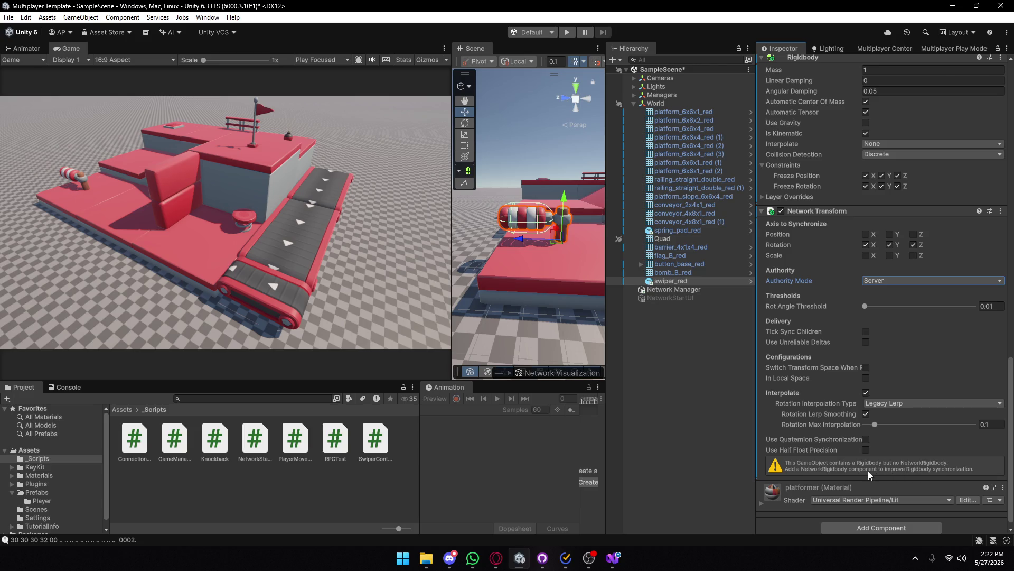
scroll(868, 471, up, 10)
scroll(829, 385, up, 4)
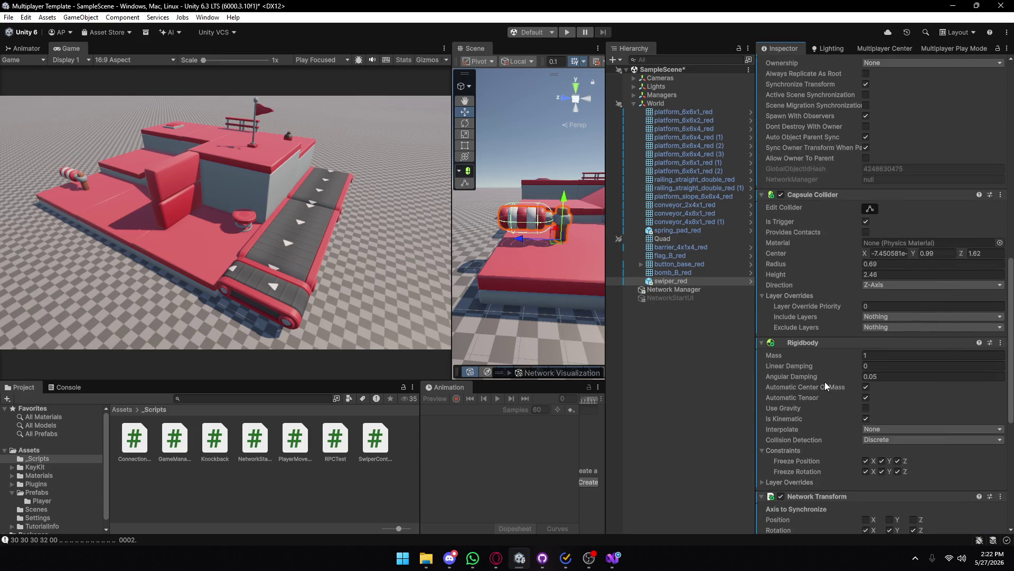
scroll(899, 441, down, 14)
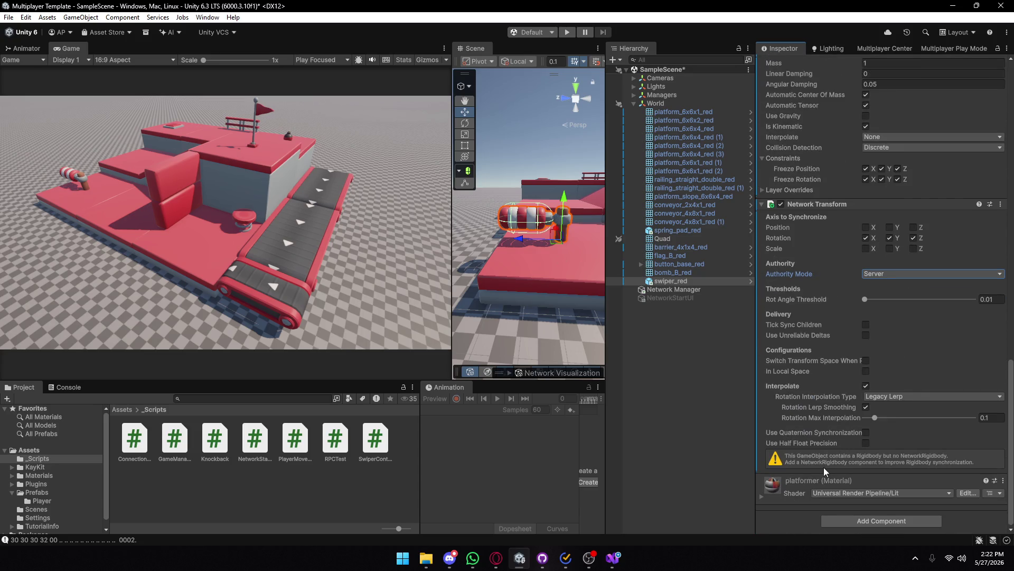
key(ctrl+s)
click(670, 369)
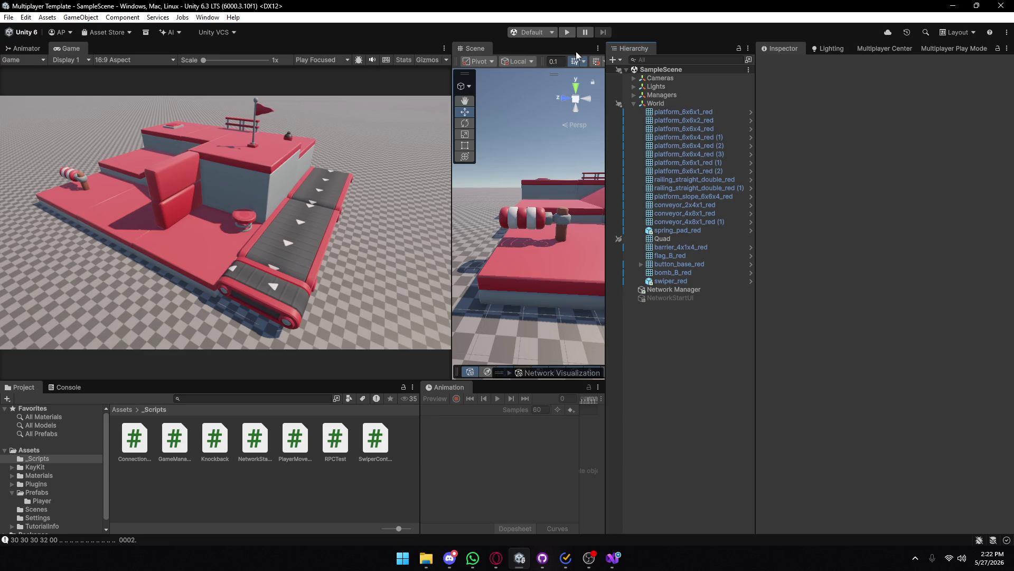
- Enable virtual Player 2 in Multiplayer Play Mode and move its Client And Server window aside
click(922, 49)
click(767, 135)
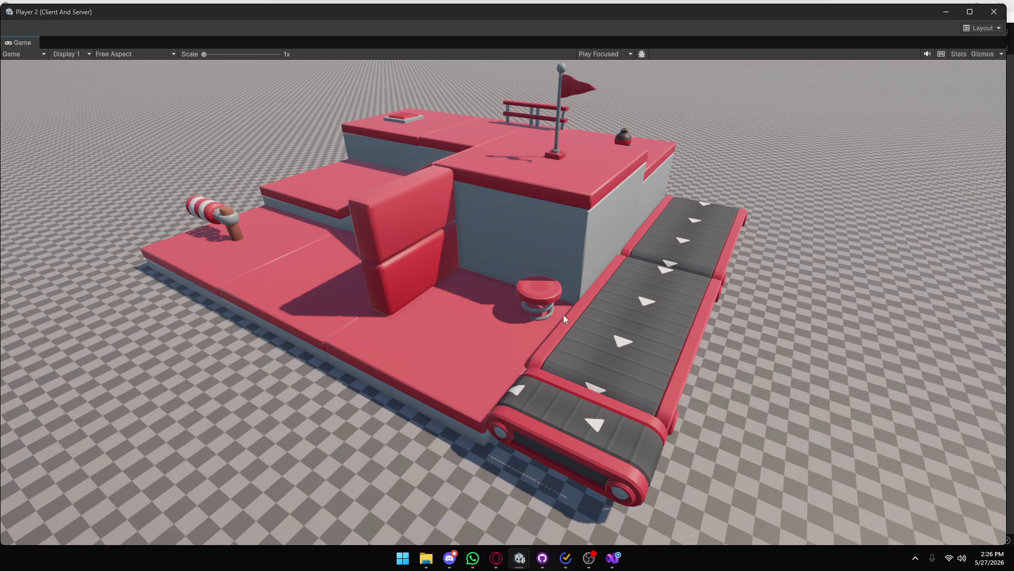
mouse_move(349, 23)
mouse_down()
mouse_move(362, 23)
mouse_move(266, 275)
mouse_move(296, 254)
mouse_move(331, 172)
mouse_move(281, 171)
mouse_up()
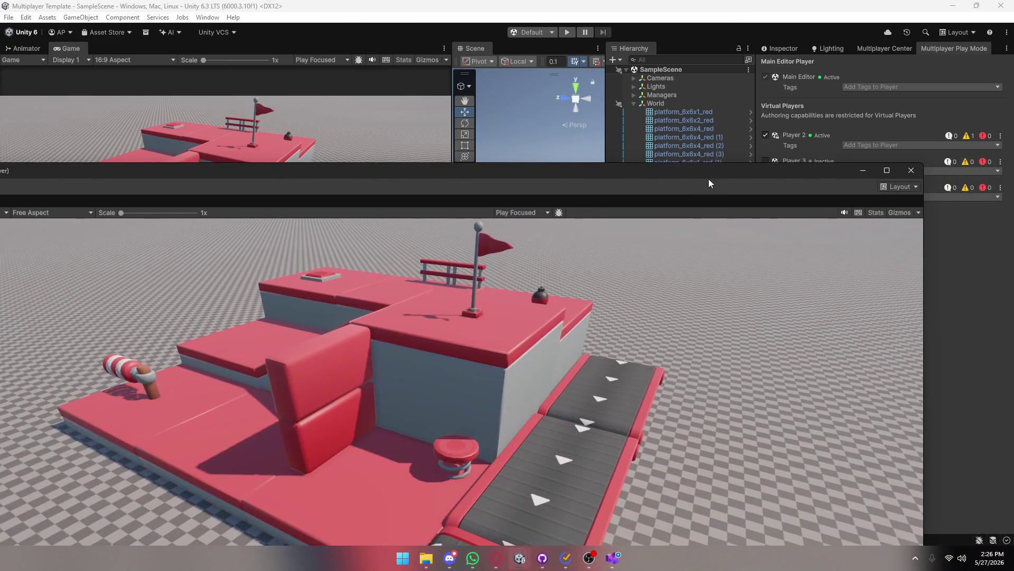
- Close the Player 2 window and start Play mode
click(905, 175)
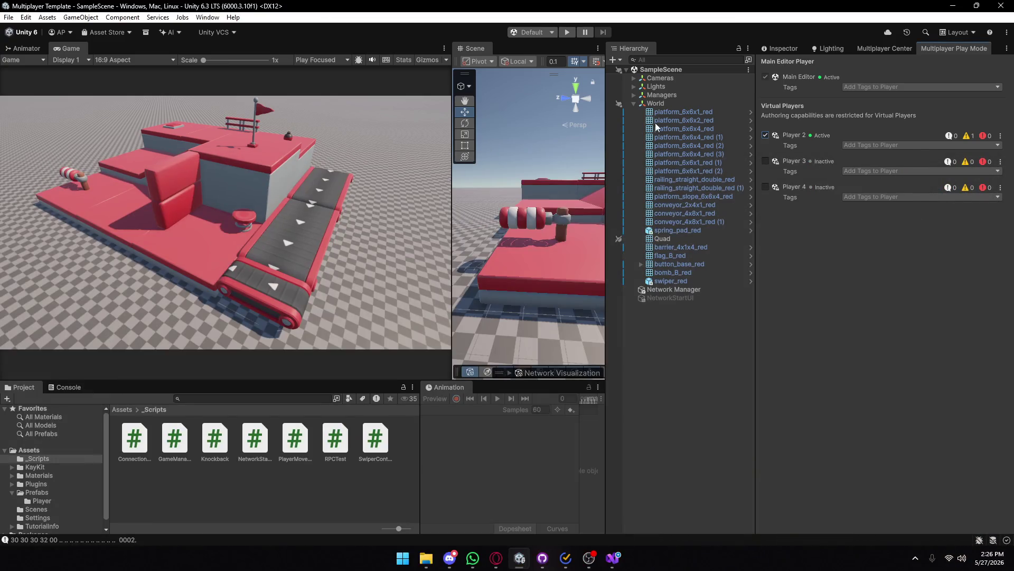
click(565, 33)
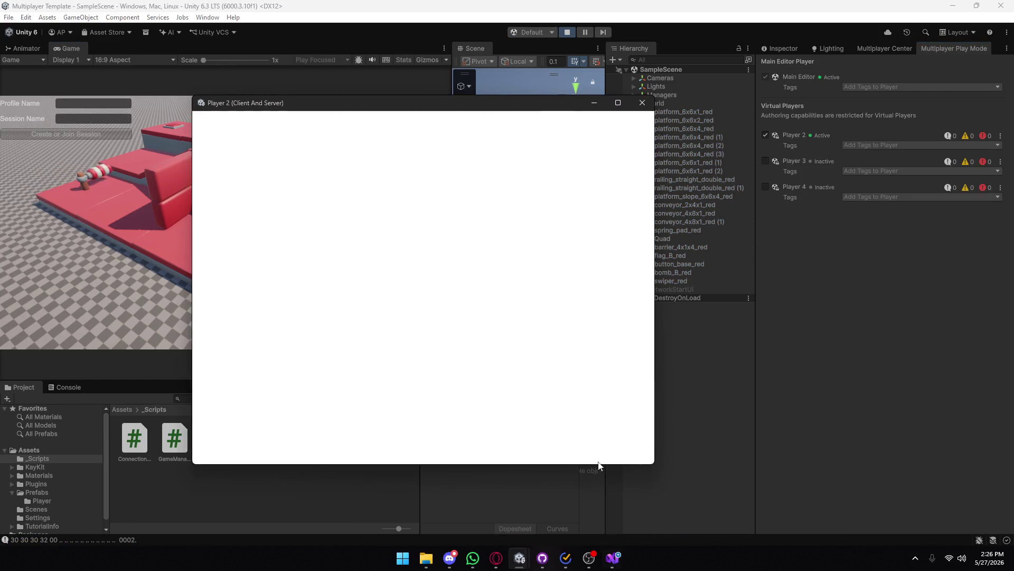
- In the main Game view, enter a throwaway profile name and create or join session 'Pato'
drag(396, 106, 652, 108)
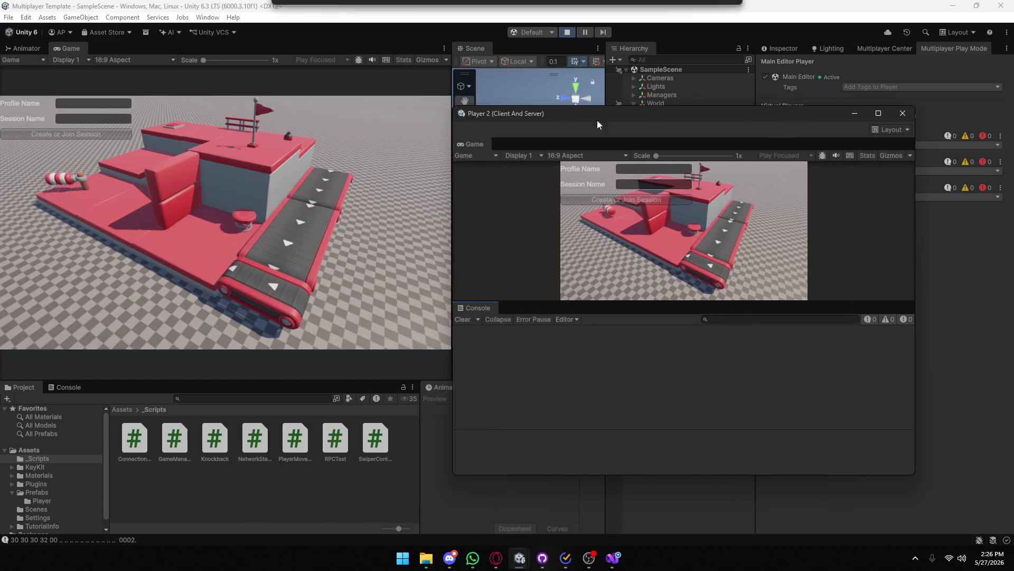
click(102, 103)
text(kjdhfjk)
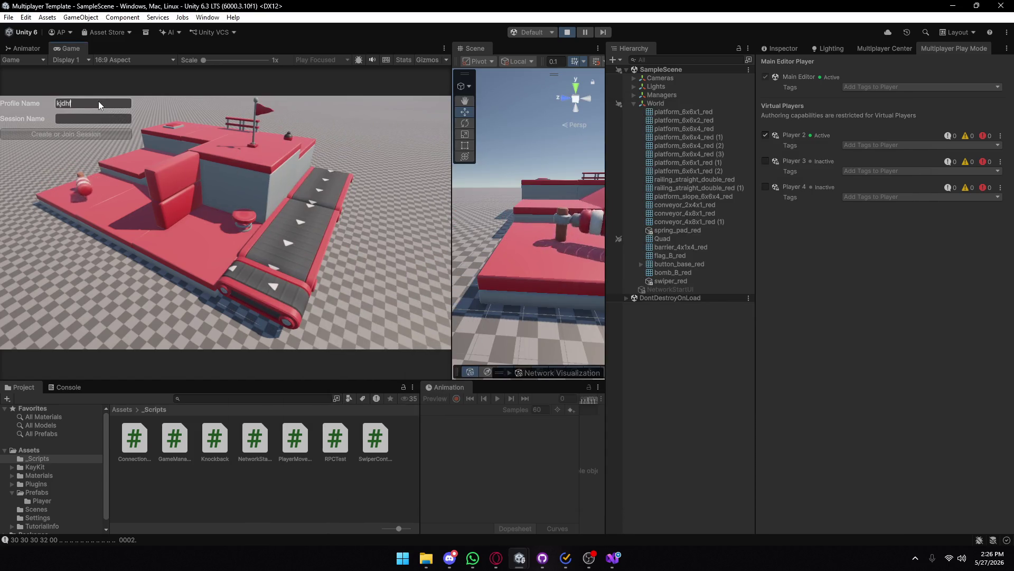
click(81, 119)
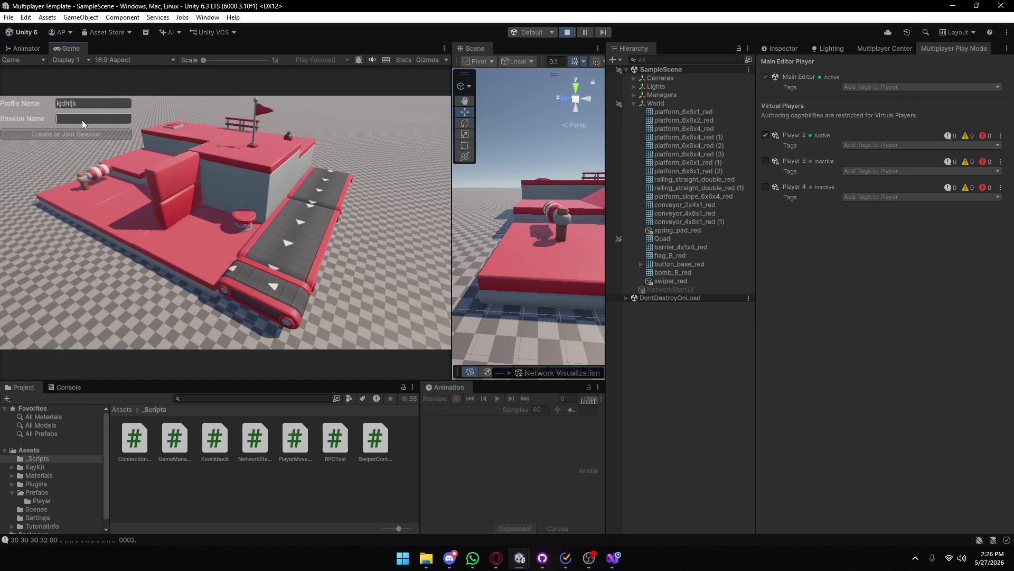
text(Pato)
click(80, 134)
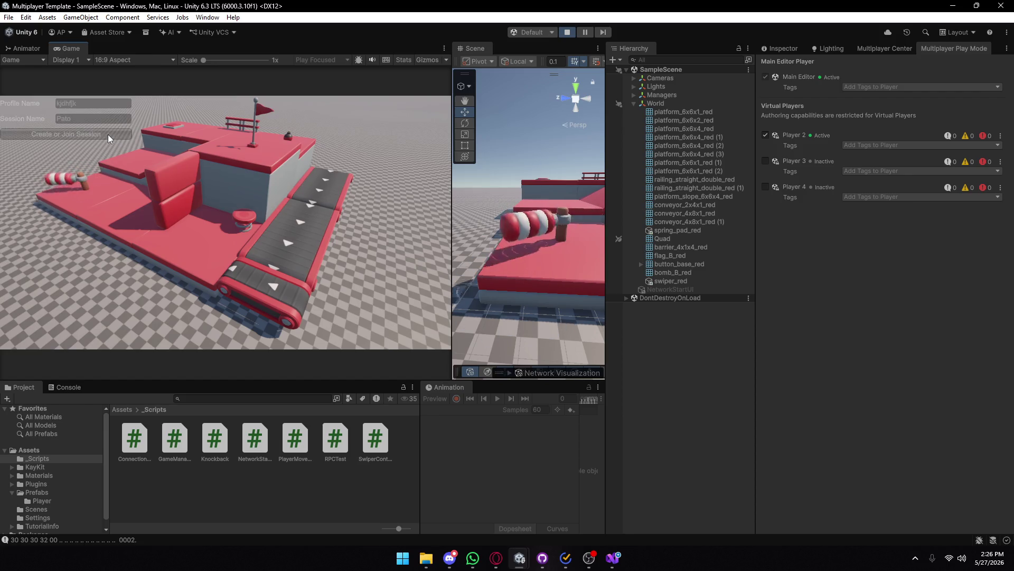
- As Player 2, enter a profile name and join the 'Pato' session
mouse_move(591, 552)
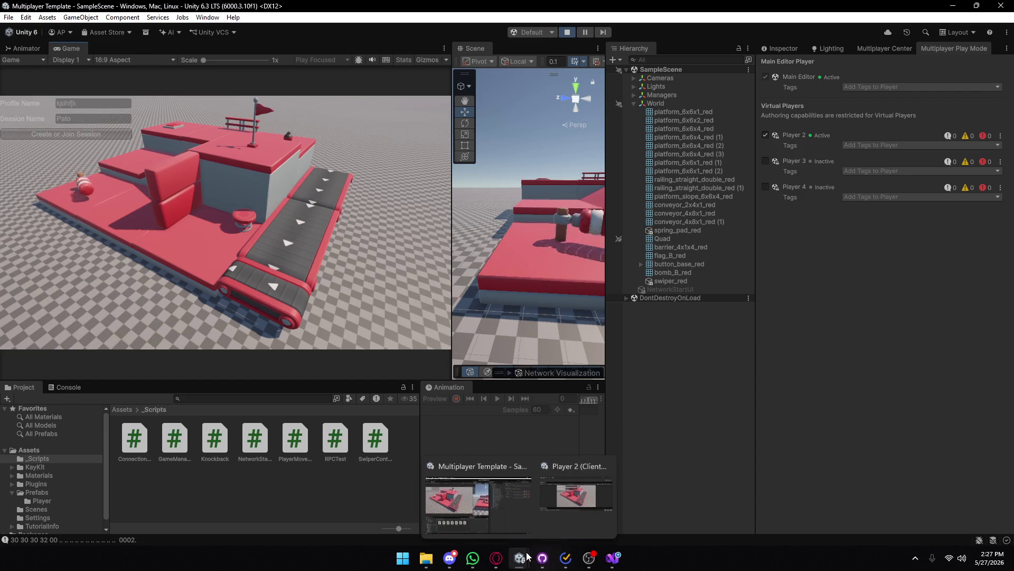
click(585, 494)
click(634, 168)
text(dsfsdf)
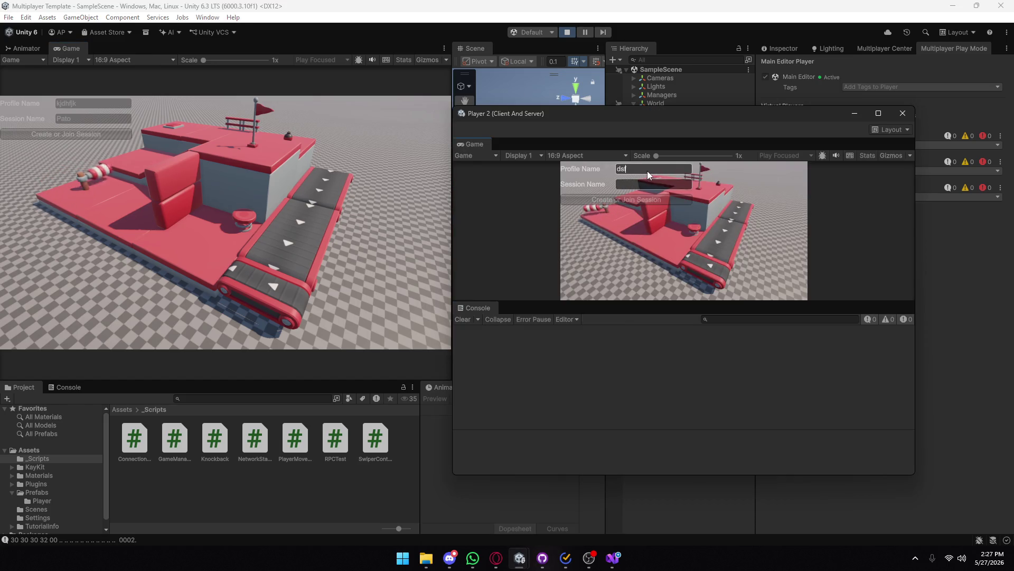
click(639, 186)
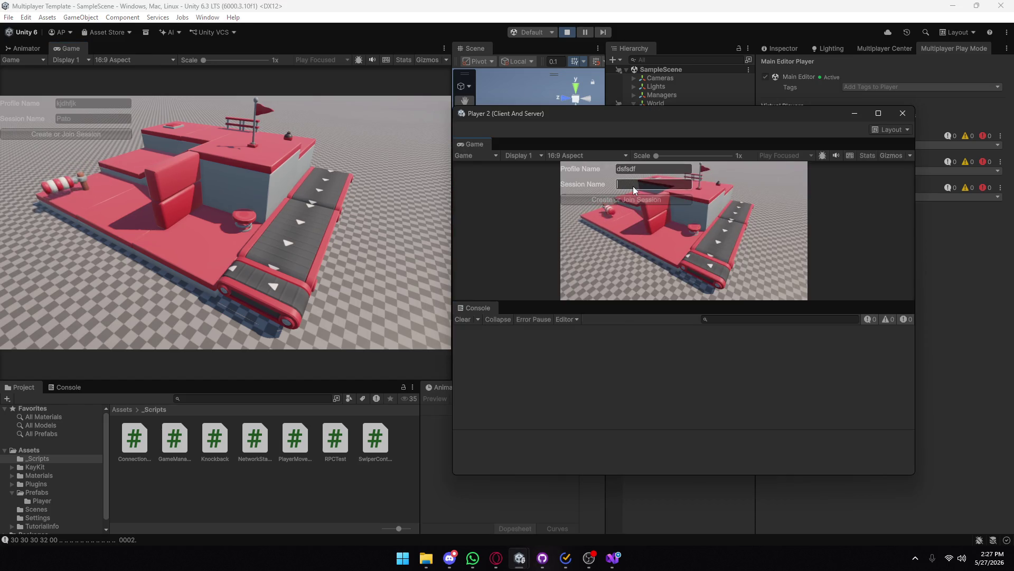
text(Pato)
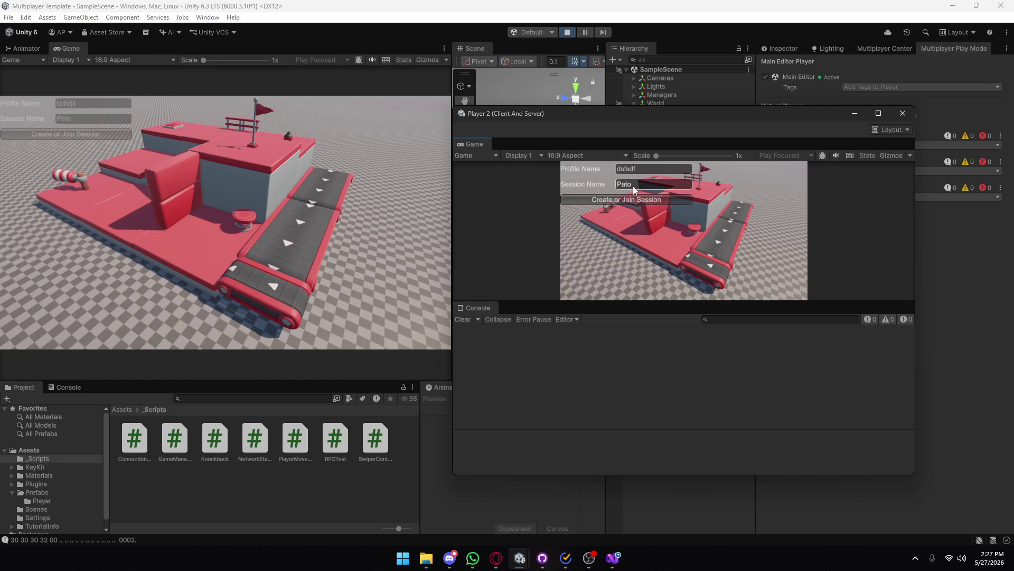
click(627, 199)
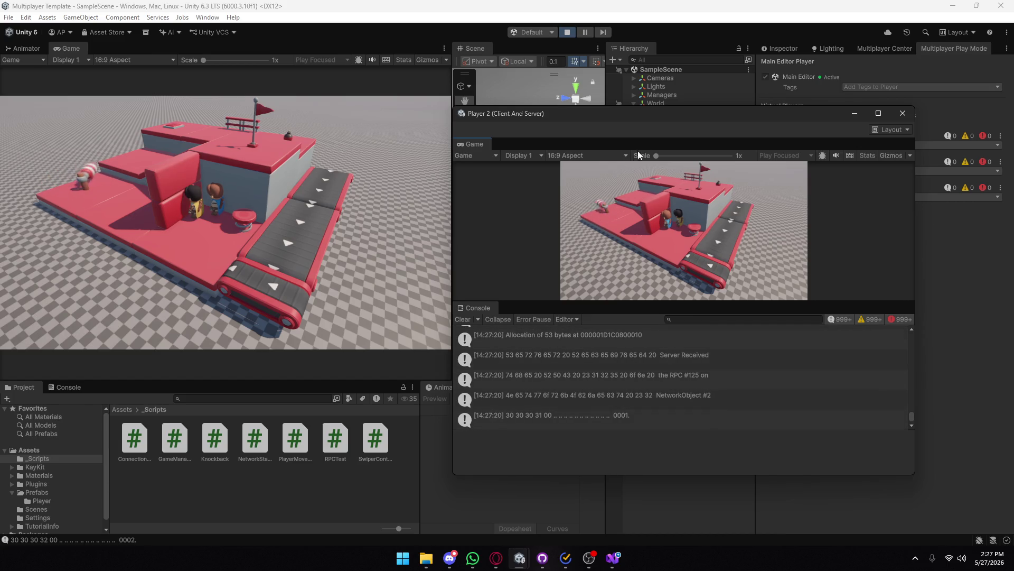
- Reposition and close the Player 2 window, then exit Play mode with Ctrl+P
mouse_move(600, 117)
mouse_down()
mouse_move(238, 70)
mouse_move(265, 82)
mouse_up()
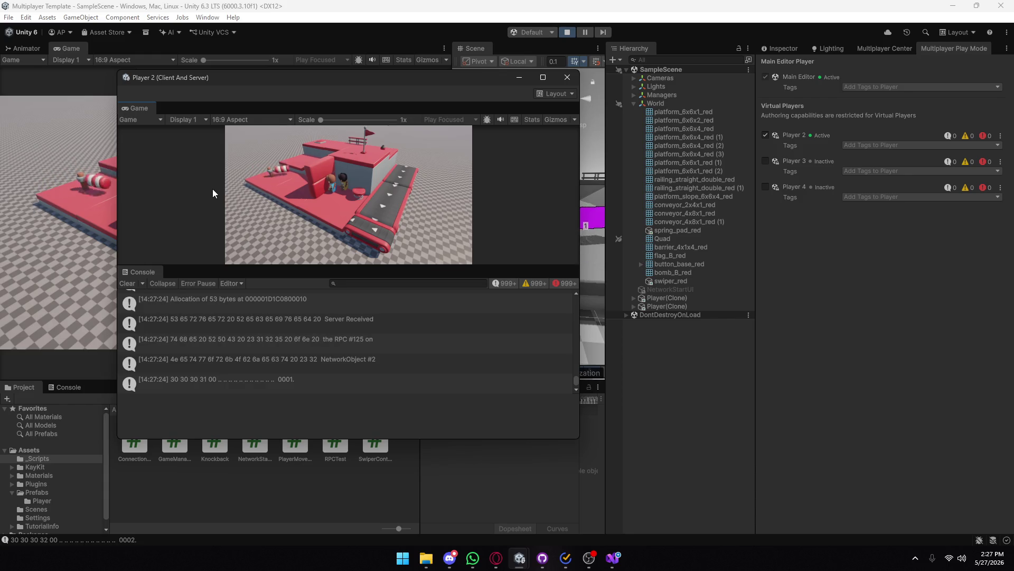
mouse_move(444, 78)
mouse_down()
mouse_move(272, 130)
mouse_move(516, 128)
mouse_up()
click(639, 127)
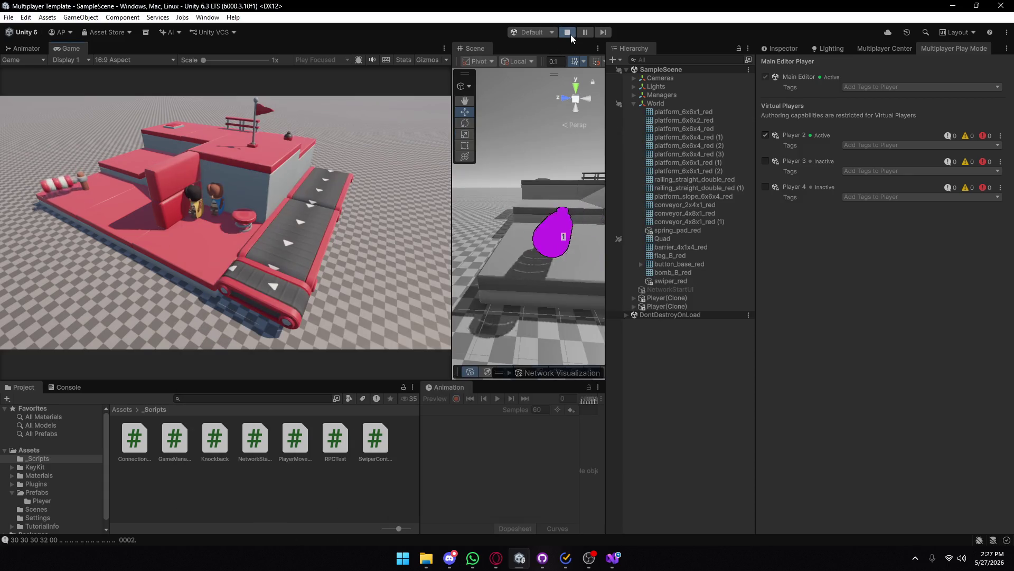
key(ctrl+p)
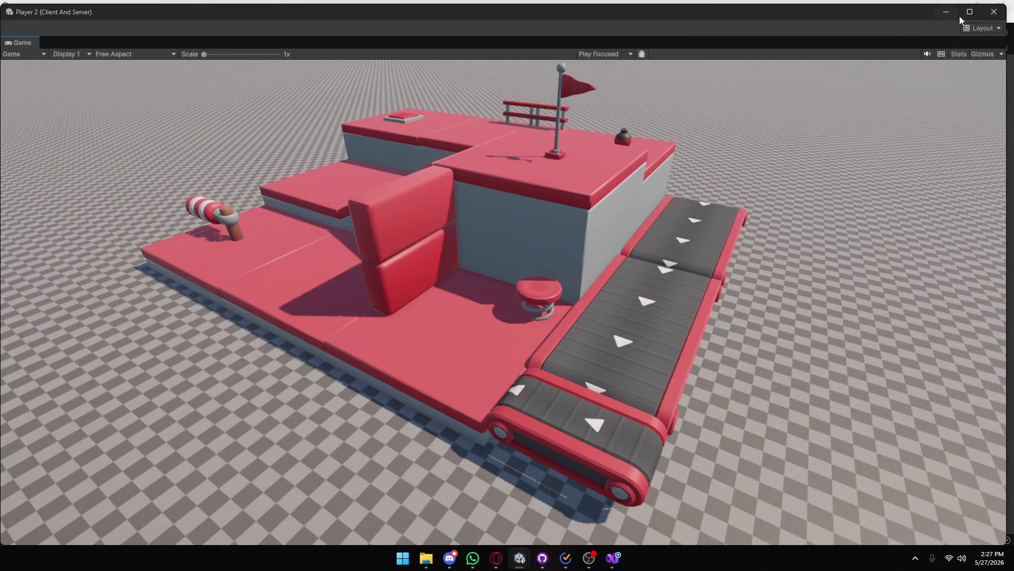
- Build the Windows player from Build Profiles into the Build folder, continuing without a project ID
click(994, 13)
click(9, 17)
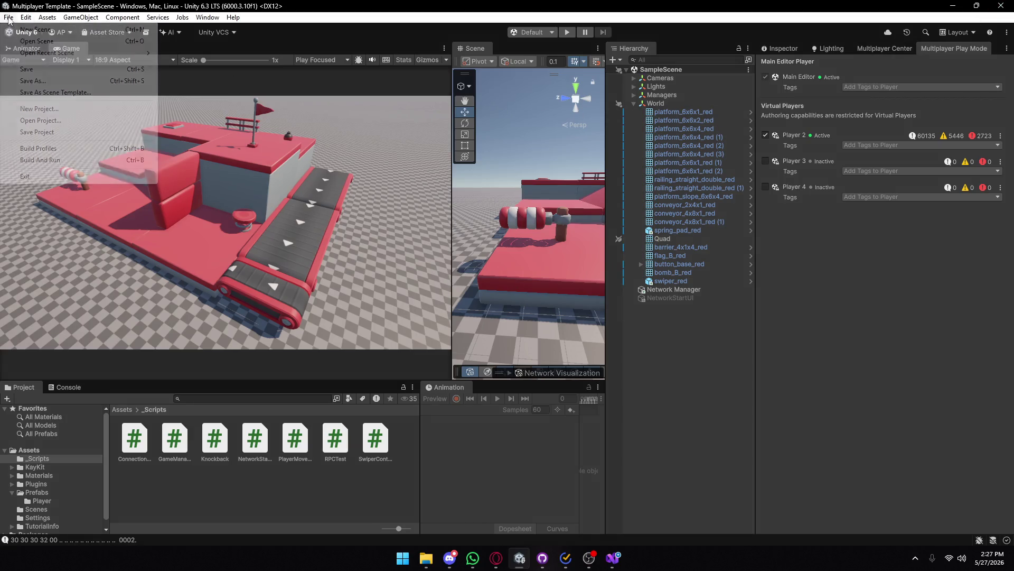
click(35, 150)
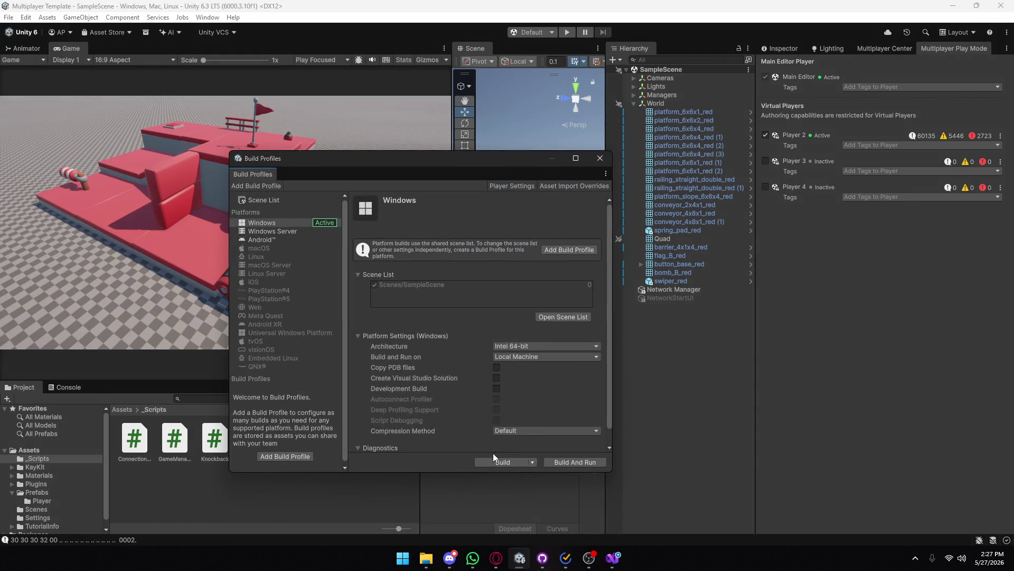
click(488, 461)
double_click(122, 109)
click(413, 283)
click(525, 291)
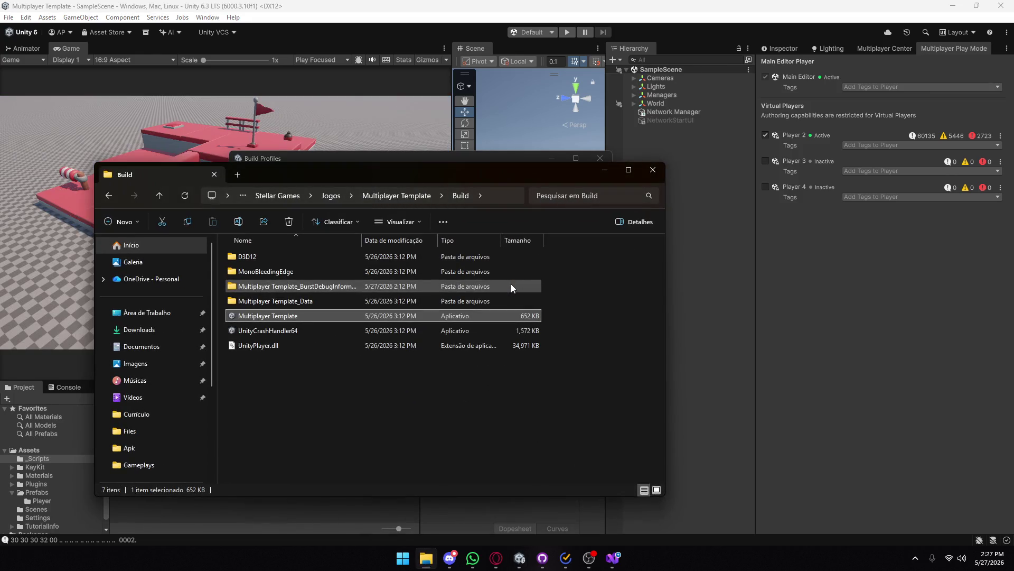
- Go up to Multiplayer Template and delete the old Build zip archive
click(406, 385)
click(407, 196)
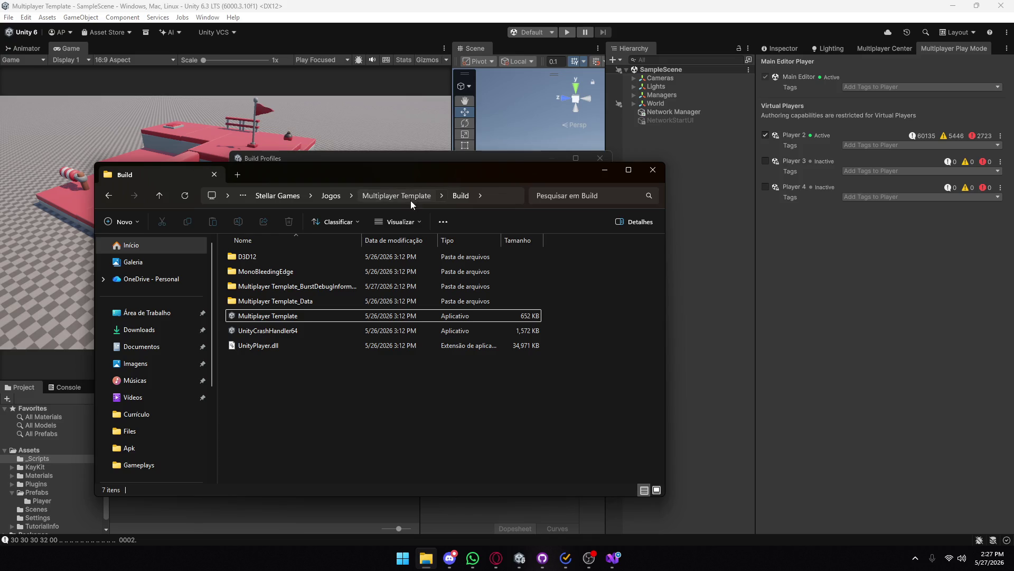
click(272, 271)
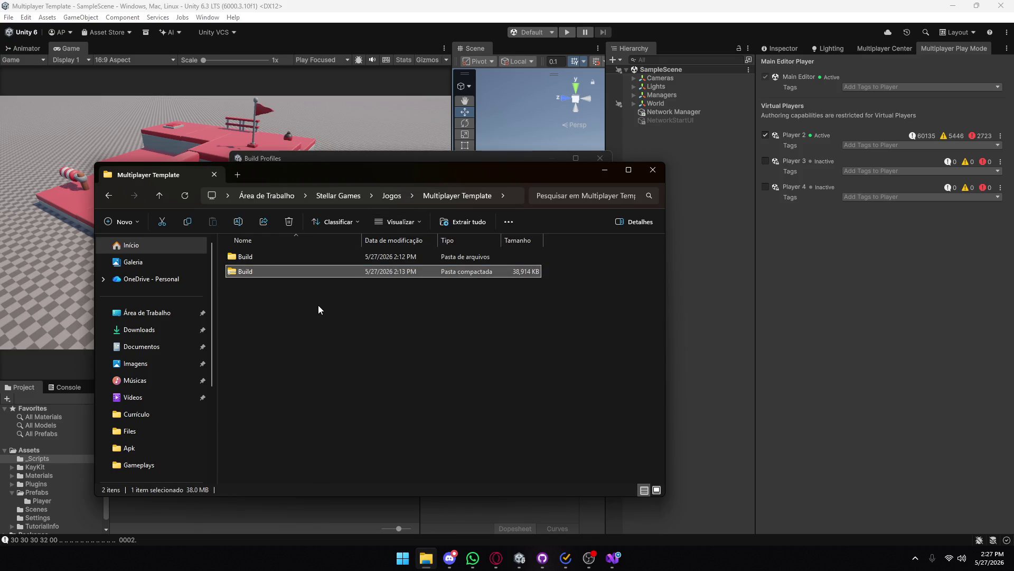
key(Delete)
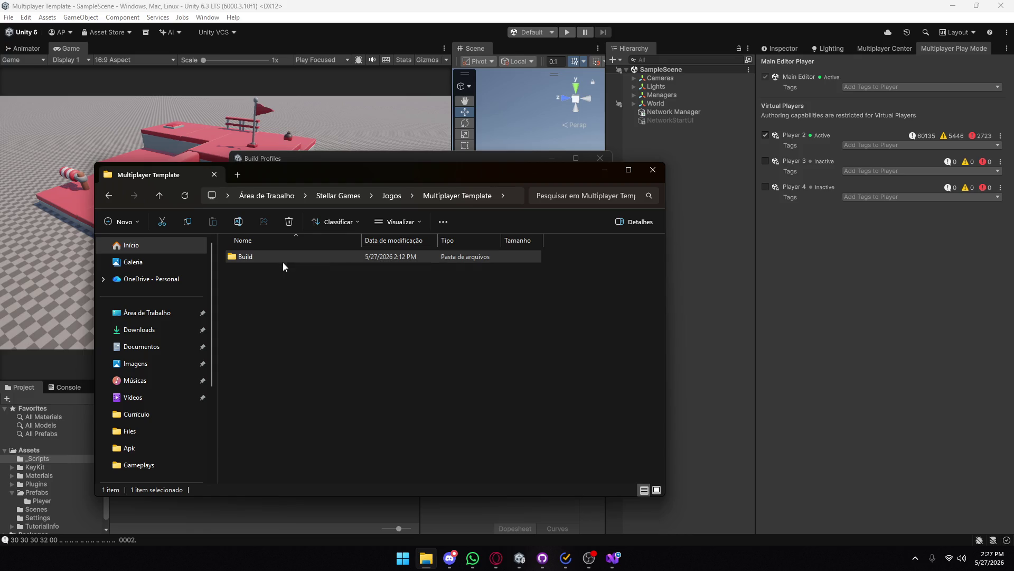
- Compress the Build folder into a new ZIP archive
right_click(284, 263)
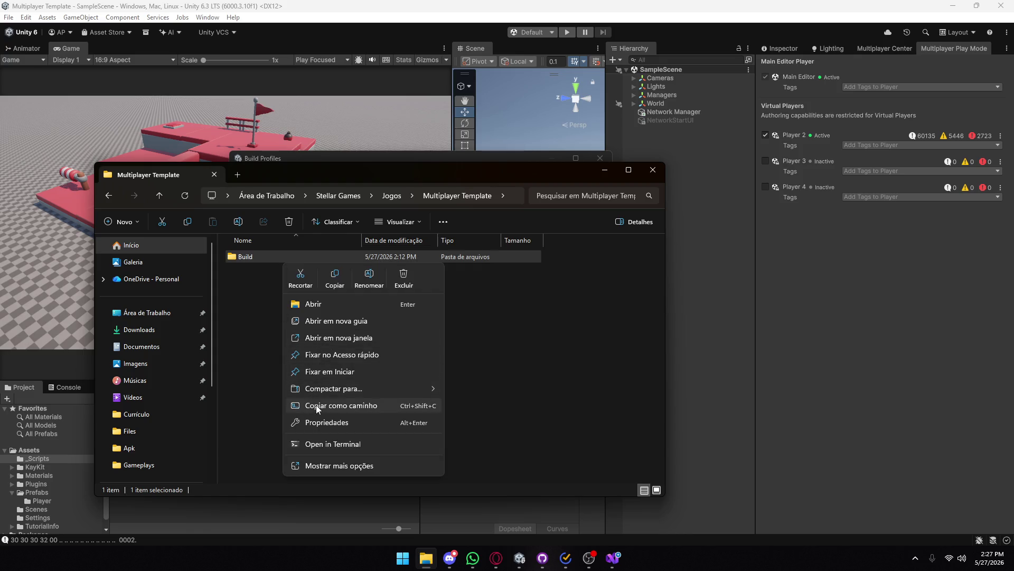
mouse_move(324, 392)
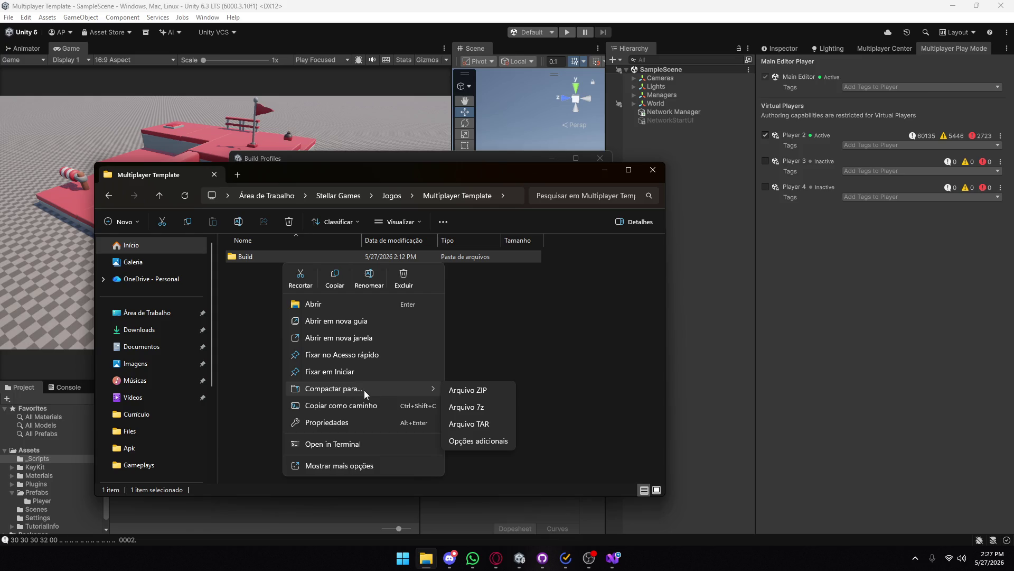
click(464, 391)
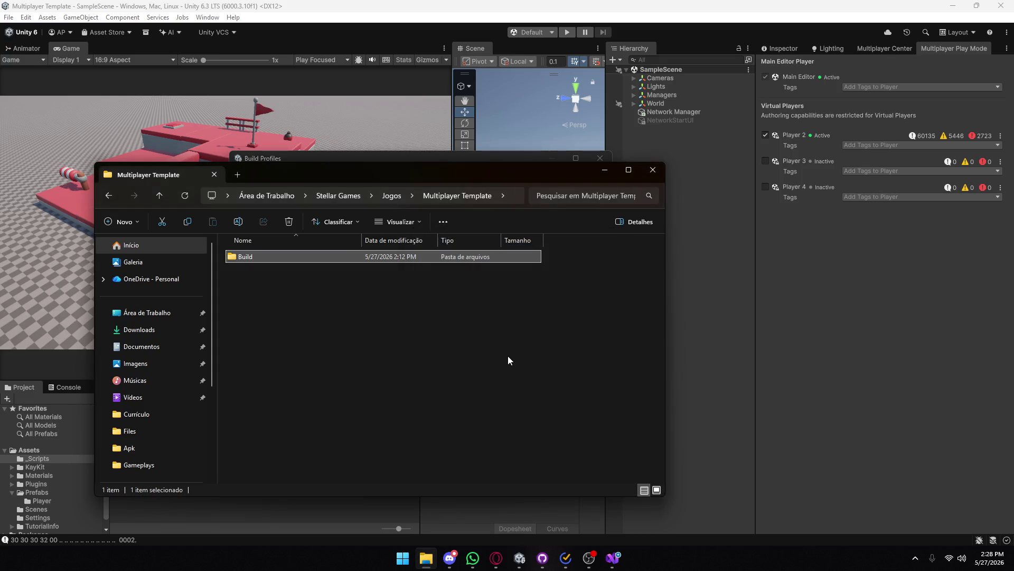
- In Discord, view the character sketch and Blender sculpt stream, then return to Opera's RPC docs
click(458, 558)
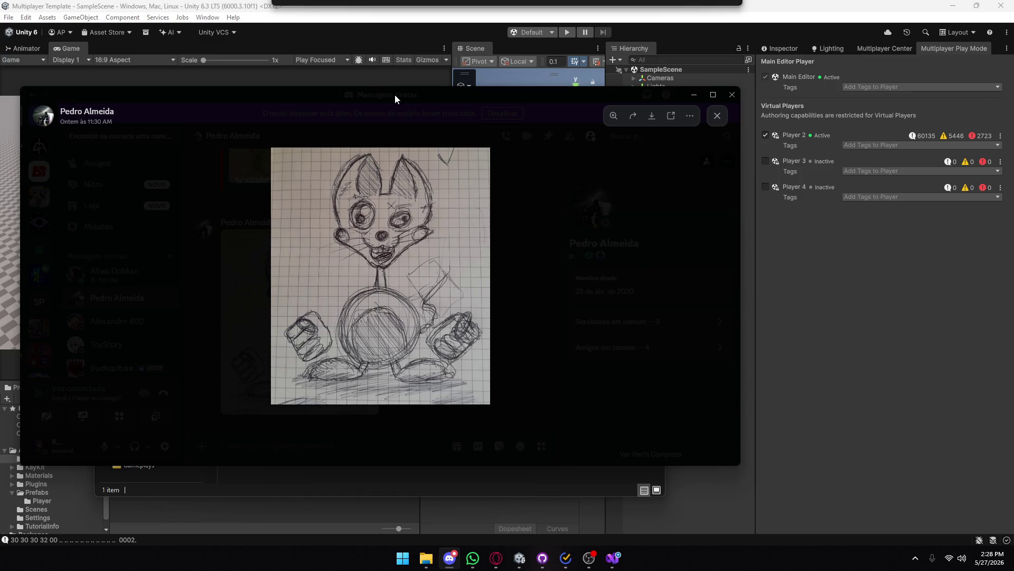
mouse_move(382, 90)
mouse_down()
mouse_move(538, 144)
mouse_move(638, 158)
mouse_move(1013, 301)
mouse_up()
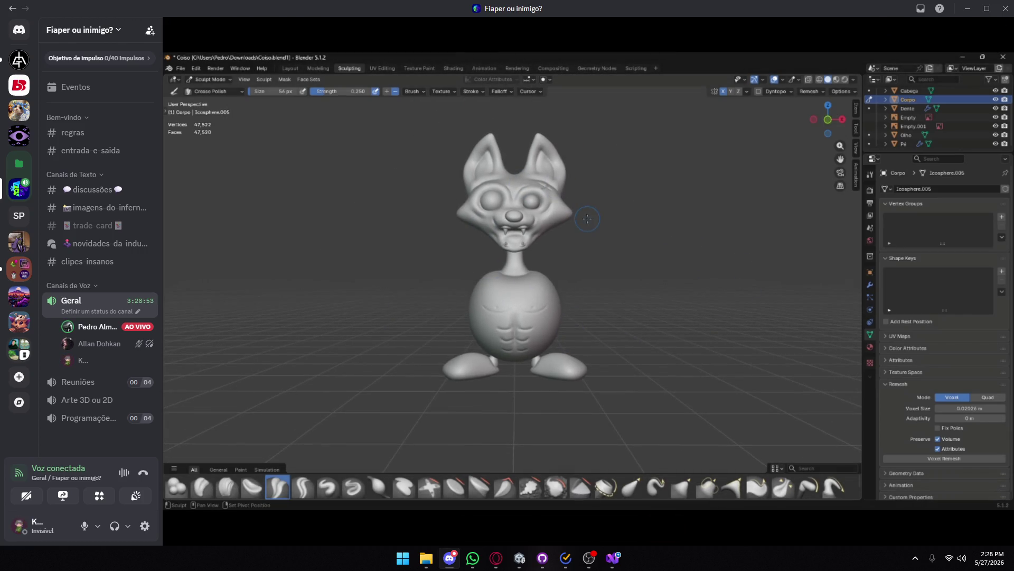
mouse_move(468, 195)
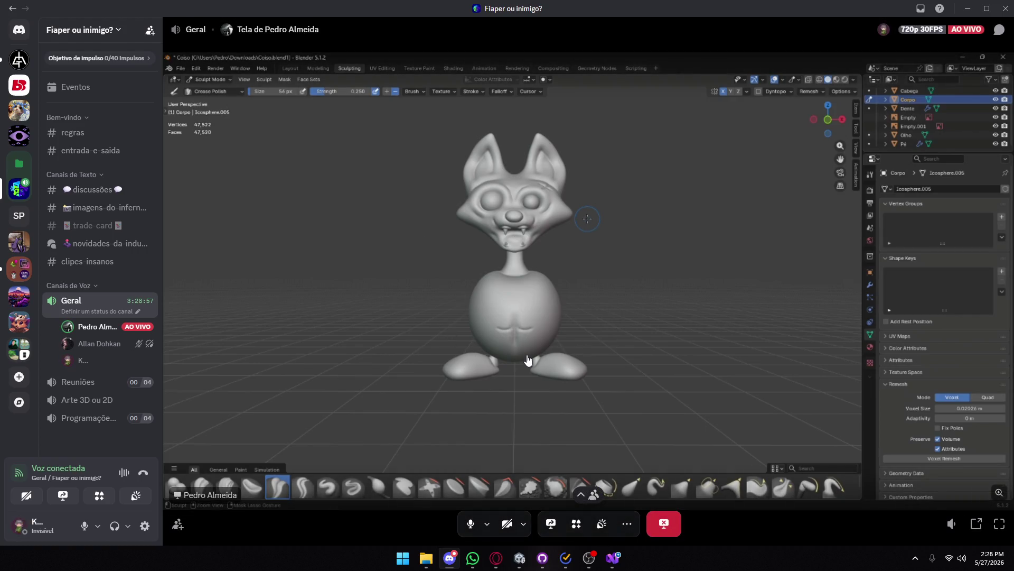
mouse_move(539, 397)
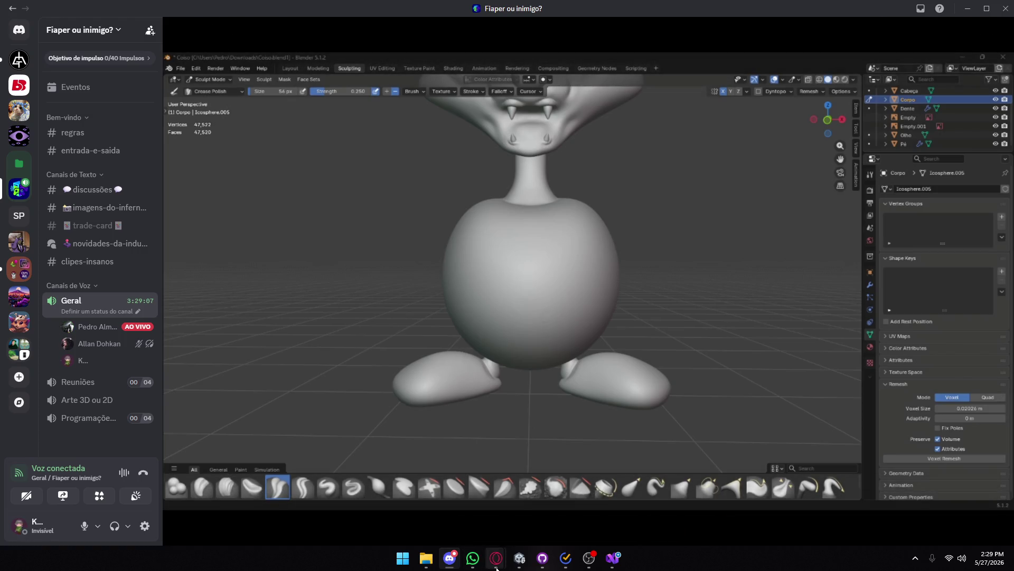
mouse_move(496, 558)
click(513, 505)
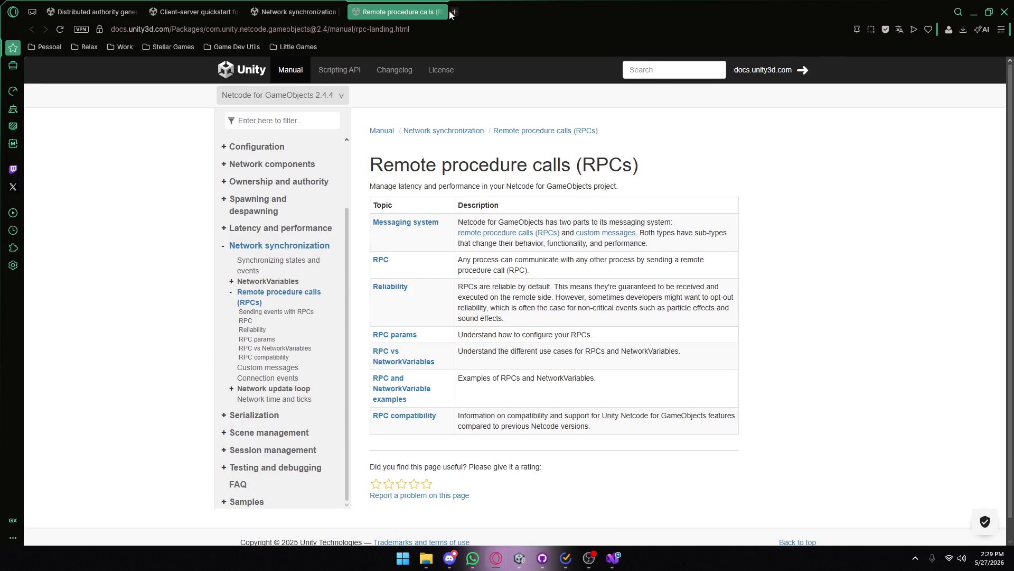
- Search Google for 'pé mickey' in a new Opera tab, then minimize the browser
click(454, 12)
click(423, 31)
text(pé m)
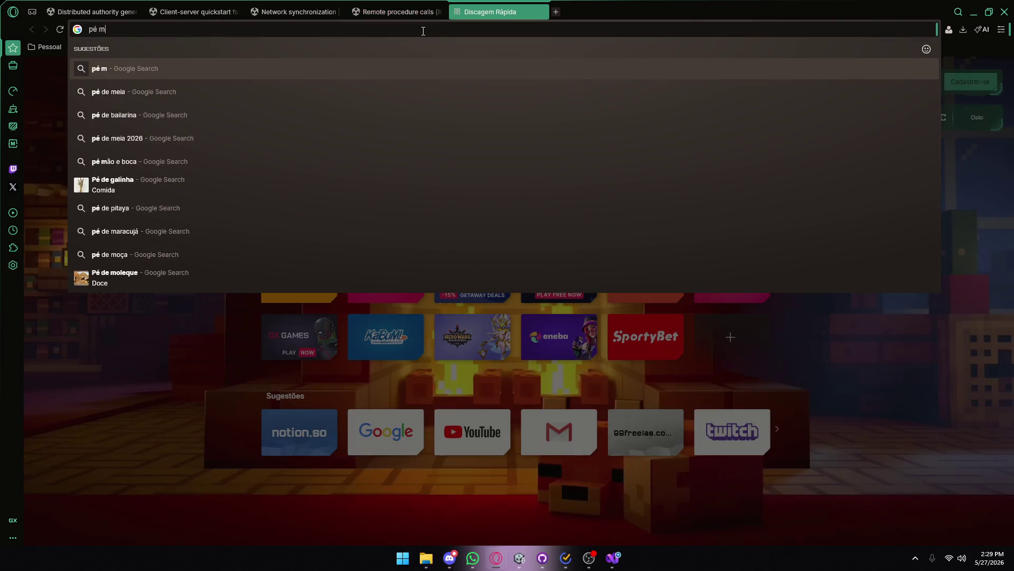
text(ickey)
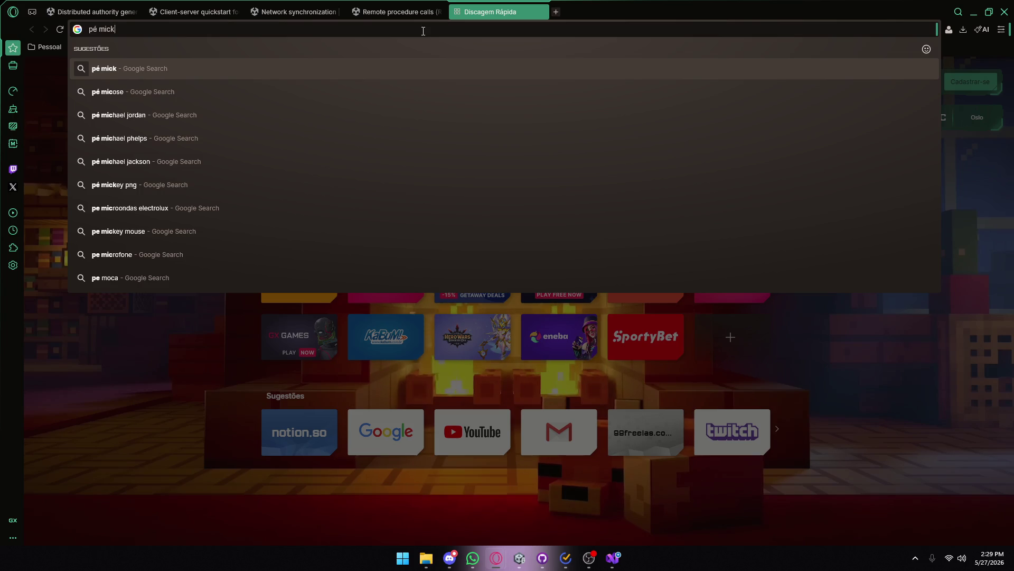
key(Return)
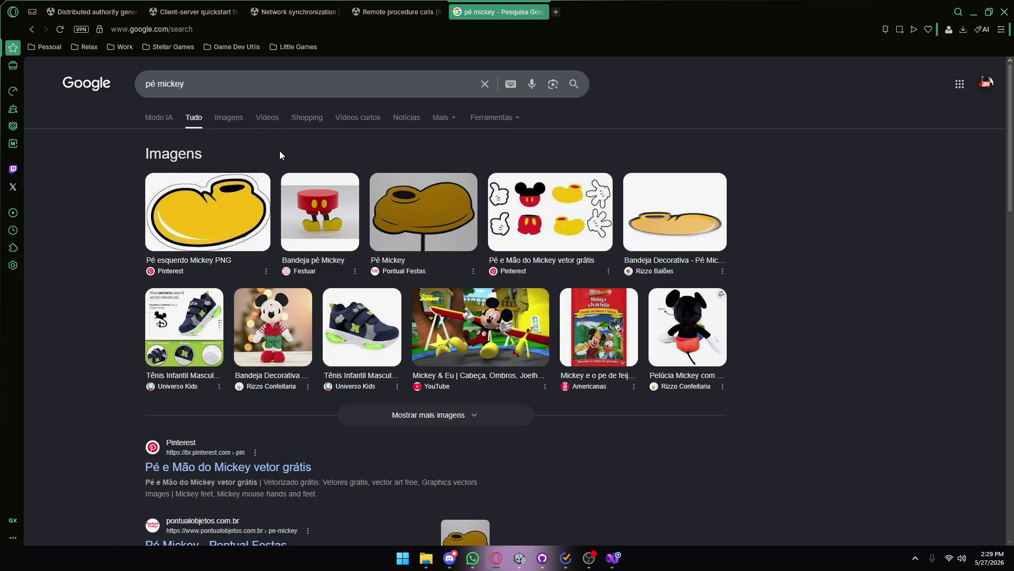
click(975, 11)
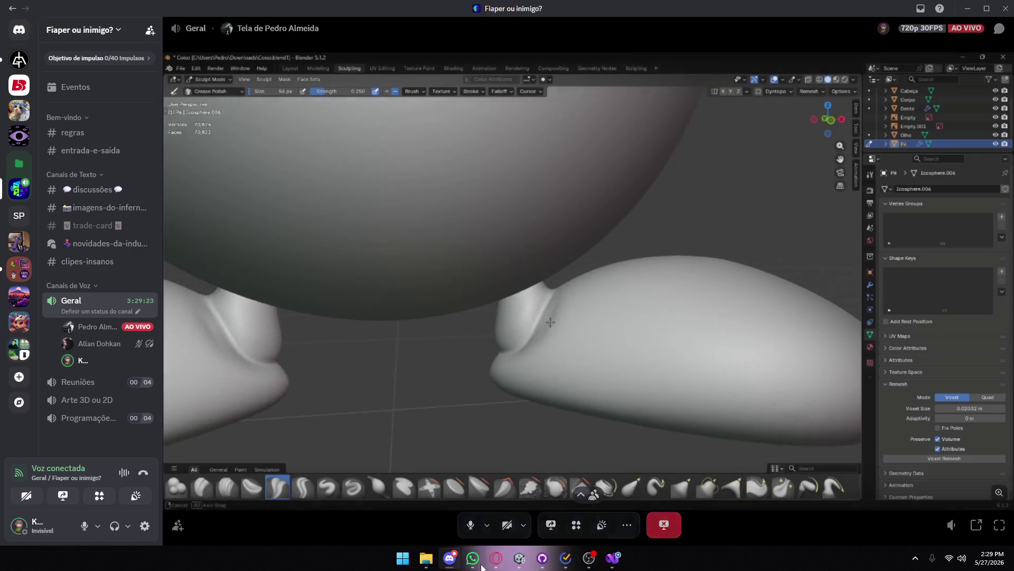
click(519, 558)
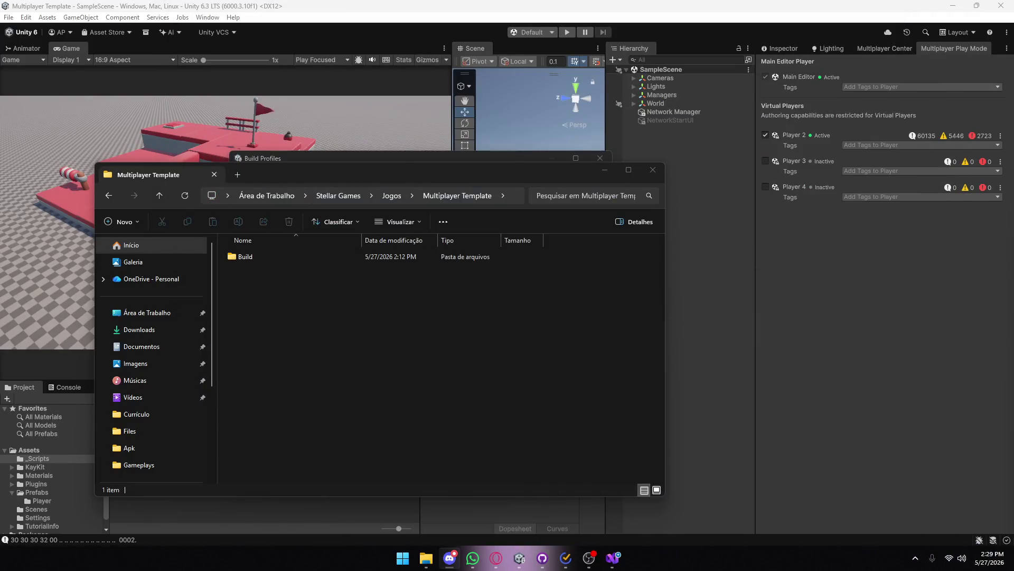
- Select and drag the new 38,914 KB Build zip beside the Build folder
click(402, 296)
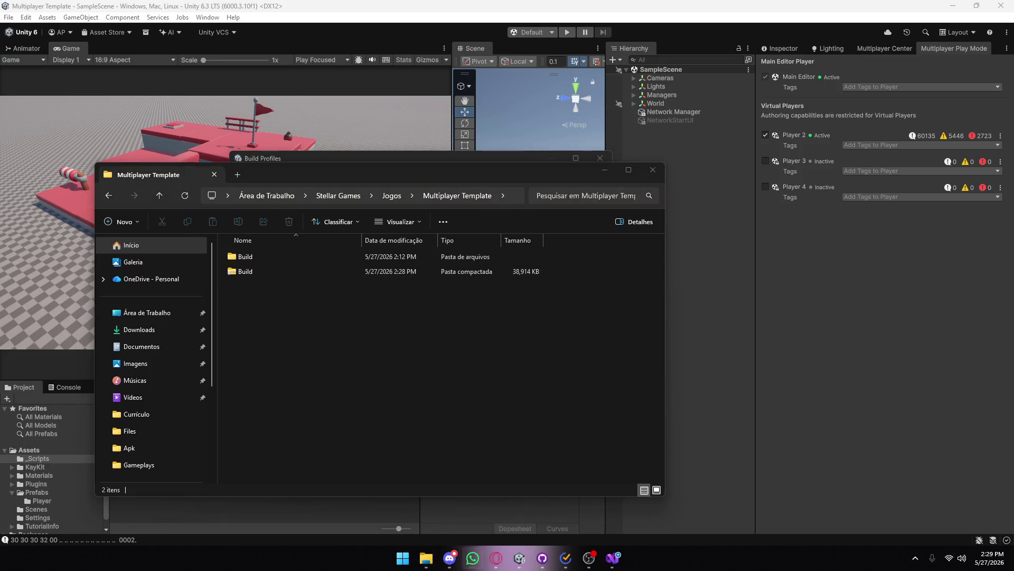
click(307, 271)
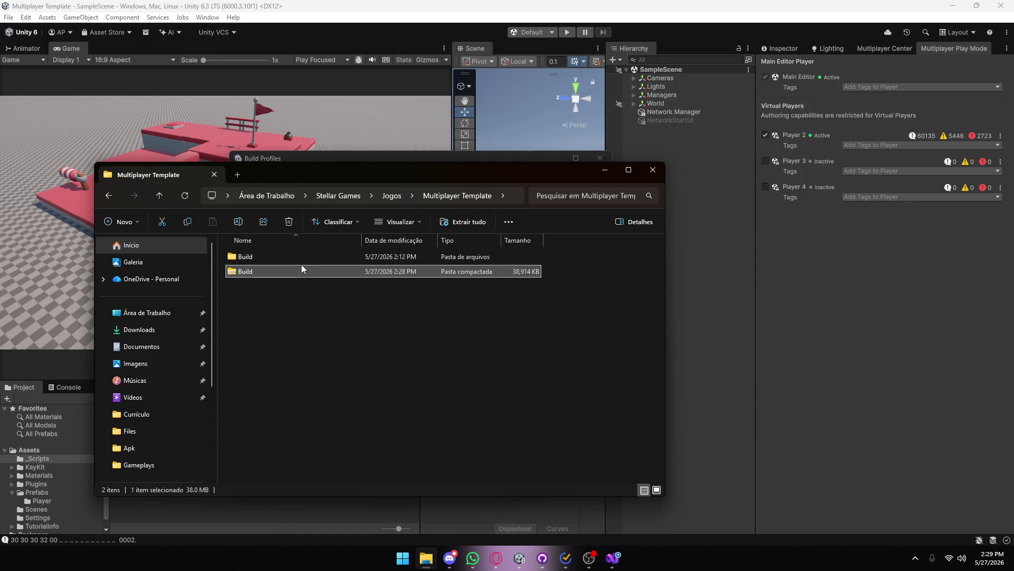
drag(293, 267, 866, 344)
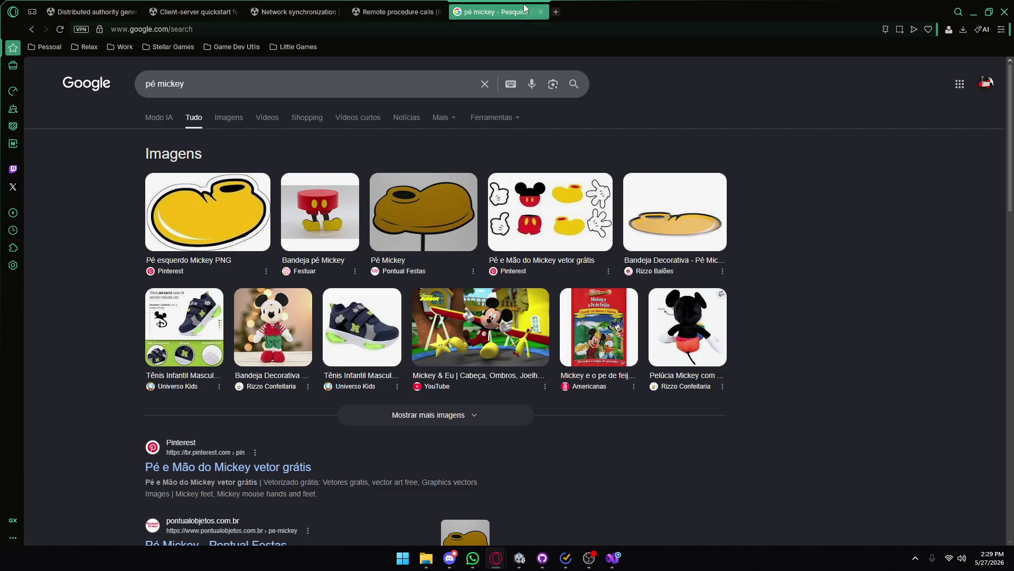
- Close the search tab and launch the Multiplayer Template game from the Build folder
click(542, 12)
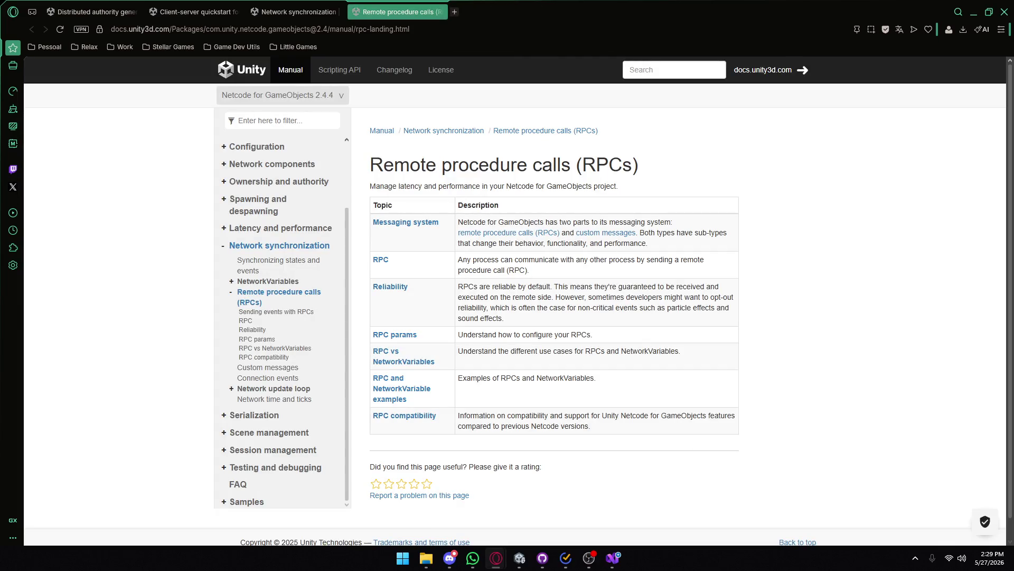
mouse_move(521, 559)
click(508, 506)
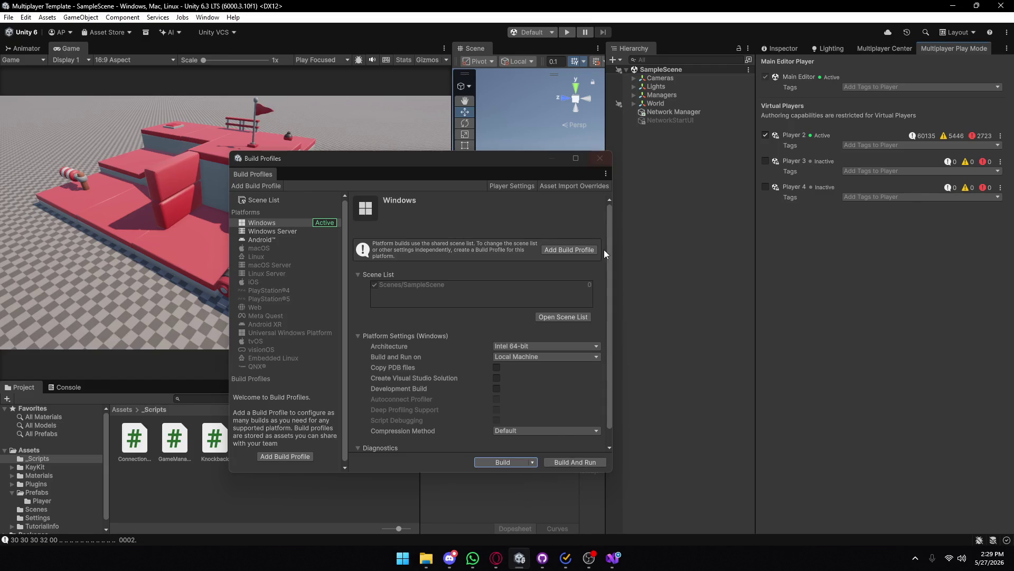
click(426, 558)
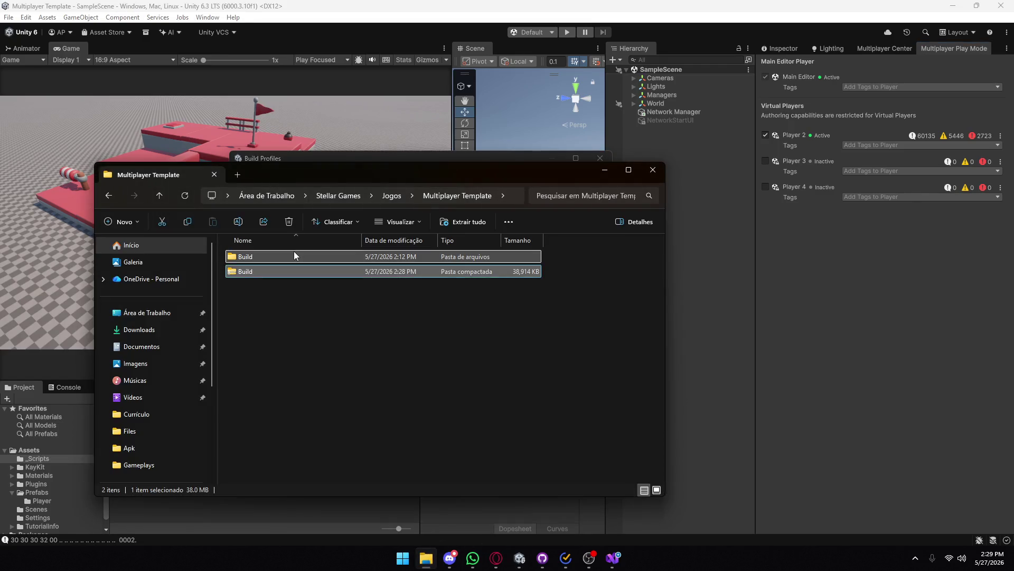
click(276, 317)
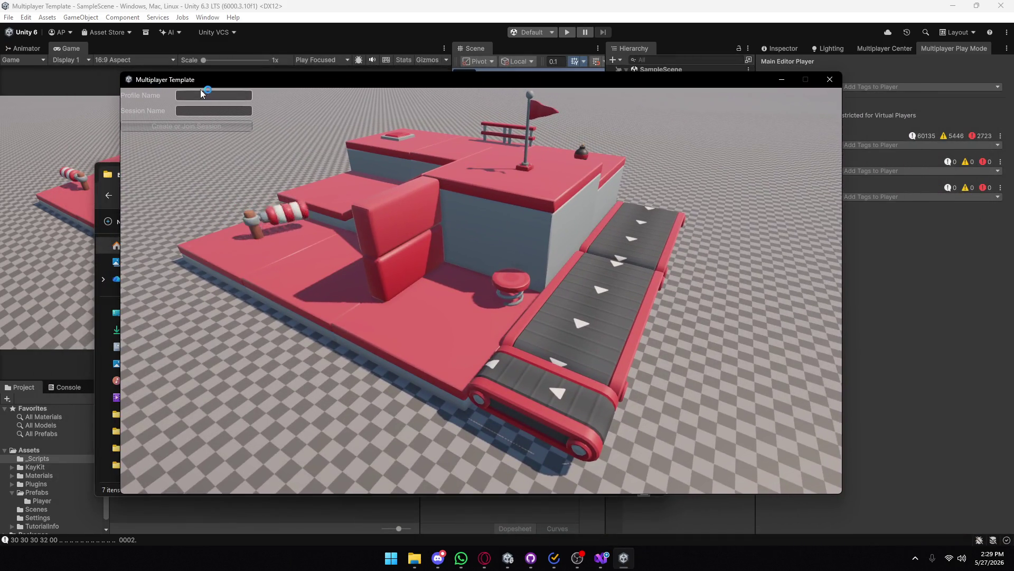
- Enter profile name 'asdasd' and create or join the session named 'Pato'
text(asdasd)
click(187, 110)
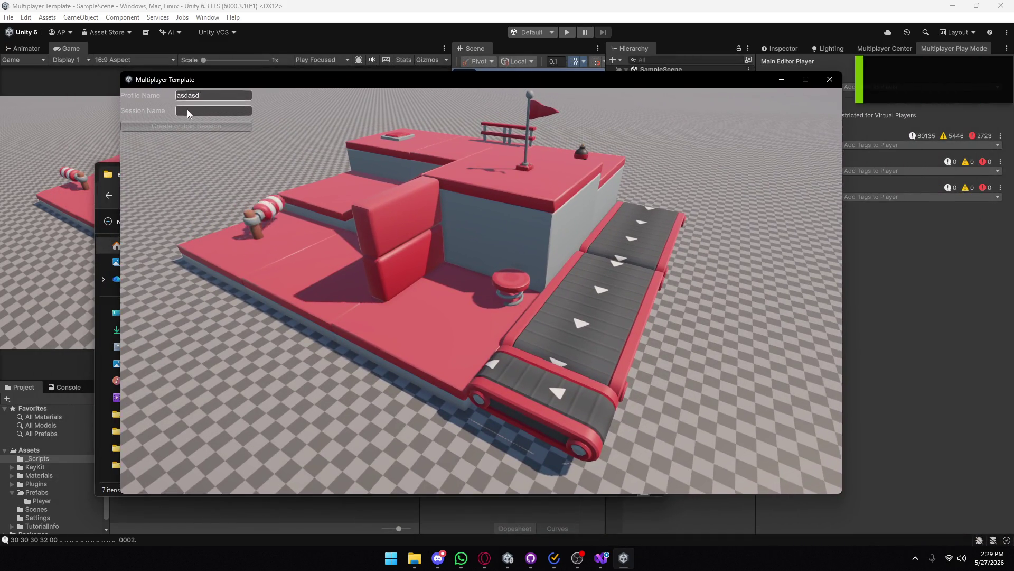
text(Pato)
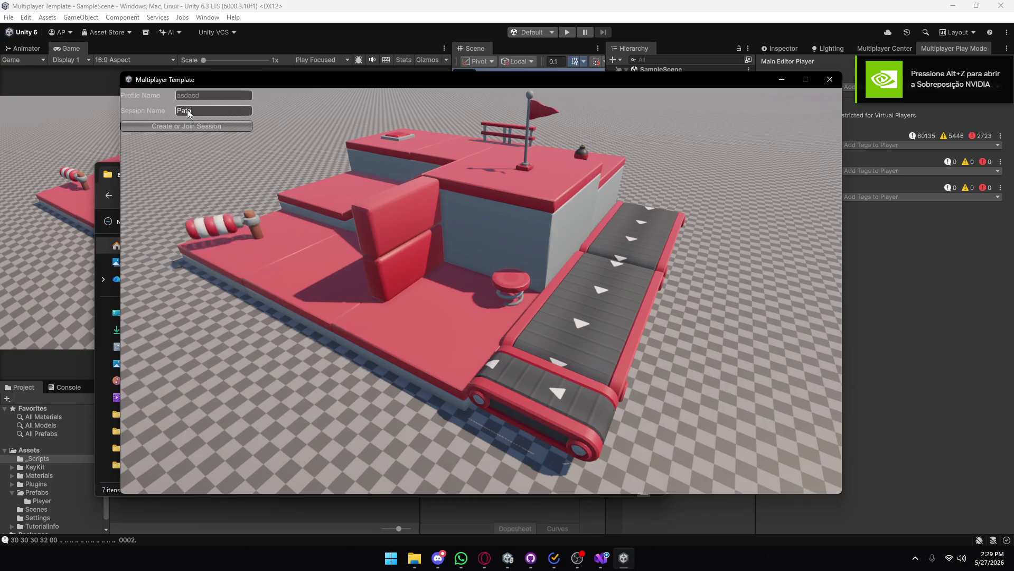
click(180, 127)
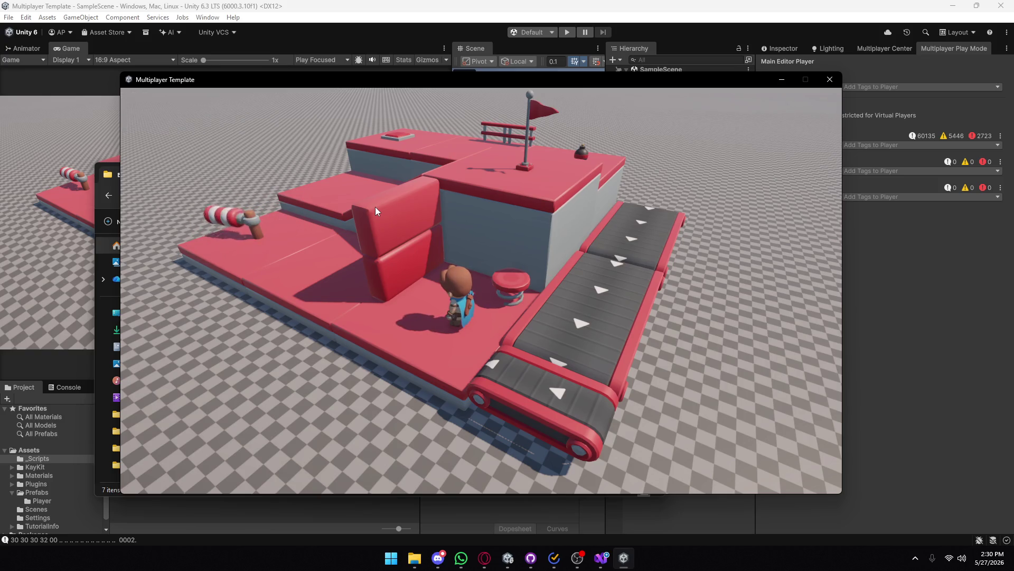
- Walk the player over the spring pad, drop to the lower floor and head toward the cannon
key(w)
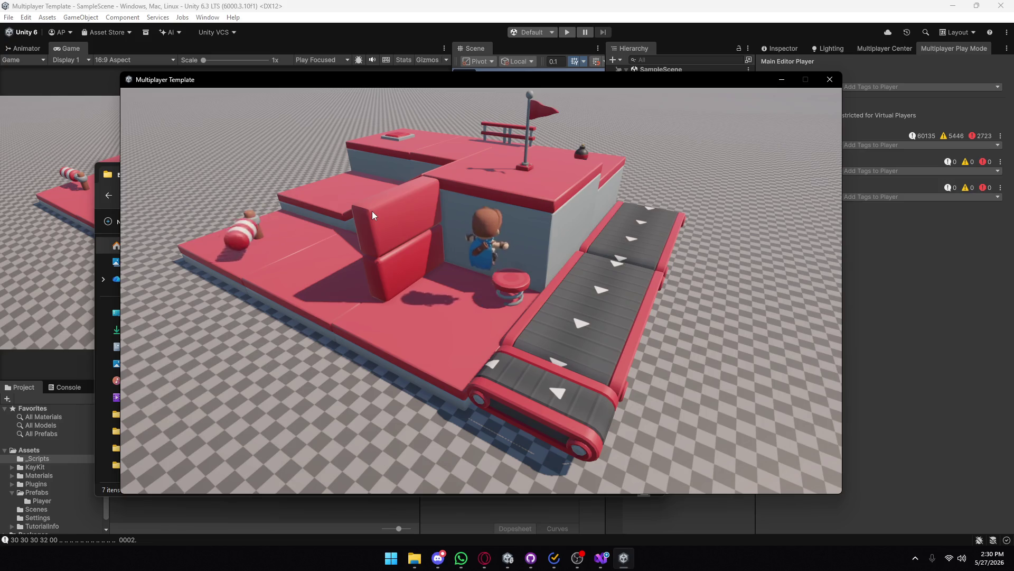
key(s)
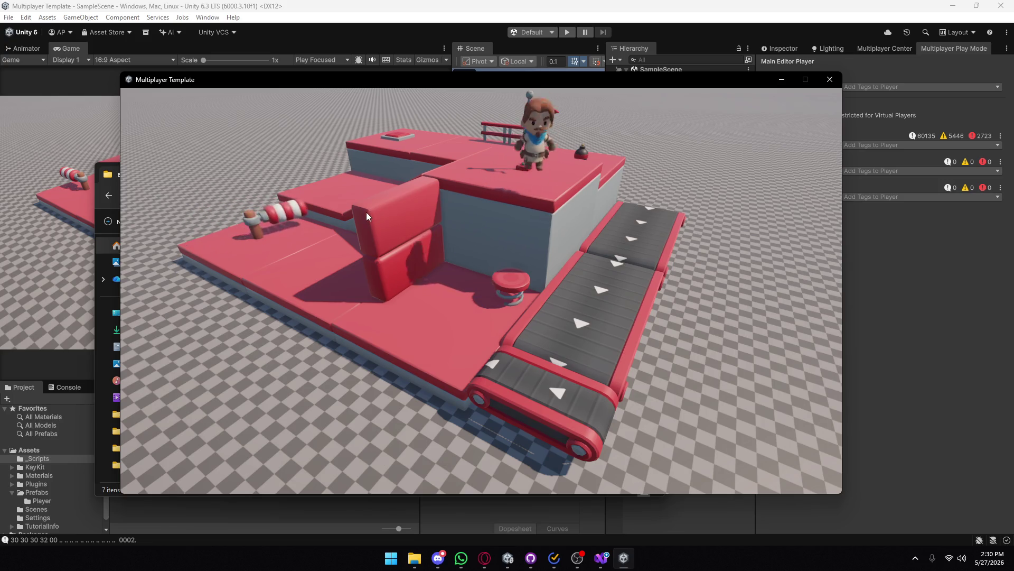
key(a)
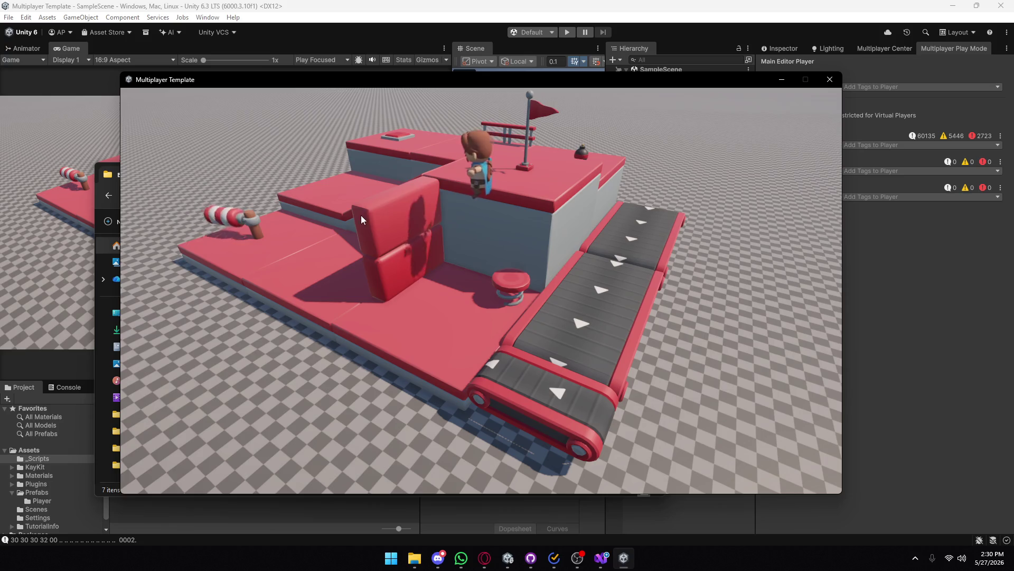
key(s)
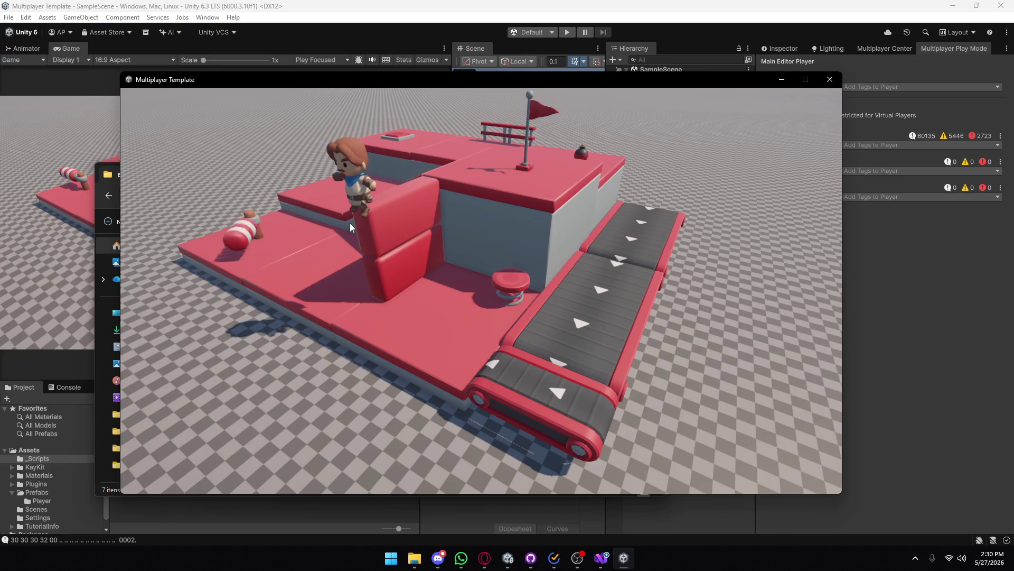
key(w)
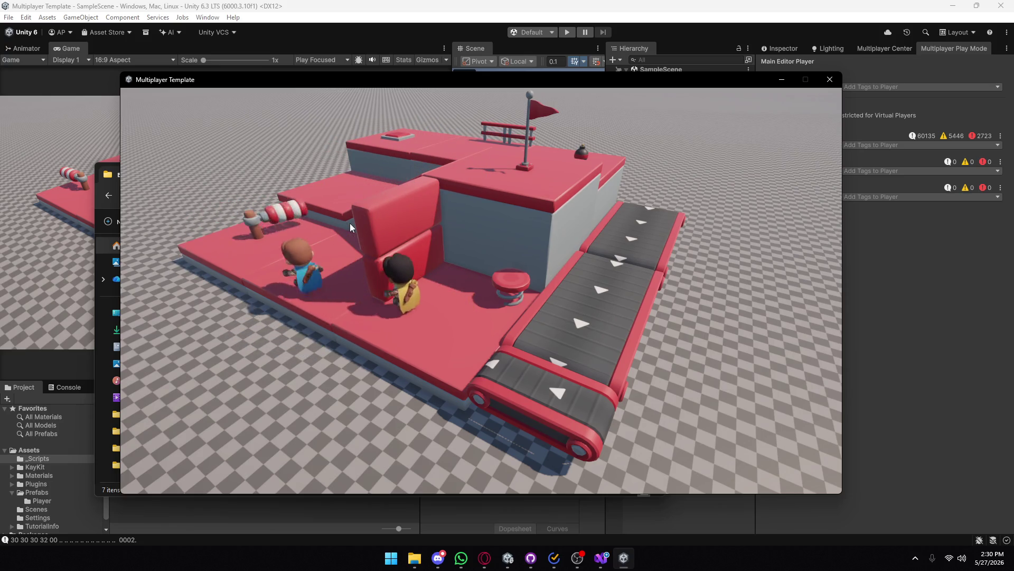
key(a)
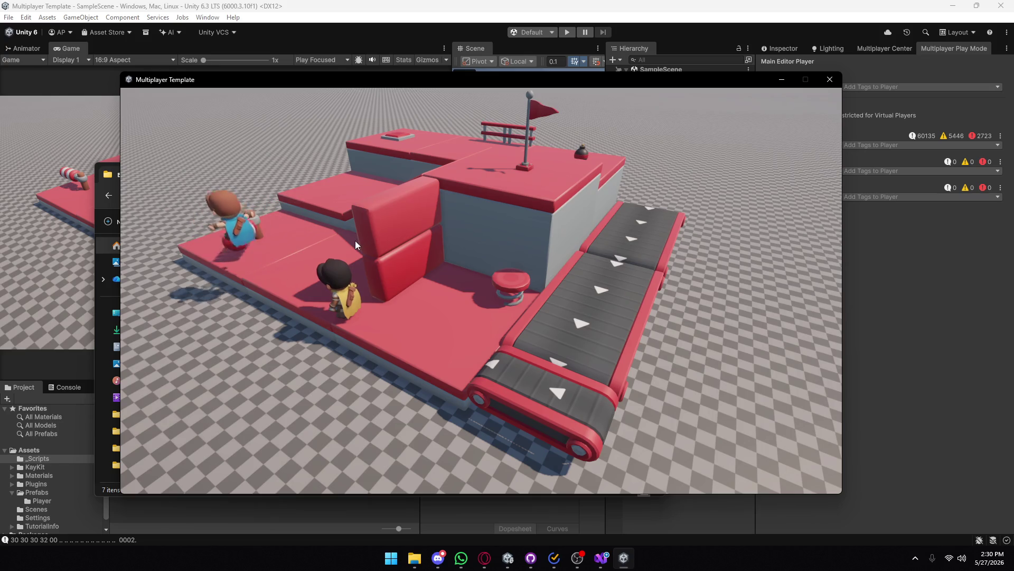
- Fight the second player near the cannon, then move the game window aside
key(a)
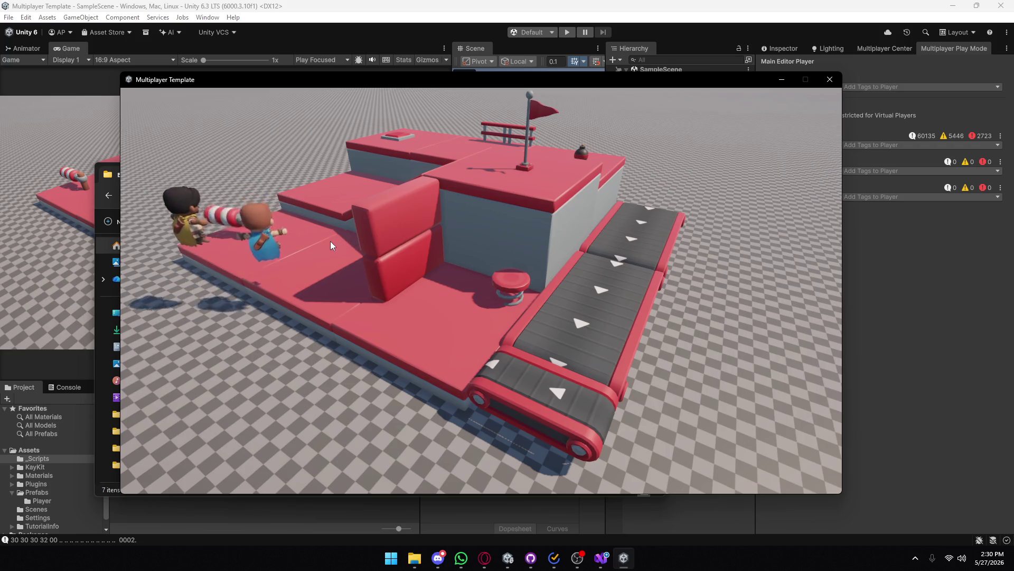
key(d)
key(w)
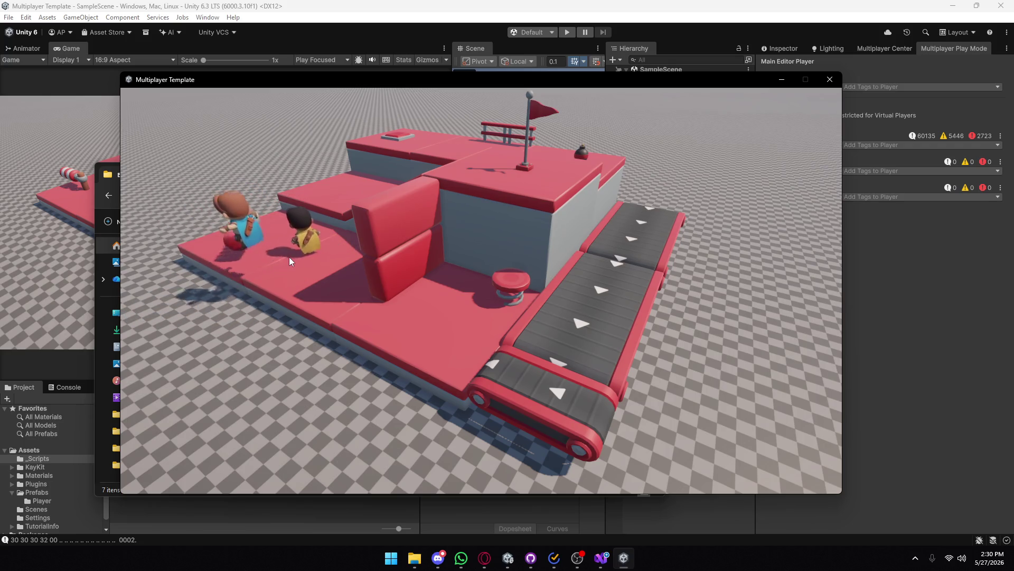
key(d)
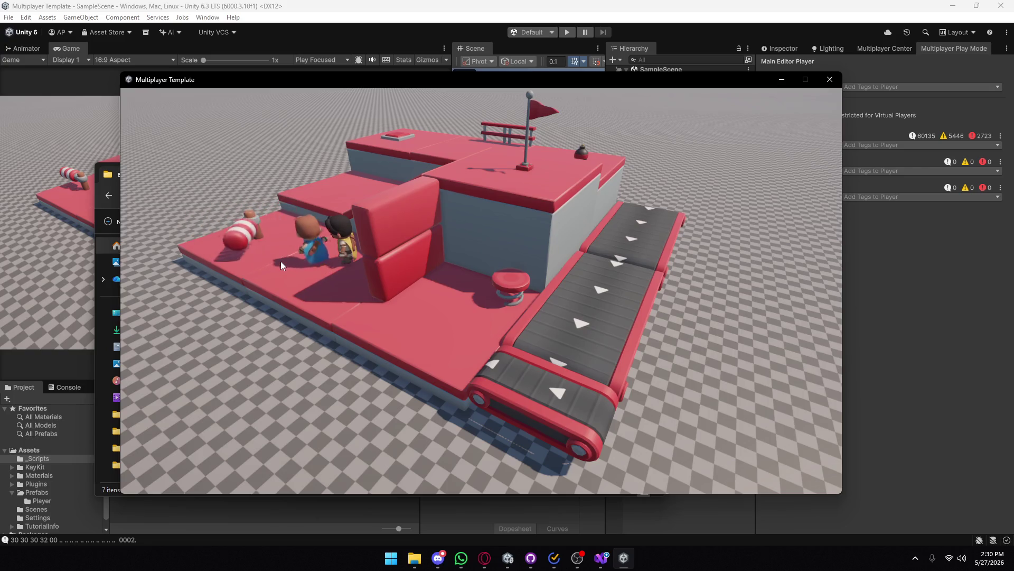
key(a)
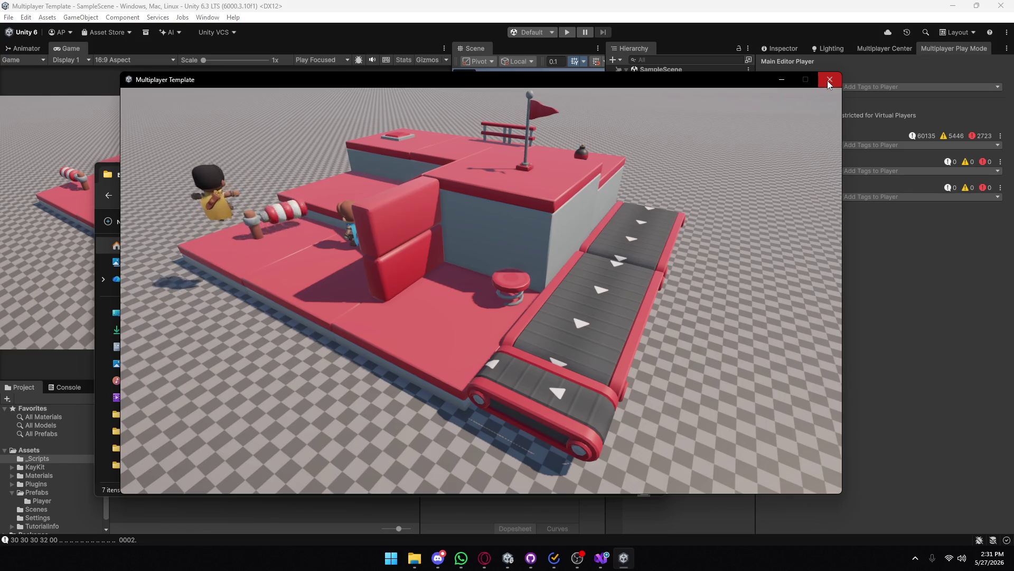
mouse_move(671, 84)
mouse_down()
mouse_move(655, 261)
mouse_move(632, 288)
mouse_move(589, 262)
mouse_move(611, 148)
mouse_move(659, 87)
mouse_up()
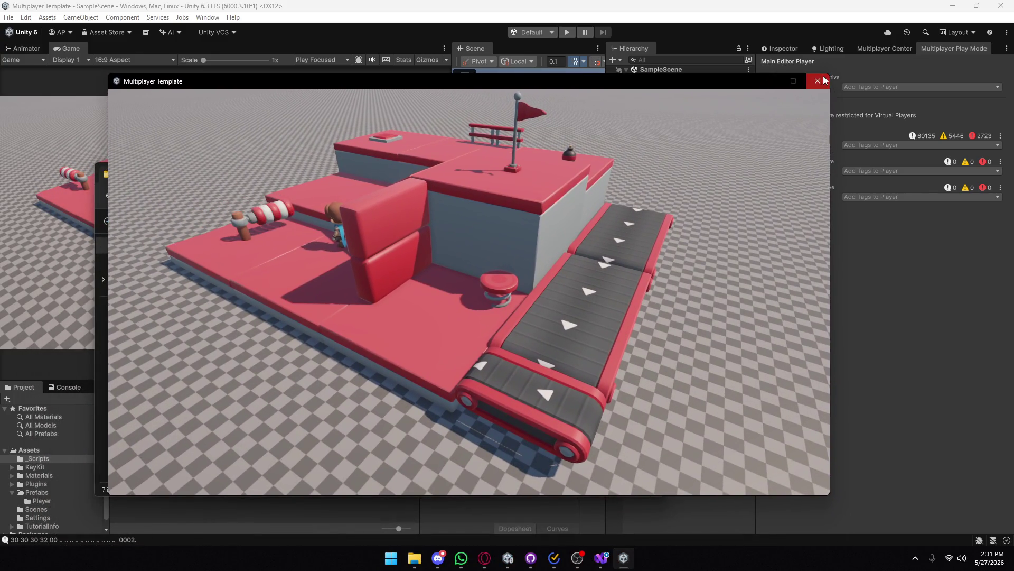
- Close the running game, File Explorer and Build Profiles windows
click(817, 81)
click(653, 170)
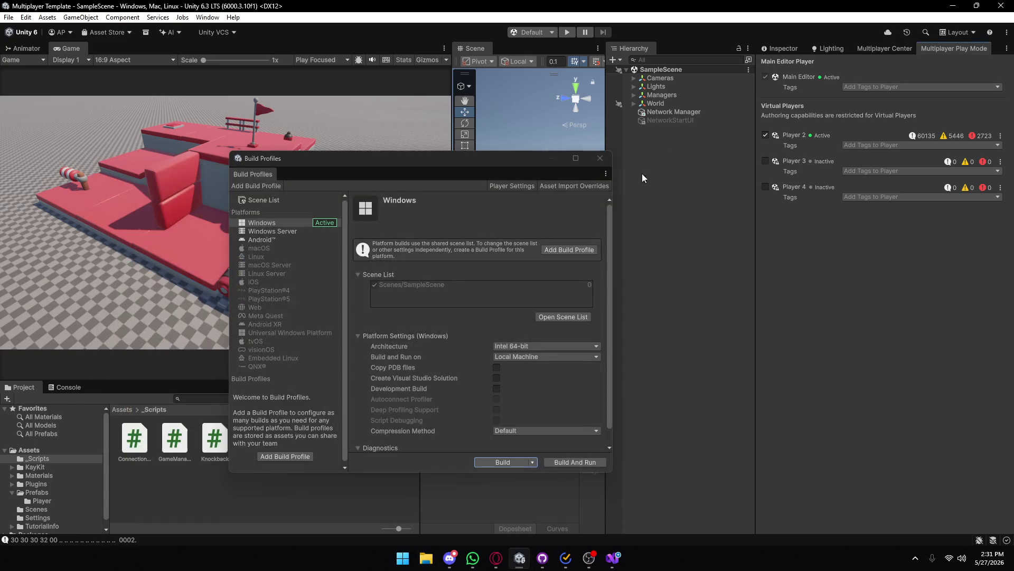
click(598, 162)
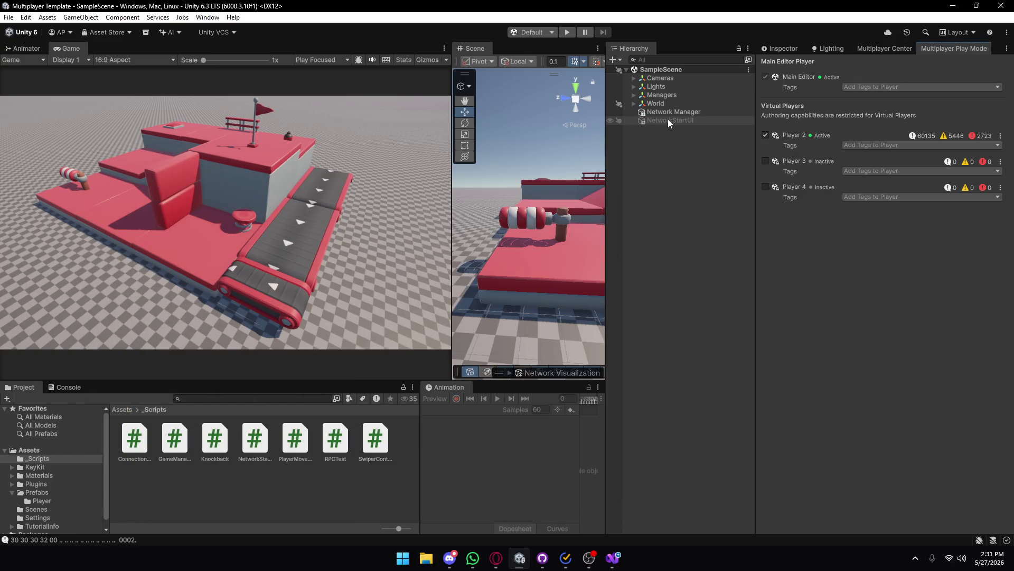
- Add a Network Rigidbody component to World > swiper_red, then collapse World and deselect
click(634, 94)
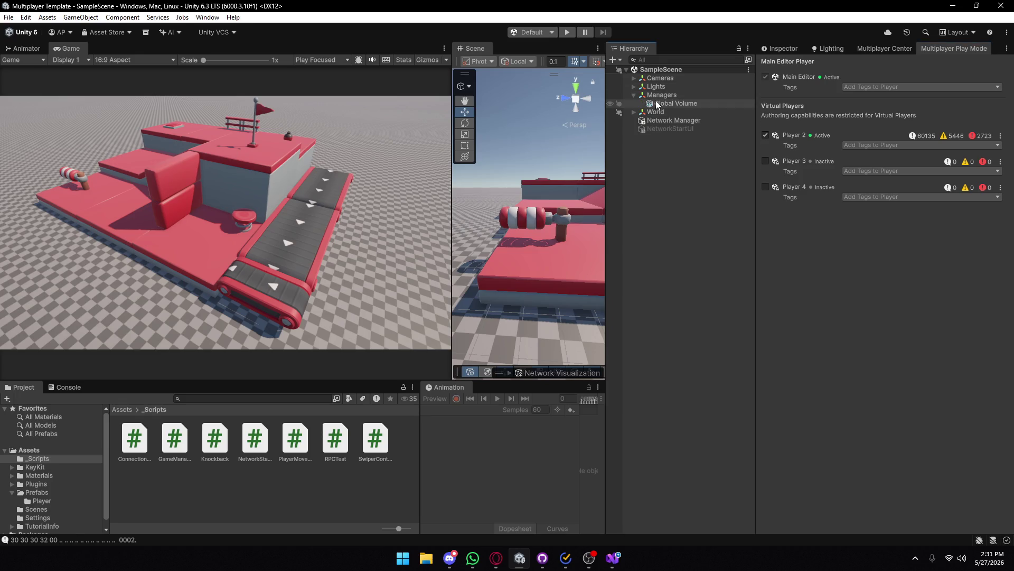
click(634, 112)
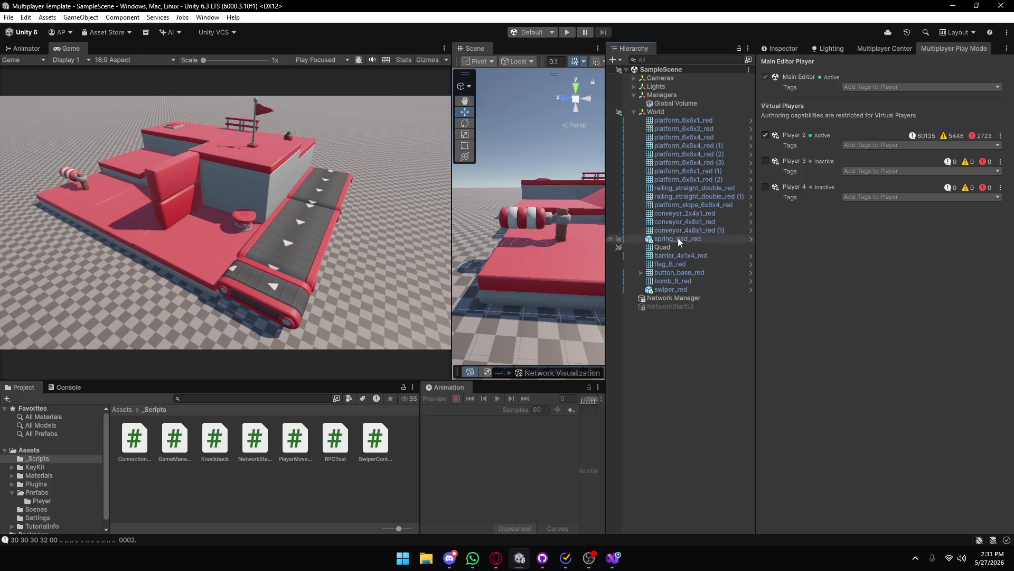
click(661, 289)
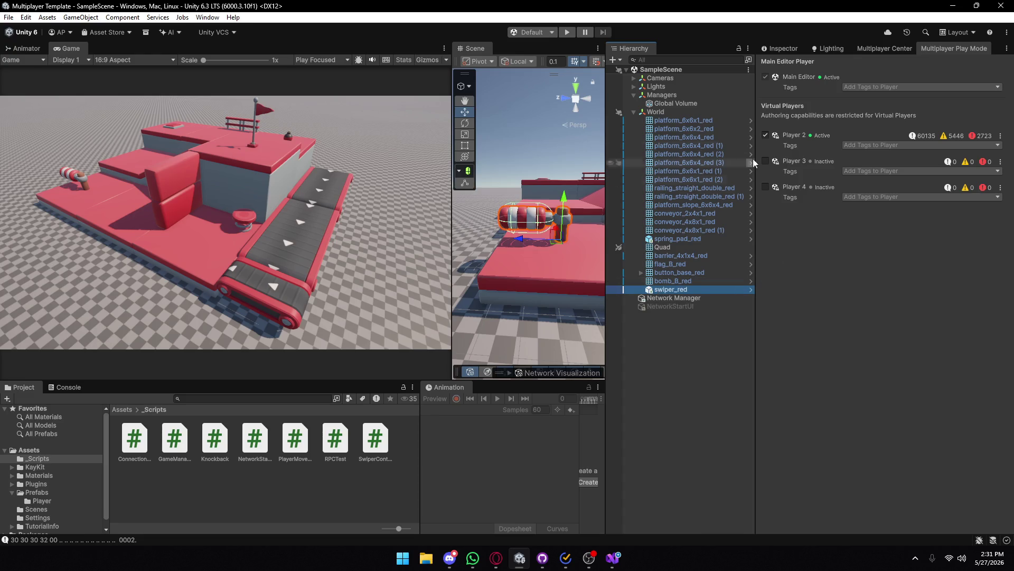
click(783, 49)
scroll(832, 294, down, 15)
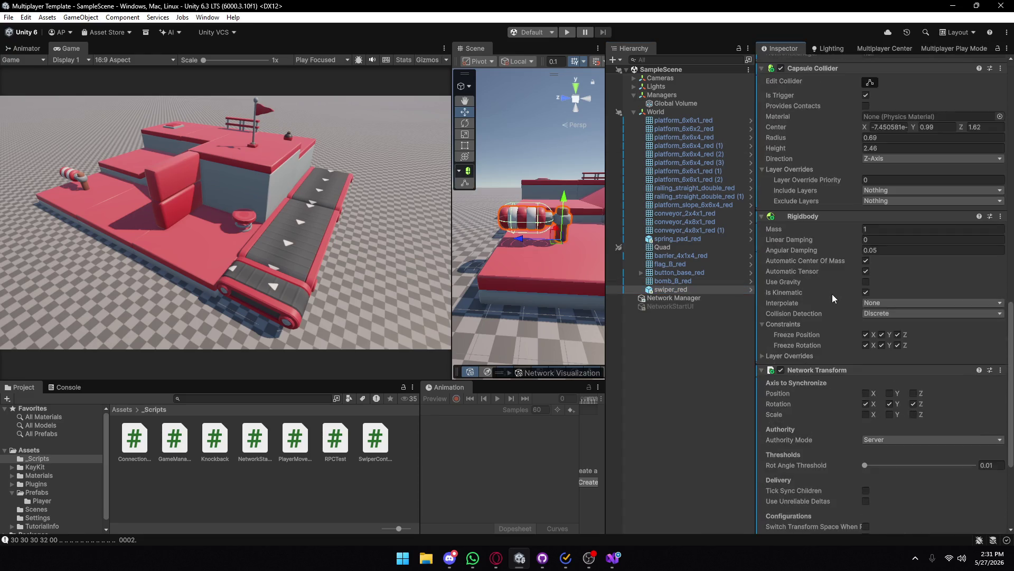
click(845, 521)
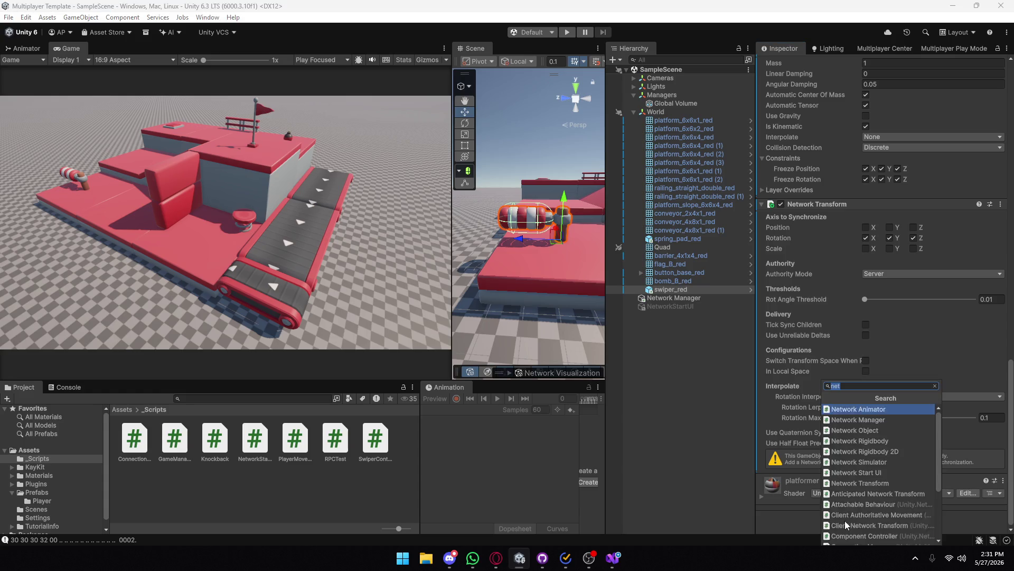
click(845, 441)
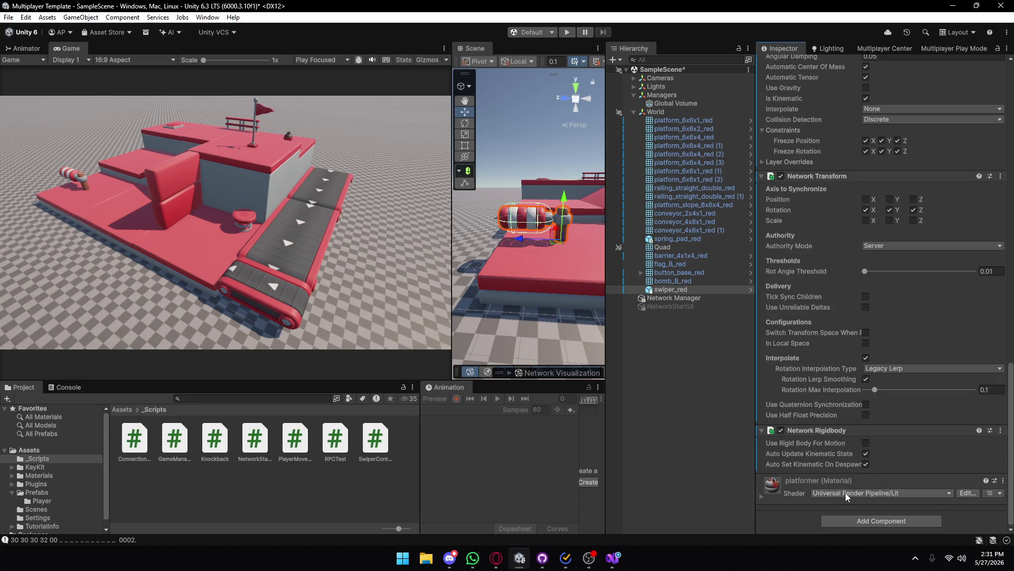
mouse_move(801, 442)
scroll(815, 372, up, 6)
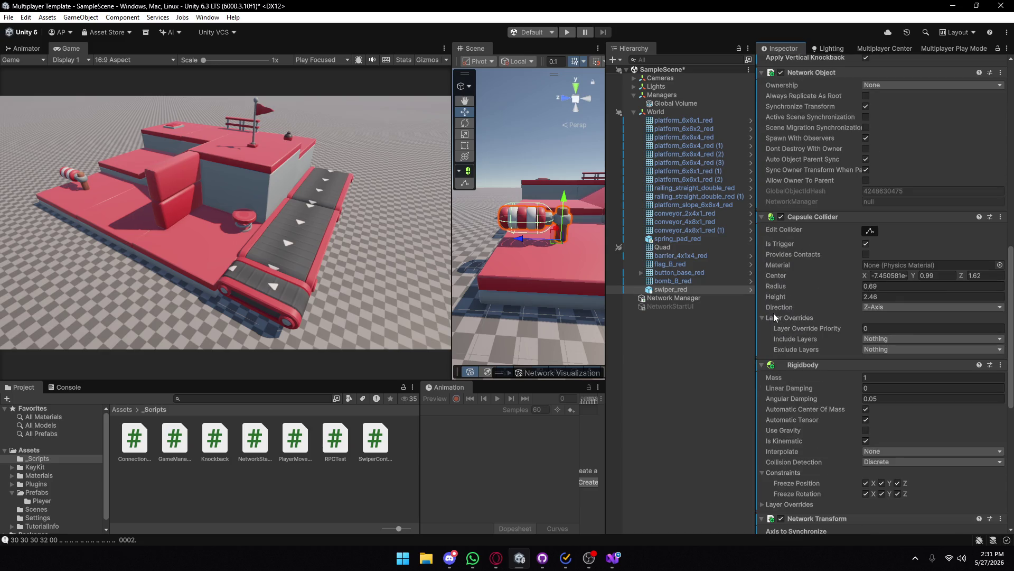
click(633, 113)
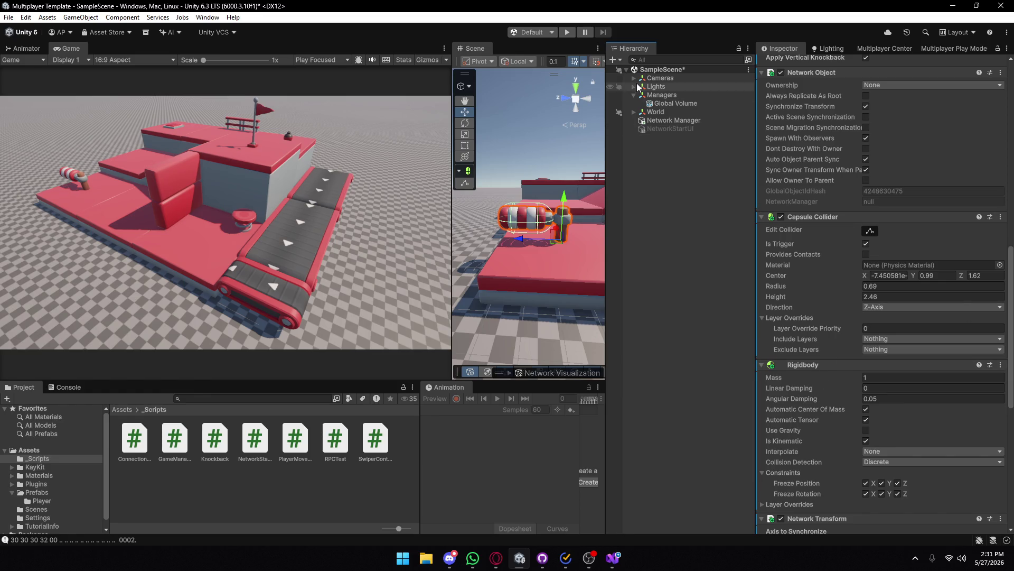
click(680, 169)
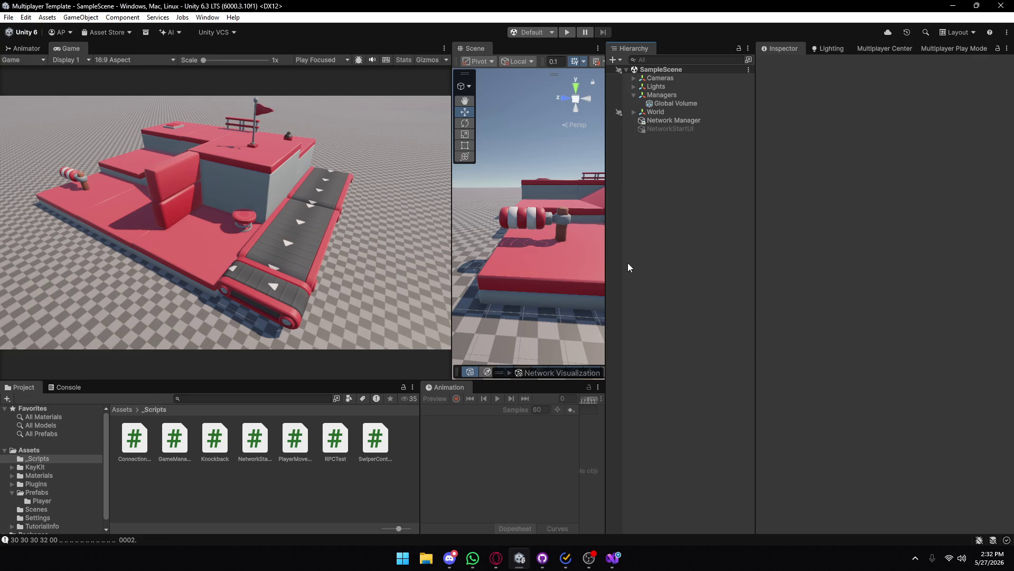
- Set Main Camera's Field of View to 40.3 and move it higher and farther back
click(634, 77)
click(671, 87)
drag(903, 201, 891, 204)
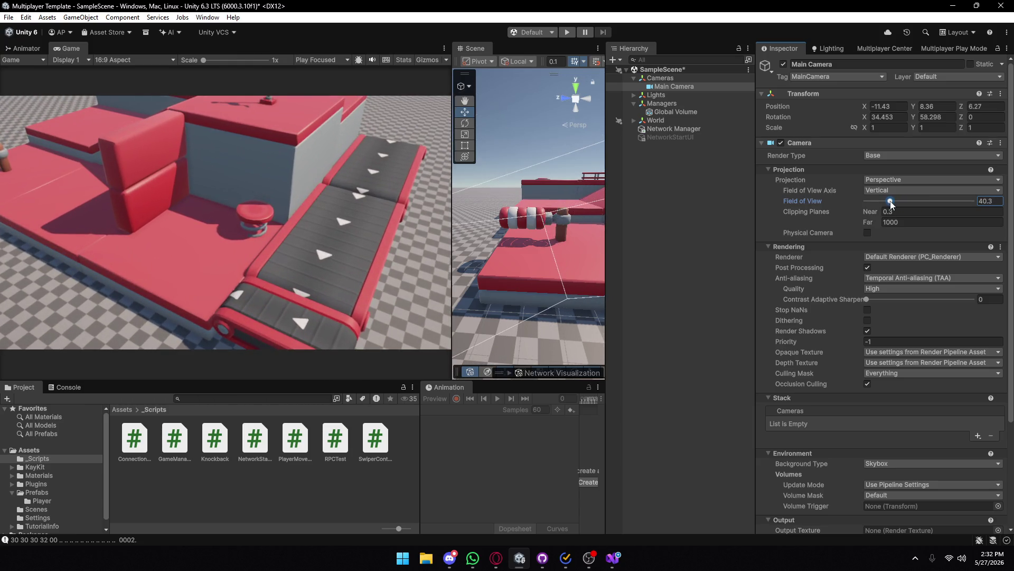
drag(447, 220, 178, 220)
mouse_move(343, 222)
mouse_down()
mouse_move(534, 169)
mouse_move(470, 211)
mouse_move(476, 199)
mouse_move(626, 167)
mouse_up()
key(f)
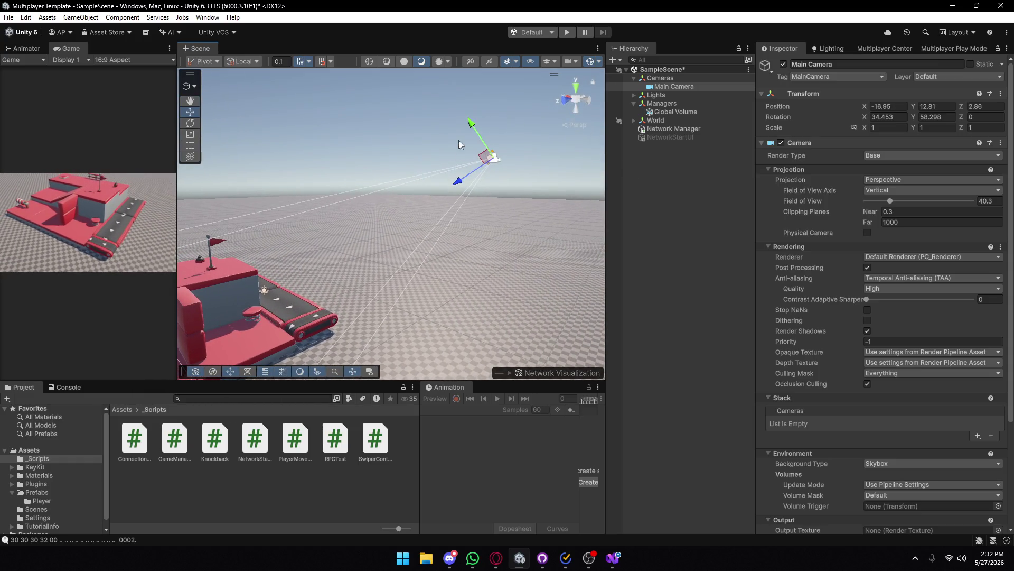
drag(477, 134, 478, 127)
mouse_move(370, 222)
mouse_down()
mouse_move(333, 229)
mouse_move(275, 216)
mouse_up()
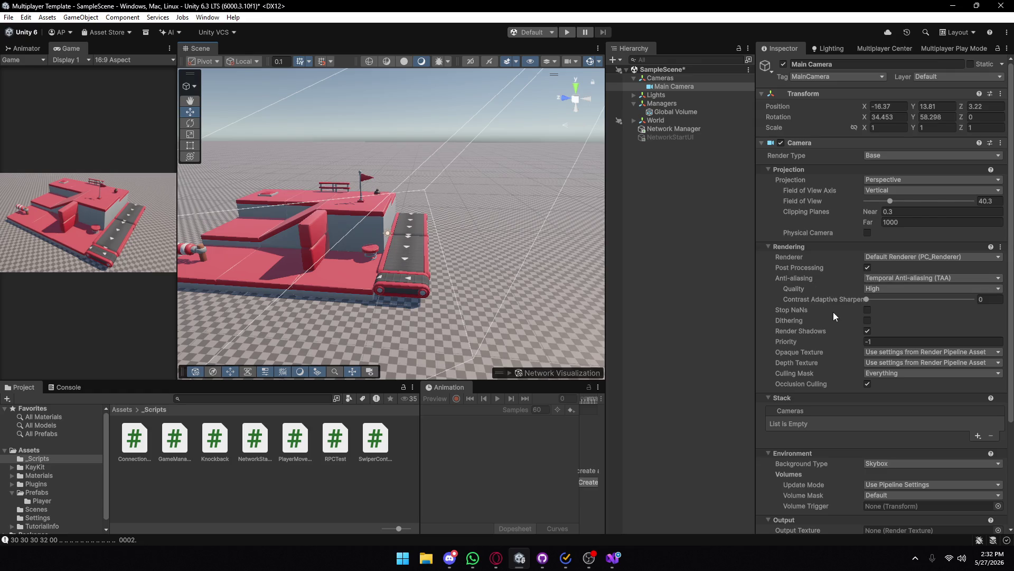
click(898, 278)
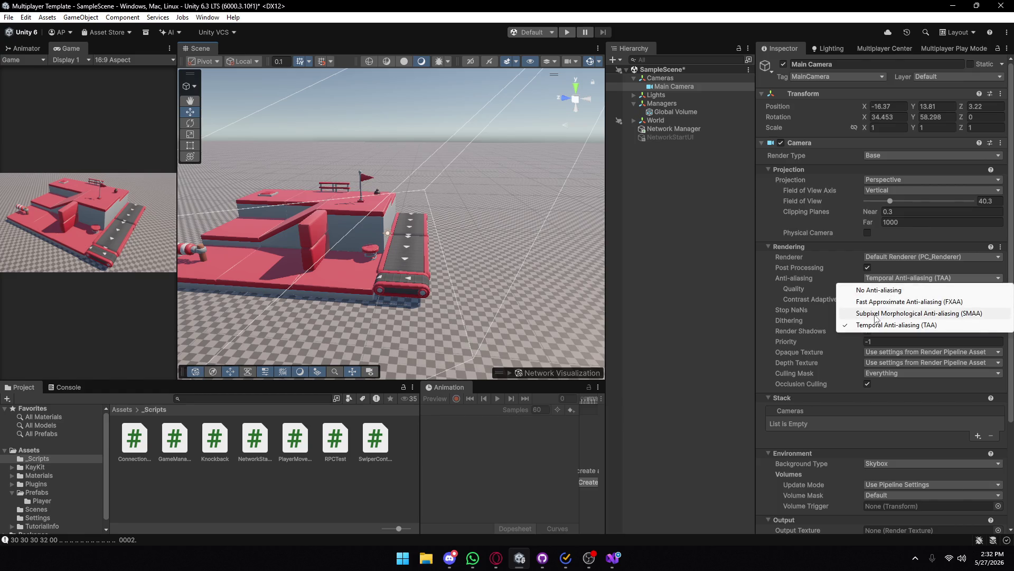
- Enlarge the Game view and compare SMAA, TAA and FXAA anti-aliasing on Main Camera
click(908, 312)
drag(177, 218, 526, 232)
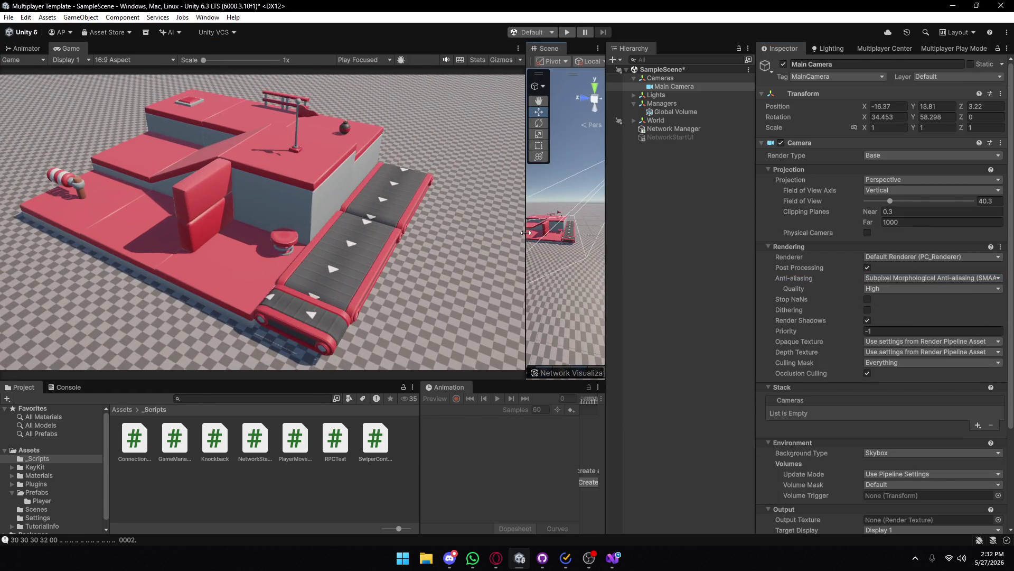
click(906, 278)
click(869, 324)
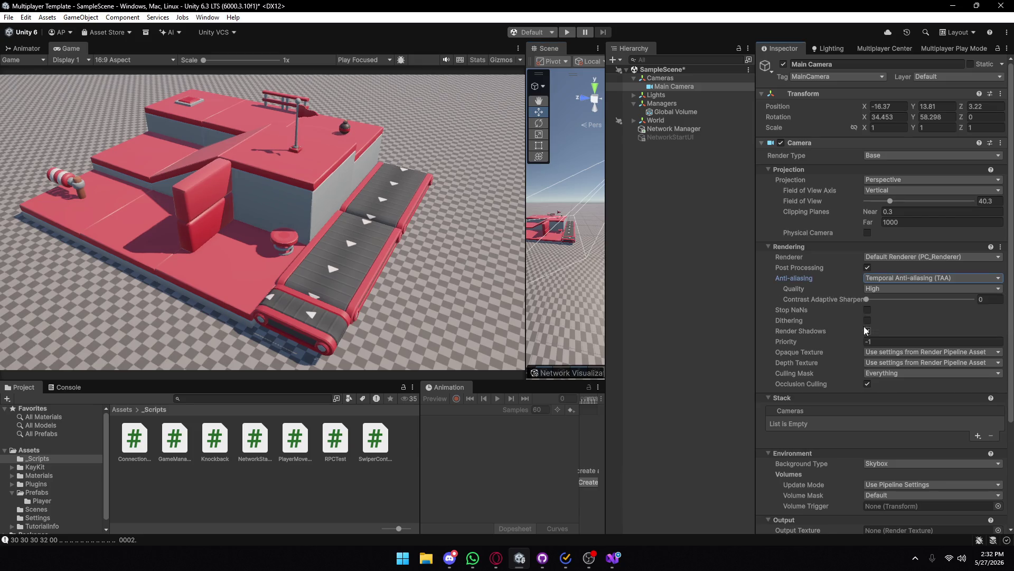
click(898, 278)
click(873, 312)
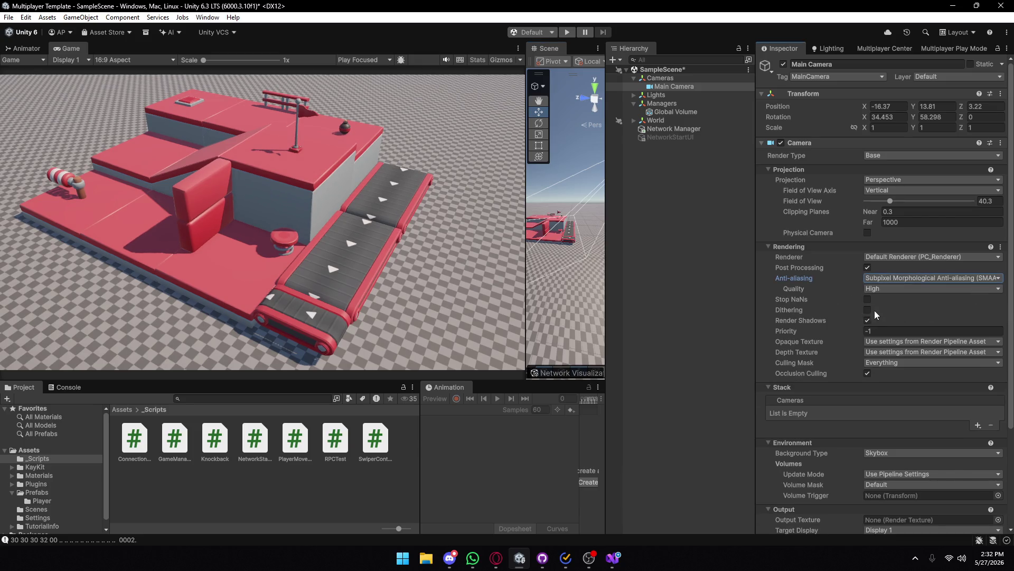
click(876, 278)
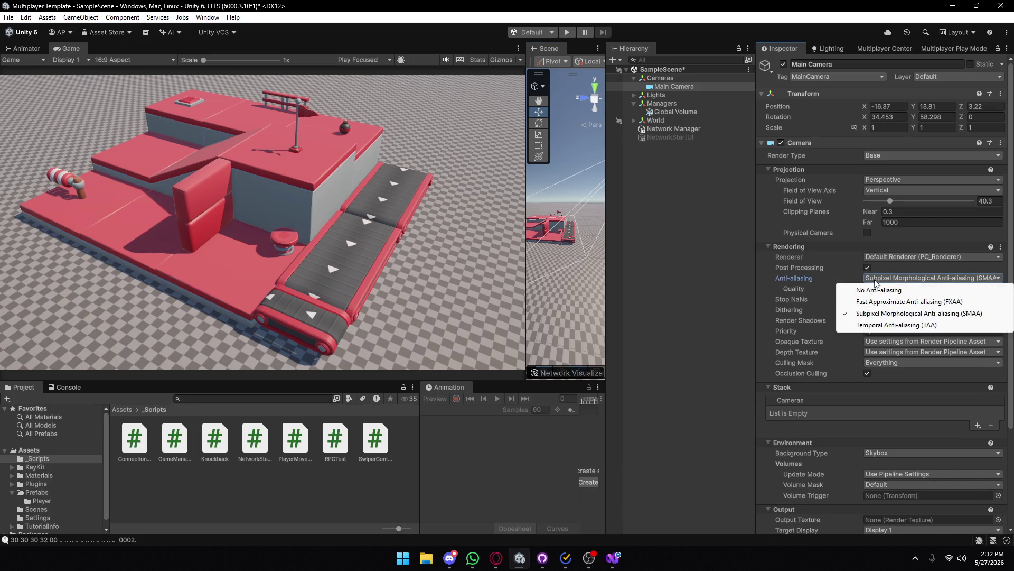
click(862, 304)
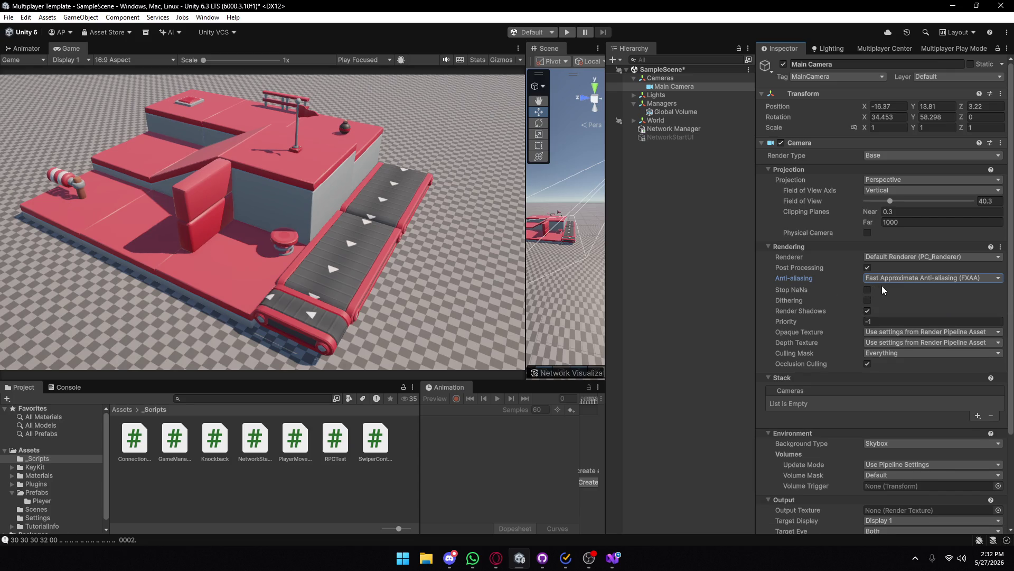
- Settle on Temporal Anti-aliasing with Contrast Adaptive Sharpening at 0
click(898, 277)
click(877, 322)
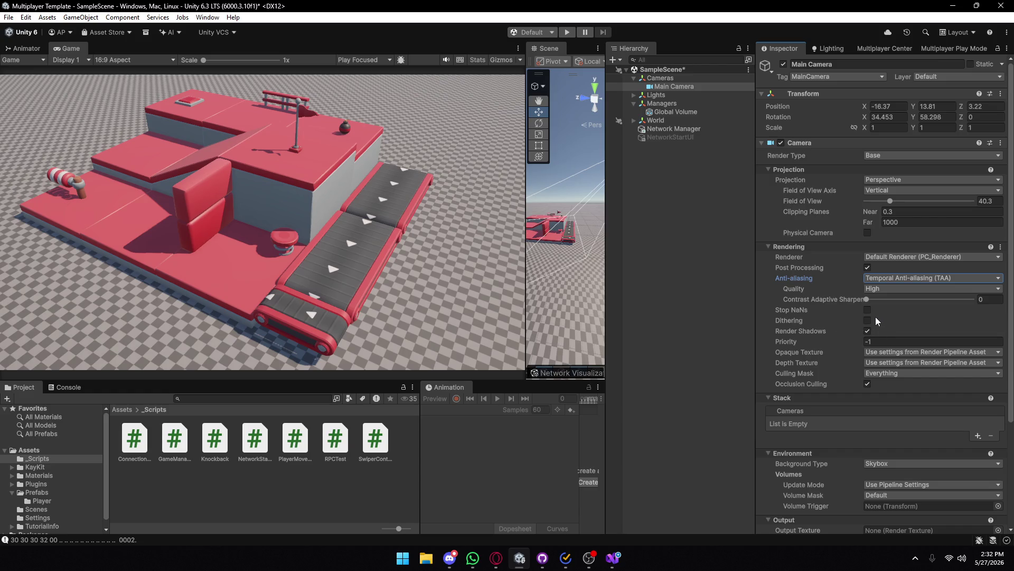
click(871, 300)
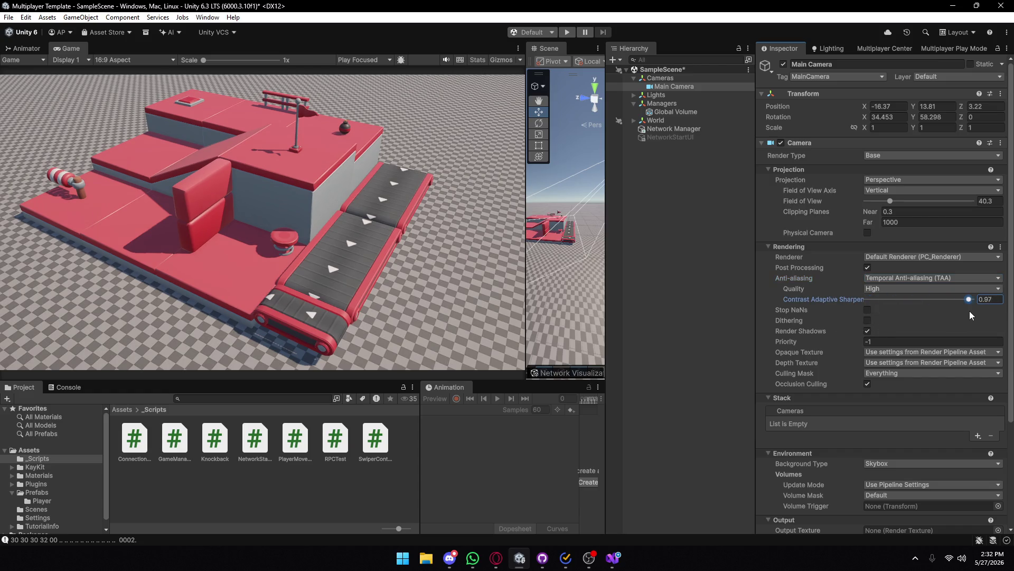
drag(971, 311, 823, 305)
click(662, 112)
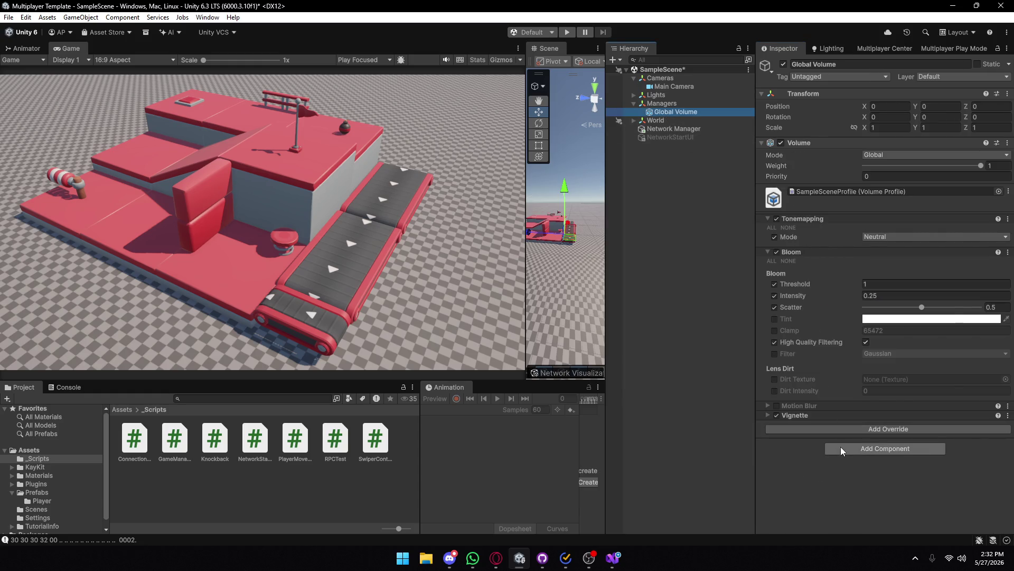
- Add a Post-processing Color Adjustments override to Global Volume with all properties enabled
click(848, 429)
click(844, 311)
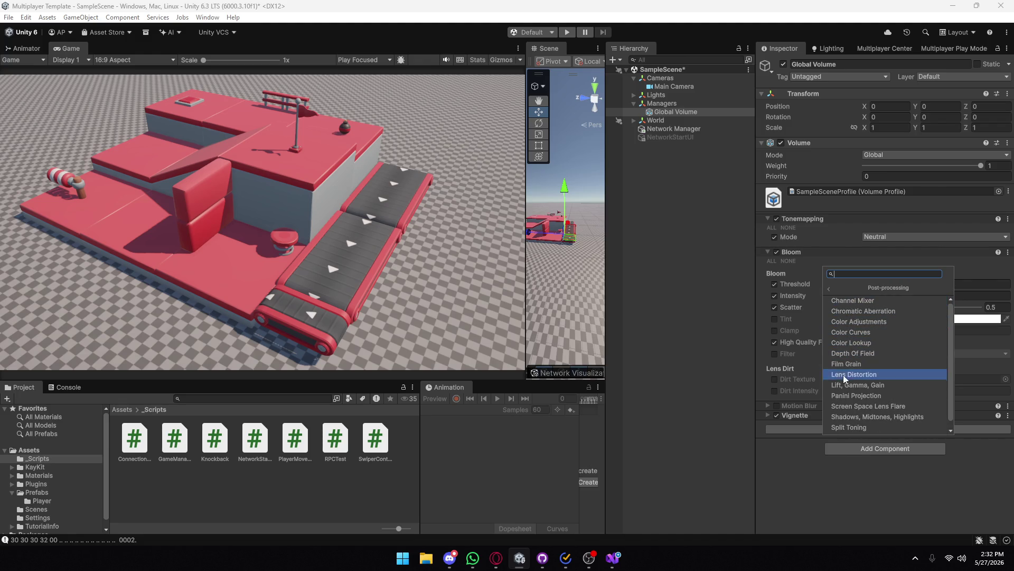
scroll(844, 383, down, 1)
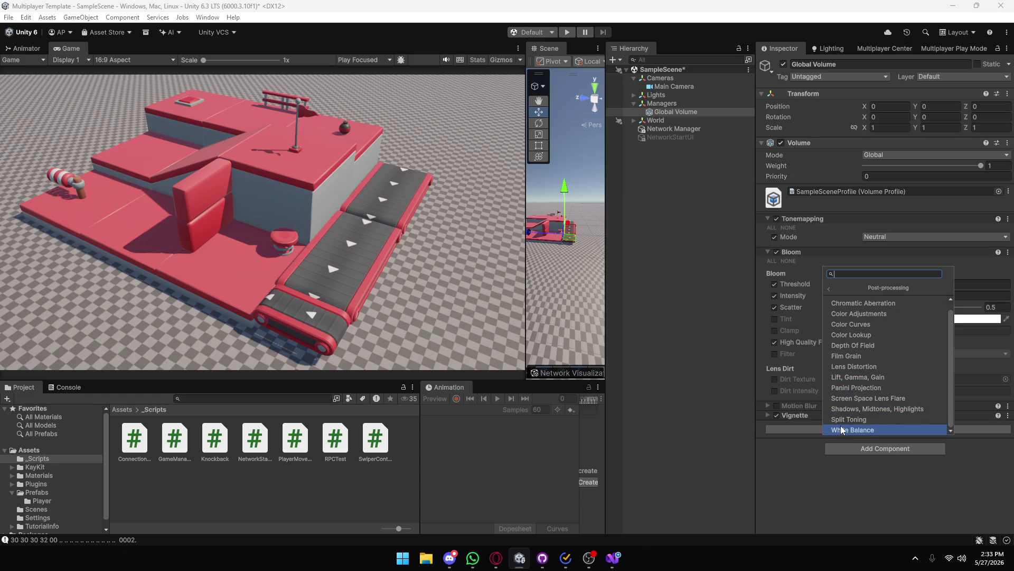
scroll(856, 370, up, 1)
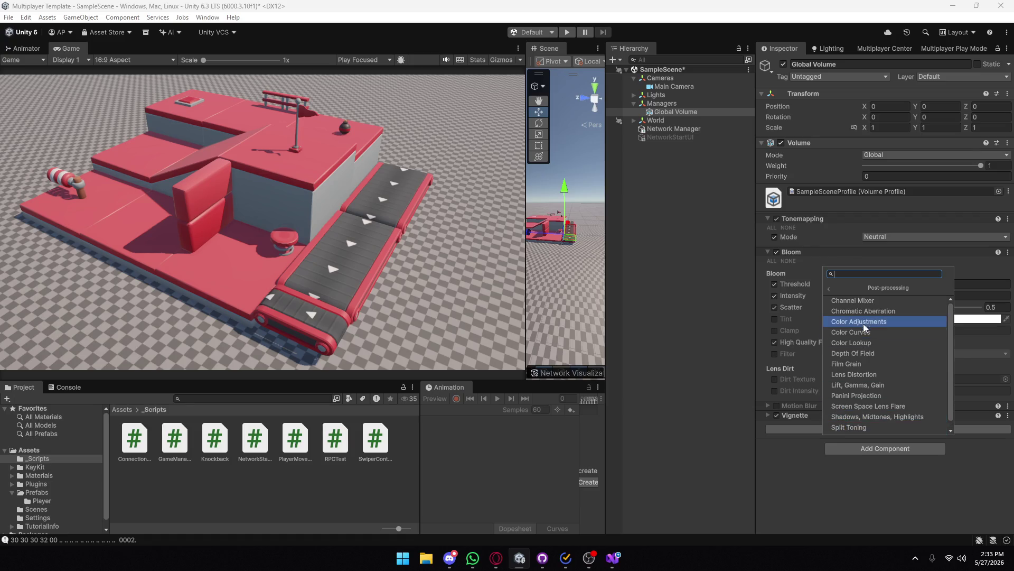
click(863, 321)
scroll(851, 370, down, 1)
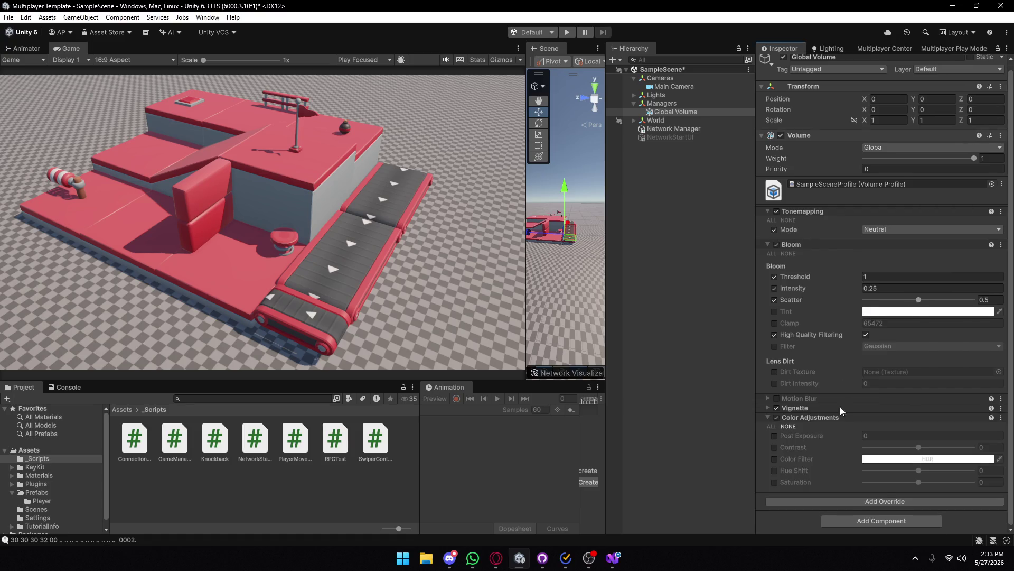
click(772, 426)
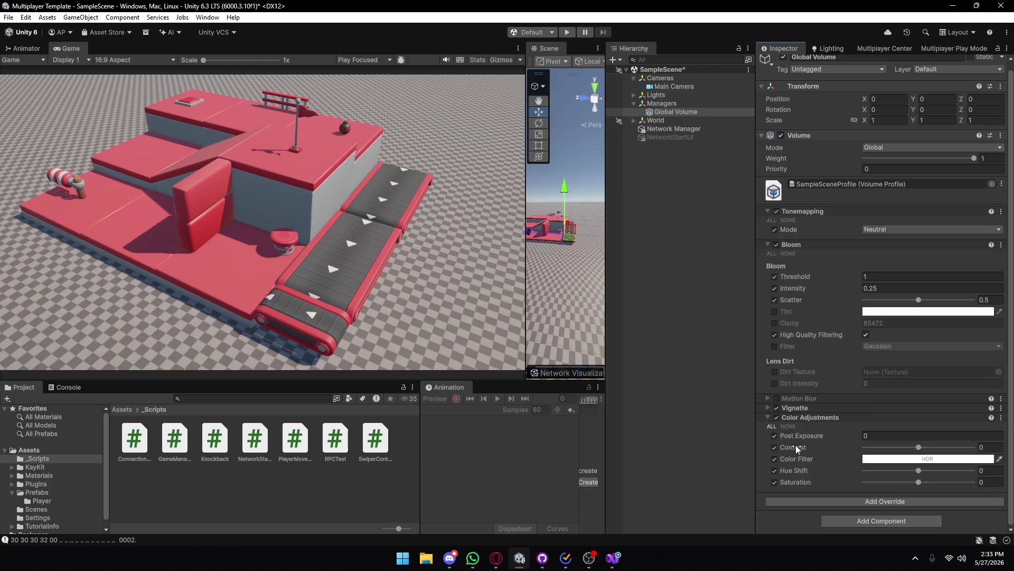
- Set Color Adjustments Contrast to 4.9 and lower Saturation, then deselect
click(919, 448)
drag(920, 449, 925, 479)
click(921, 482)
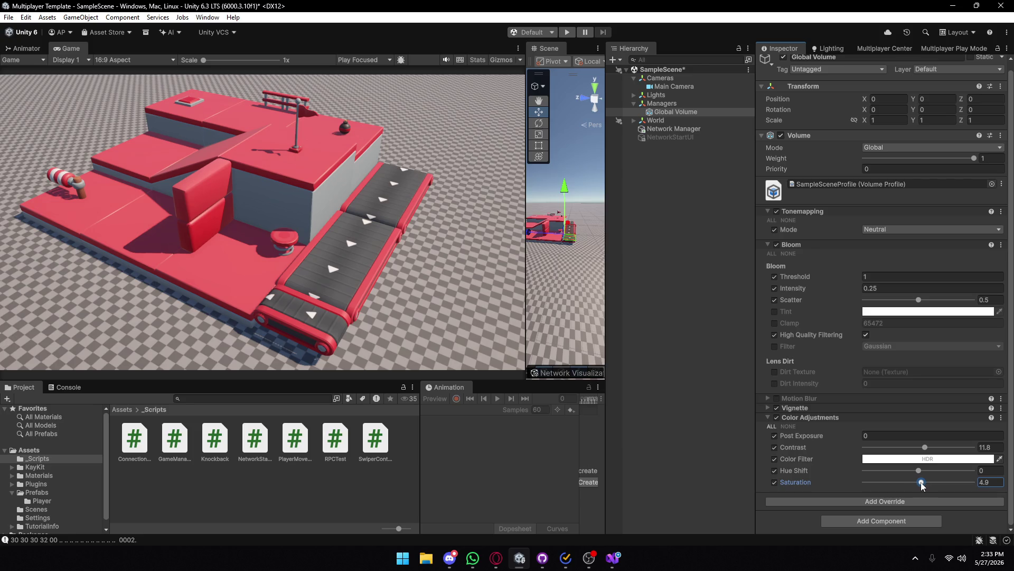
mouse_move(925, 447)
mouse_down()
mouse_move(920, 471)
mouse_move(966, 470)
mouse_move(919, 471)
mouse_up()
click(925, 447)
drag(926, 453, 921, 485)
click(705, 291)
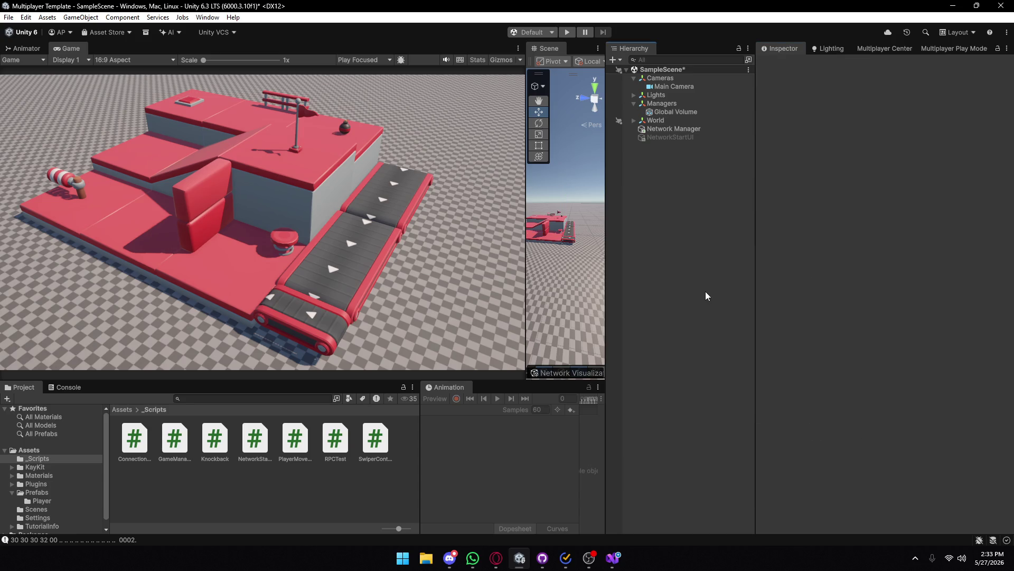
- Save the scene, collapse the Hierarchy groups and widen the Scene view toward the building
key(ctrl+s)
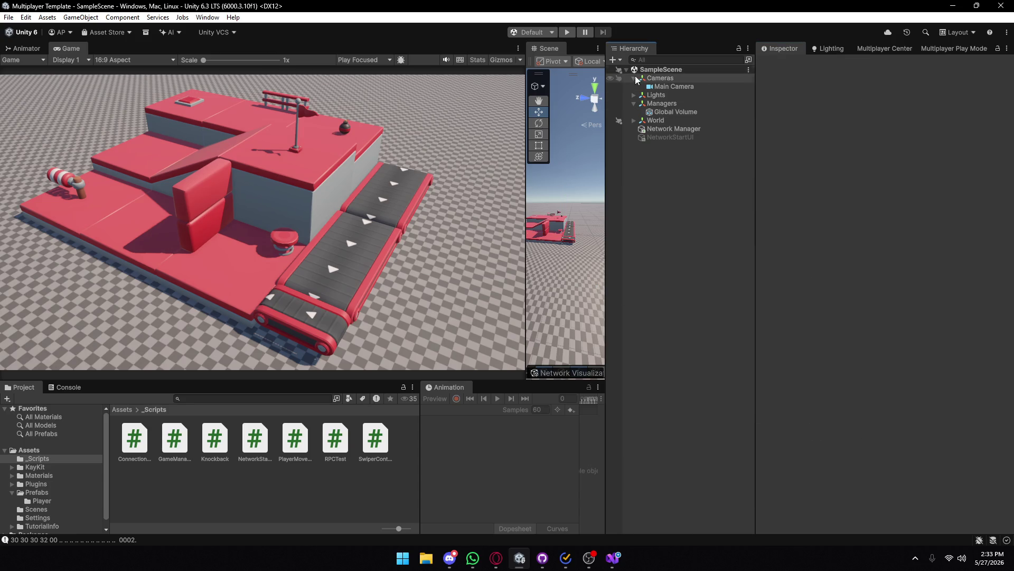
click(634, 78)
click(634, 112)
click(634, 95)
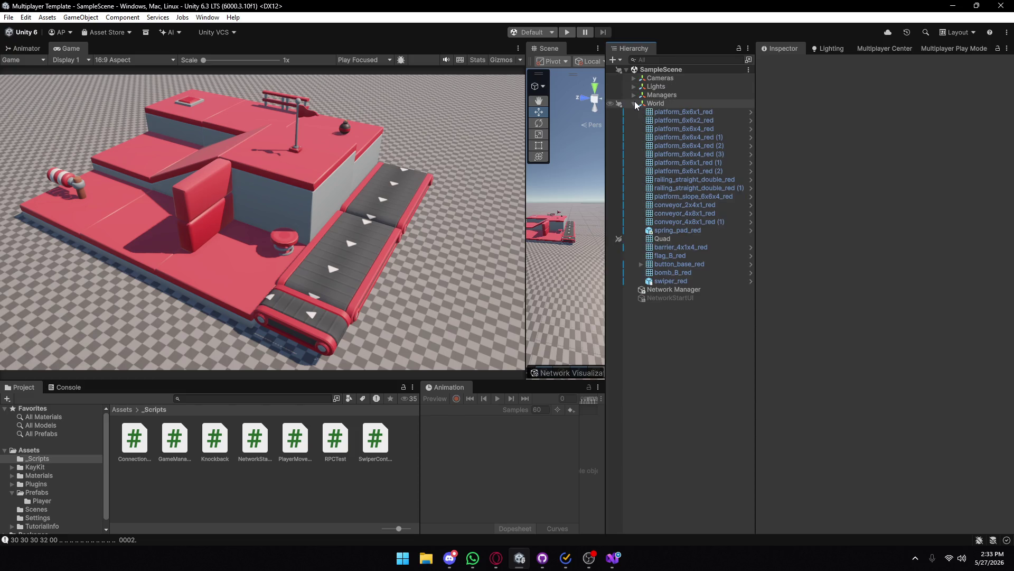
click(634, 103)
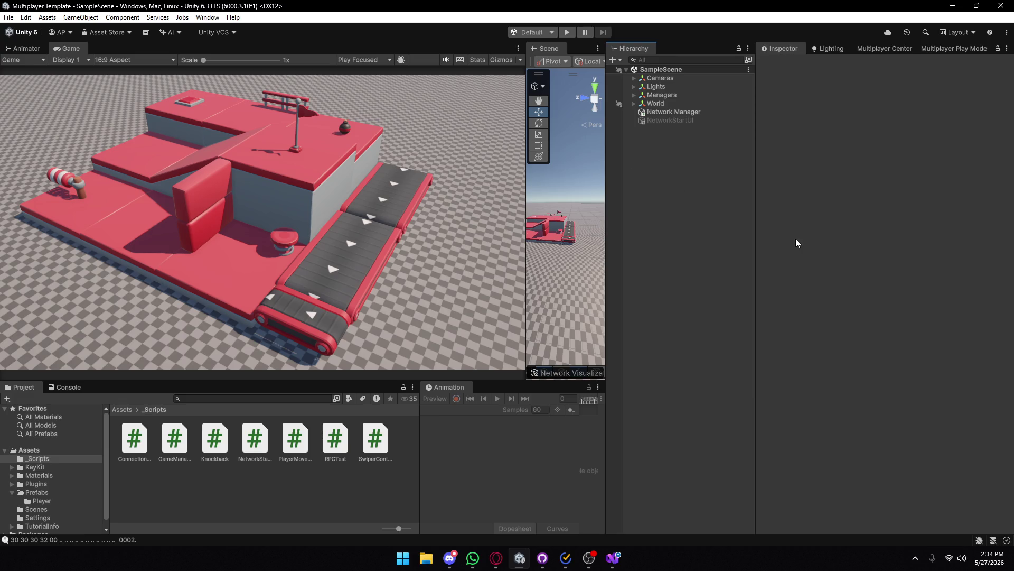
drag(527, 233, 210, 211)
key(w)
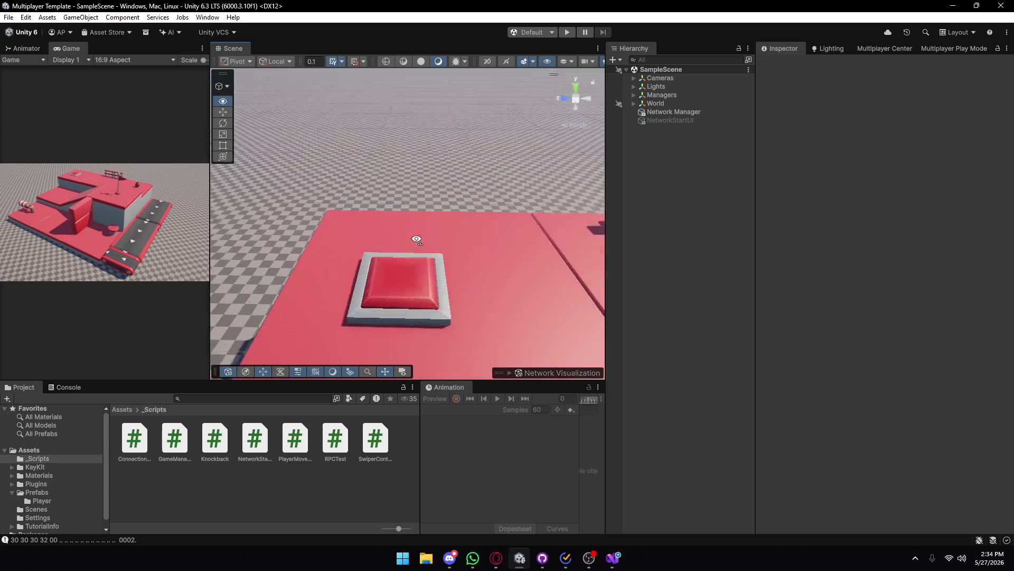
- Select button_red and add a Box Collider component to it
click(427, 226)
click(429, 257)
mouse_move(445, 214)
mouse_down()
mouse_move(403, 220)
mouse_move(384, 205)
mouse_up()
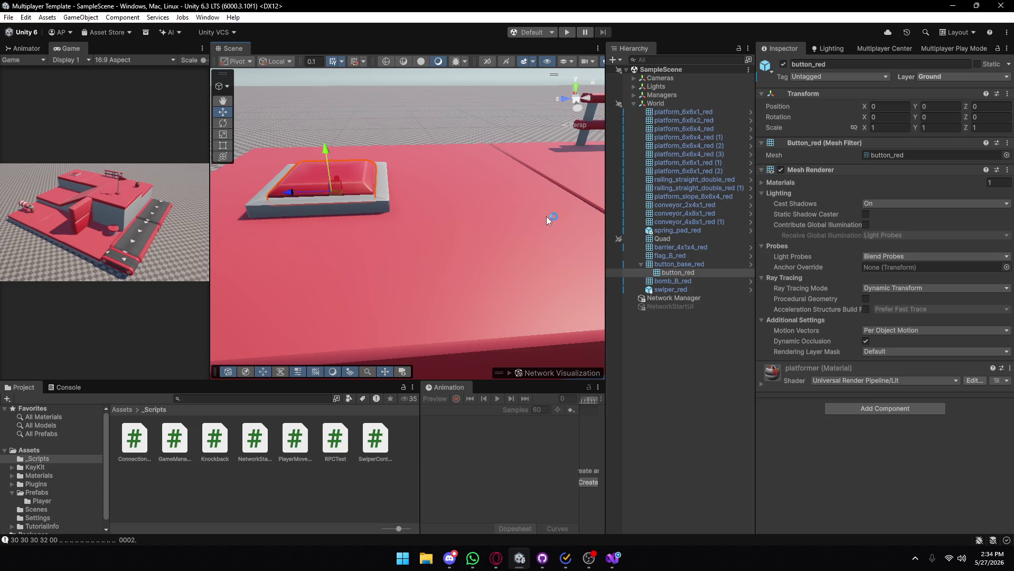
click(860, 407)
text(net)
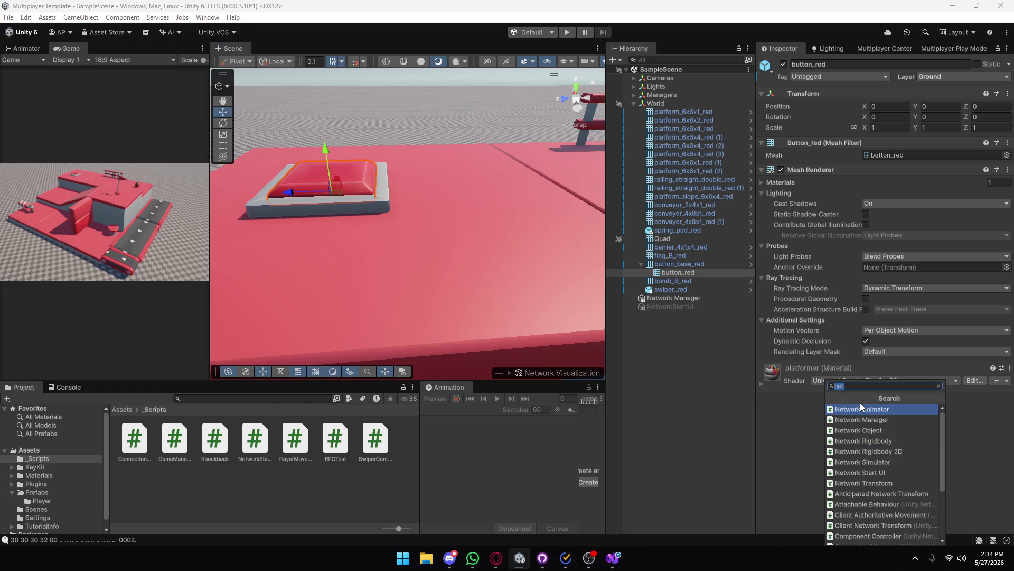
text(coll)
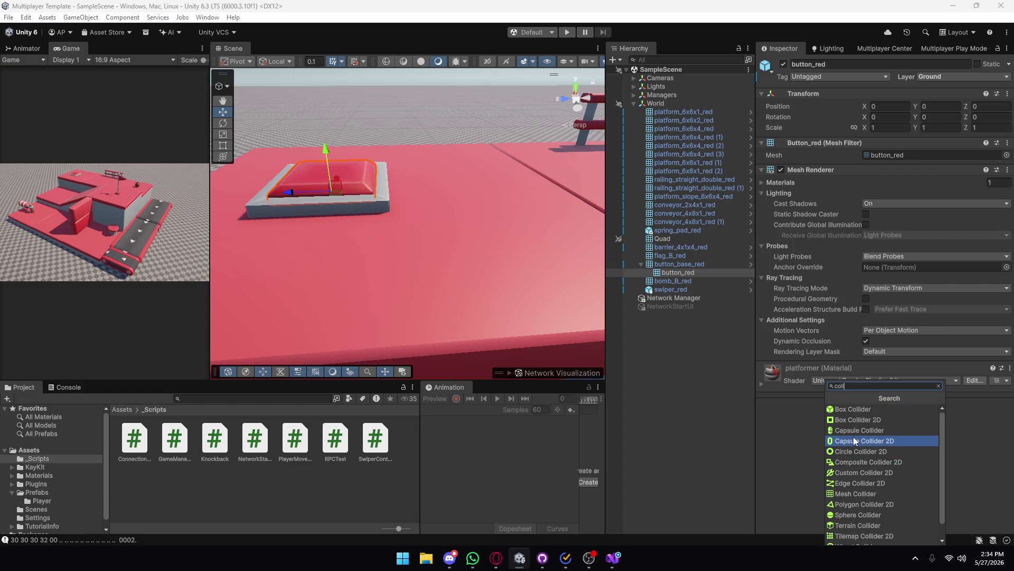
click(861, 407)
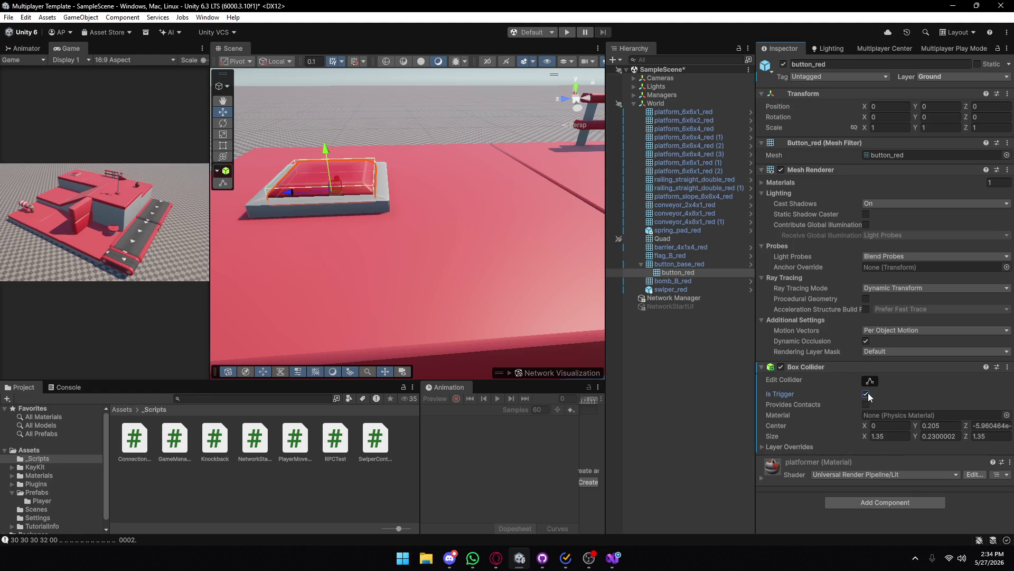
- Set the Box Collider size to 1 on X and Z
mouse_move(458, 247)
mouse_down()
mouse_move(425, 199)
mouse_move(460, 199)
mouse_move(434, 191)
mouse_up()
scroll(434, 191, down, 5)
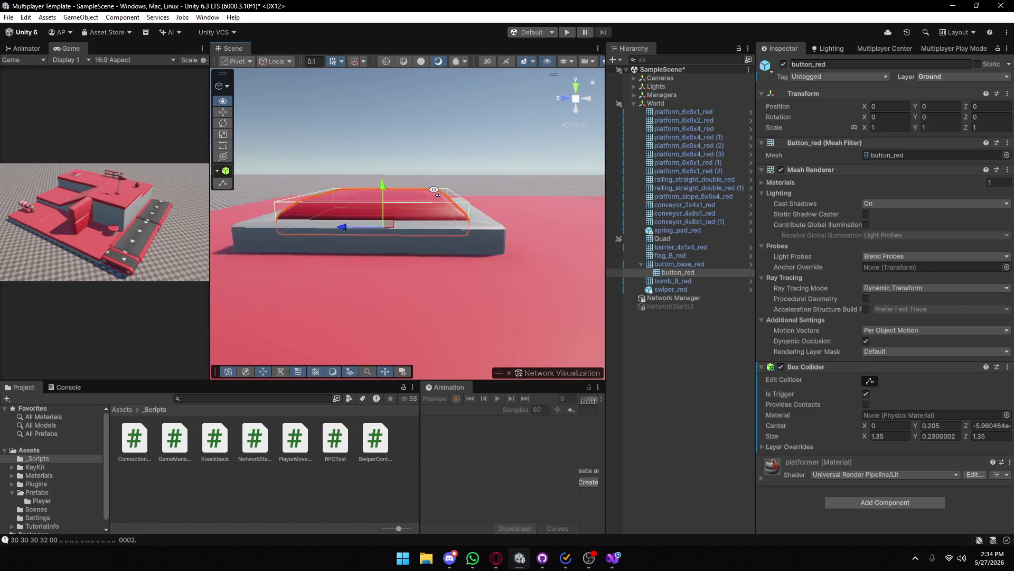
scroll(434, 190, up, 3)
click(883, 436)
text(1)
key(Tab)
key(Tab)
text(1)
key(Return)
- Orbit around button_red and reselect it to check the new collider
drag(369, 227, 365, 212)
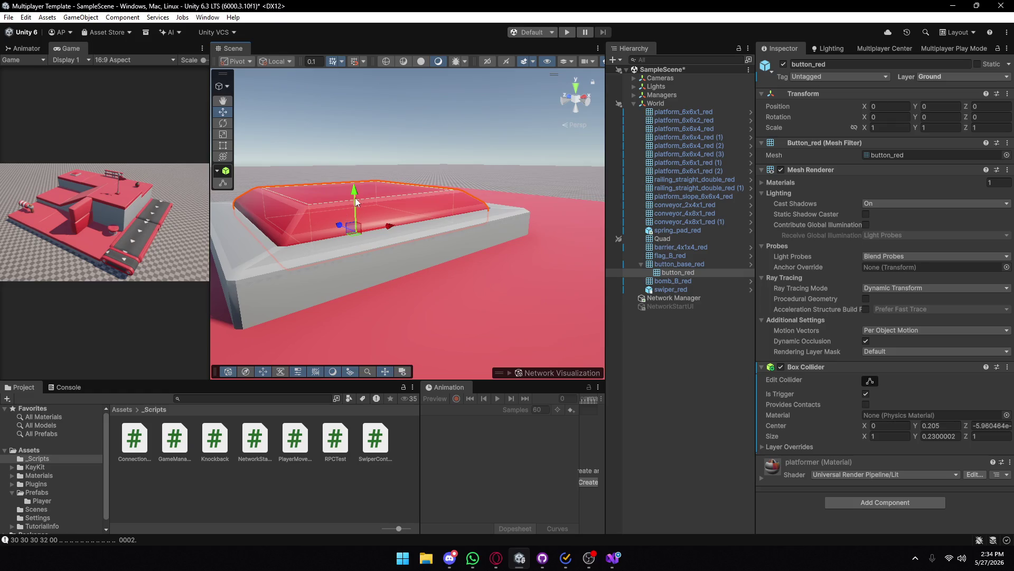
click(458, 161)
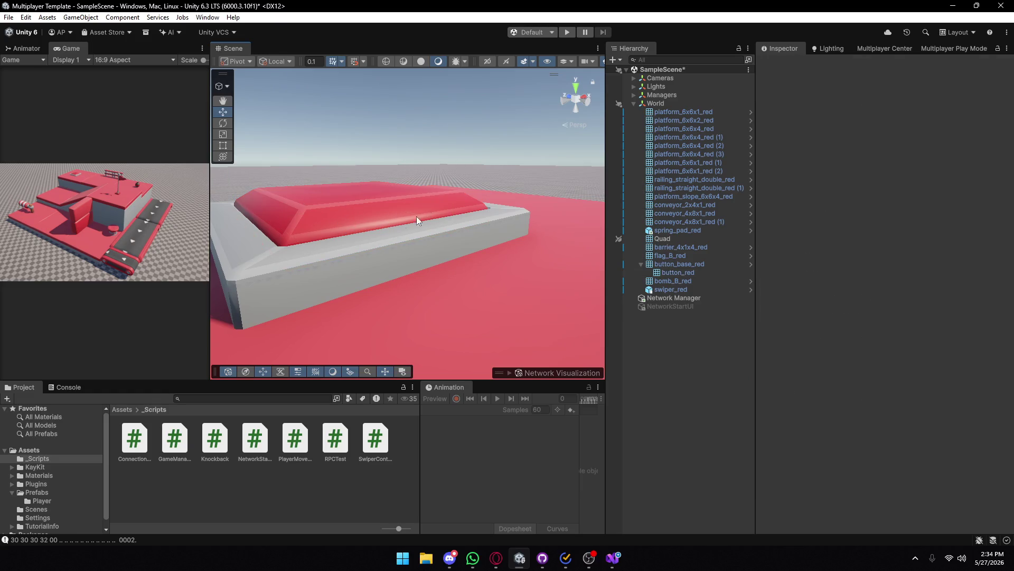
drag(426, 206, 475, 222)
scroll(476, 222, down, 3)
click(670, 270)
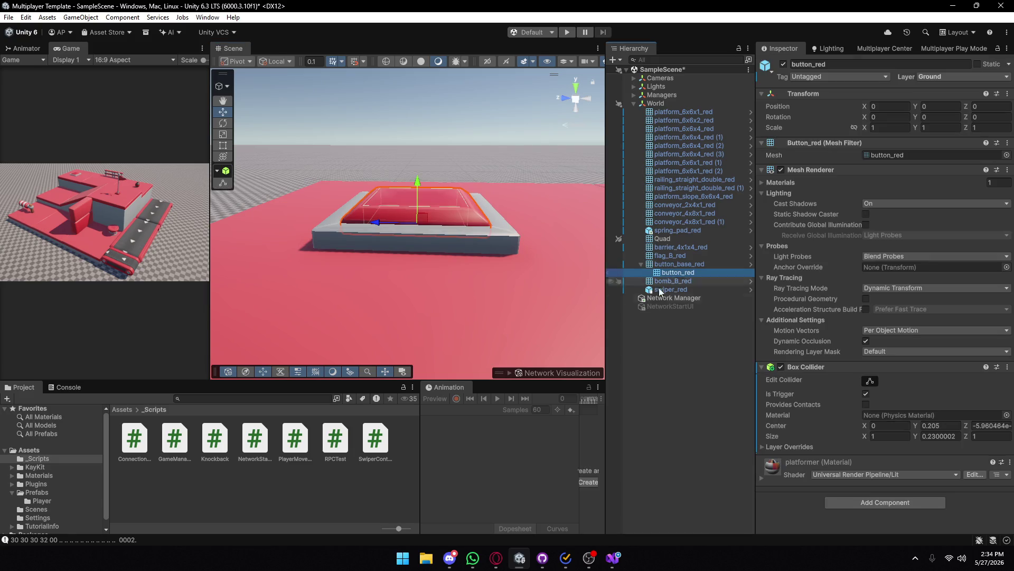
click(211, 471)
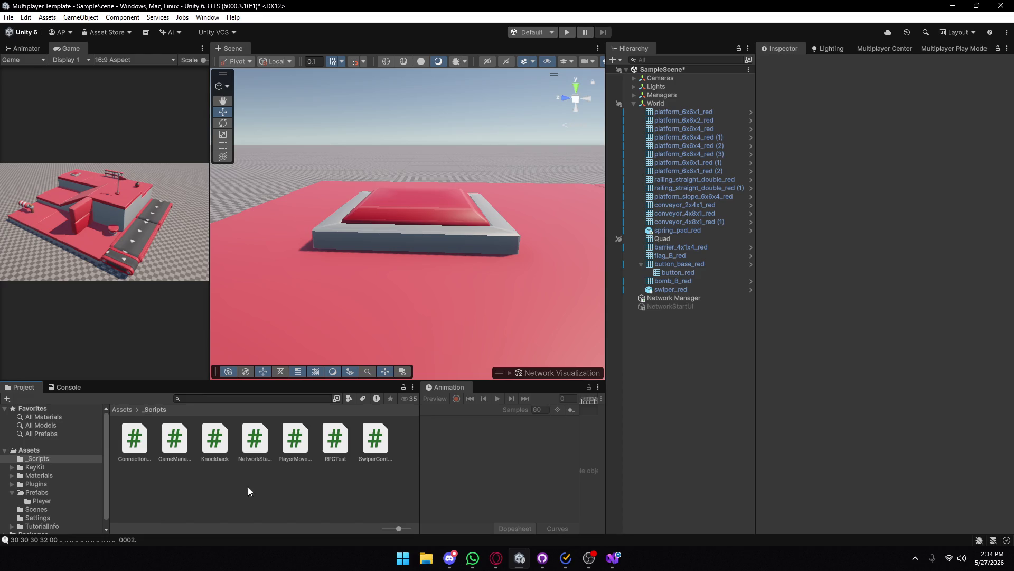
click(430, 205)
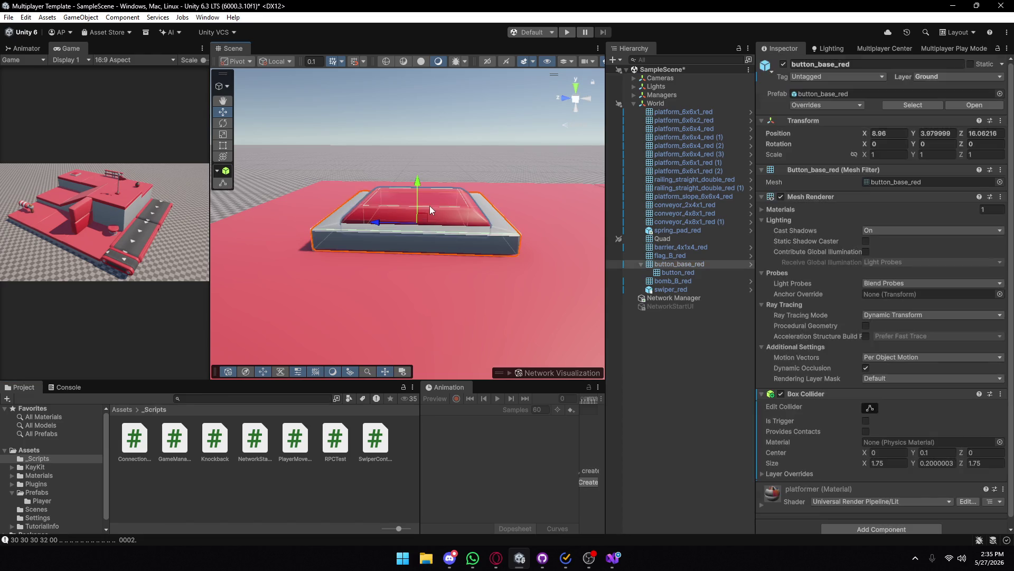
- Create a new MonoBehaviour script named ButtonController in the scripts folder
click(322, 513)
click(375, 438)
right_click(335, 497)
mouse_move(479, 198)
click(520, 225)
text(Button)
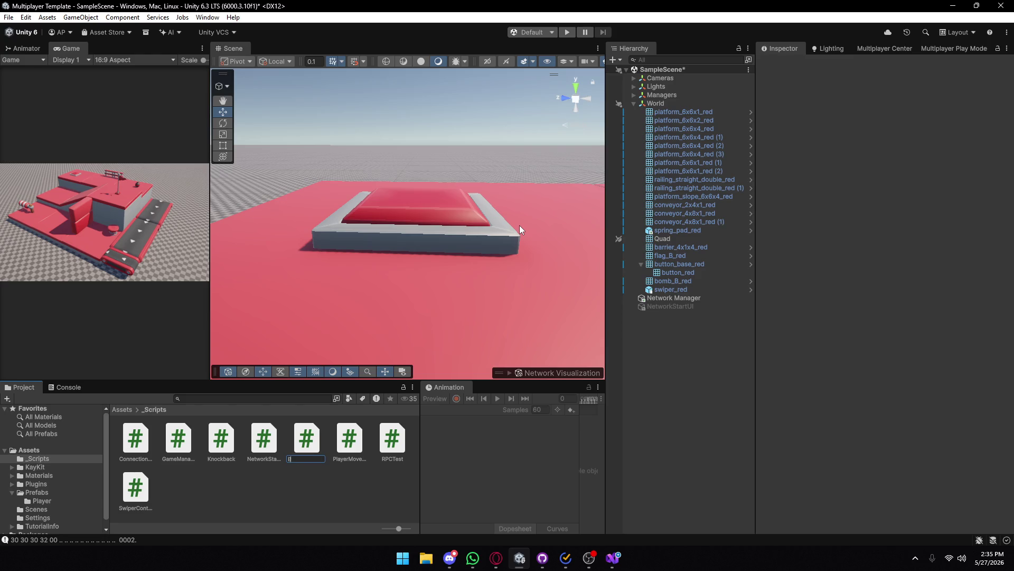
text(Controller)
key(Return)
key(Return)
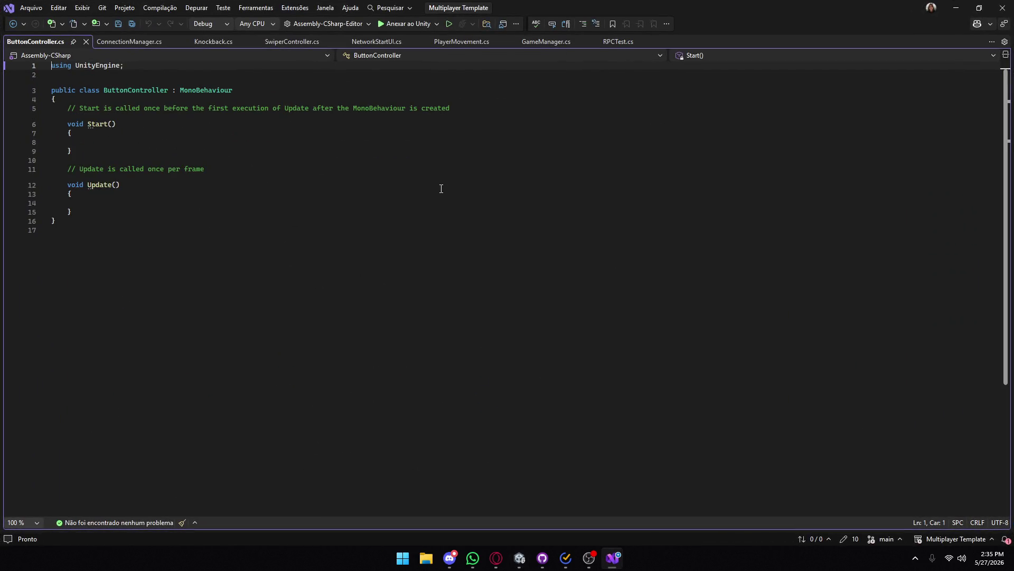
- Attach ButtonController to button_red and open it in Visual Studio
click(953, 12)
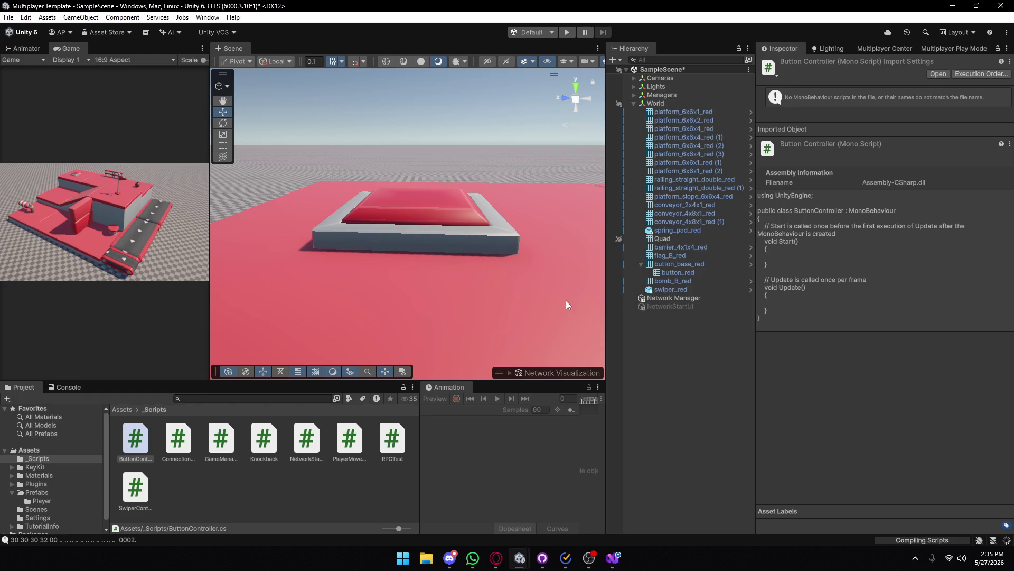
click(690, 273)
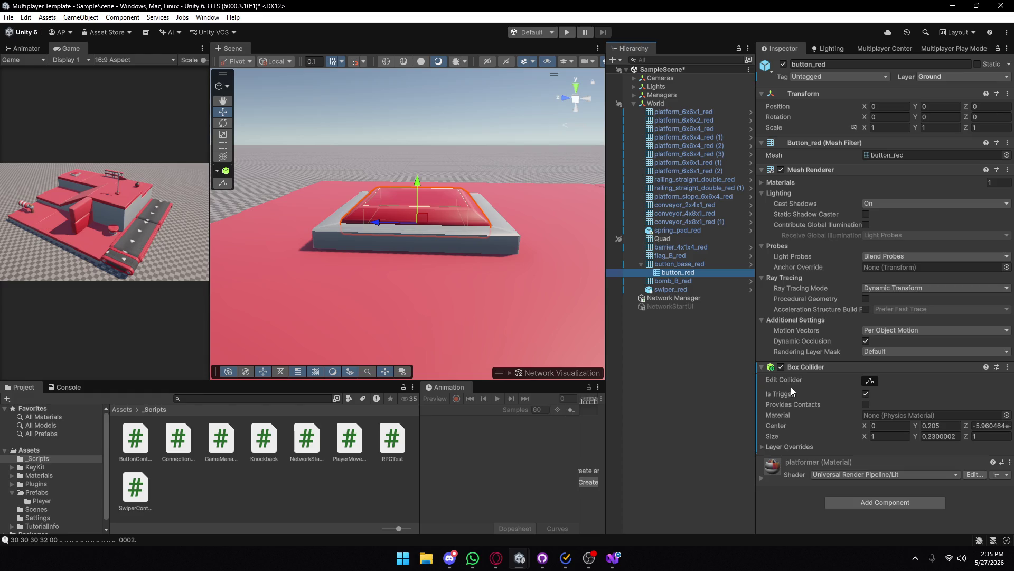
mouse_move(138, 446)
mouse_down()
mouse_move(234, 463)
mouse_move(786, 459)
mouse_up()
click(612, 557)
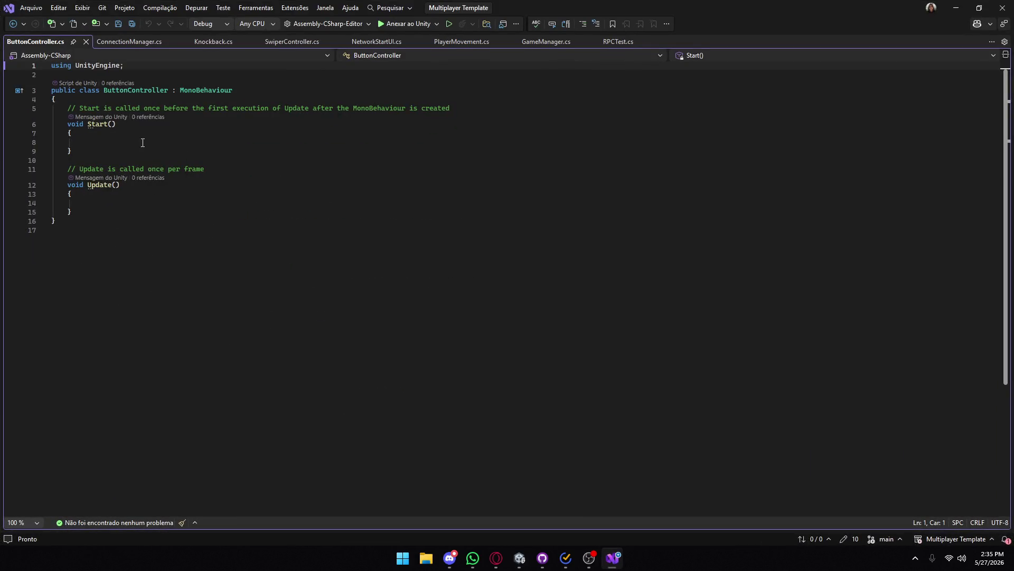
- Delete the template comments above Start and Update in ButtonController
drag(454, 108, 371, 108)
click(452, 108)
key(shift+Home)
key(shift+Home)
key(BackSpace)
text(=)
key(BackSpace)
click(216, 168)
key(shift+Home)
key(shift+Home)
key(BackSpace)
- After checking RpcTest, change the base class to NetworkBehaviour and import Unity.Netcode
click(626, 45)
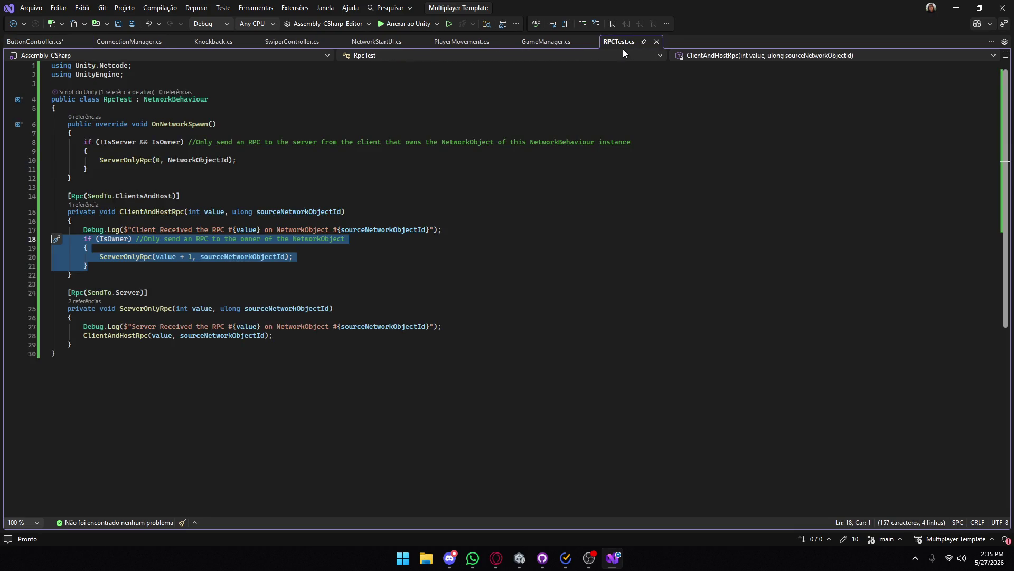
click(31, 45)
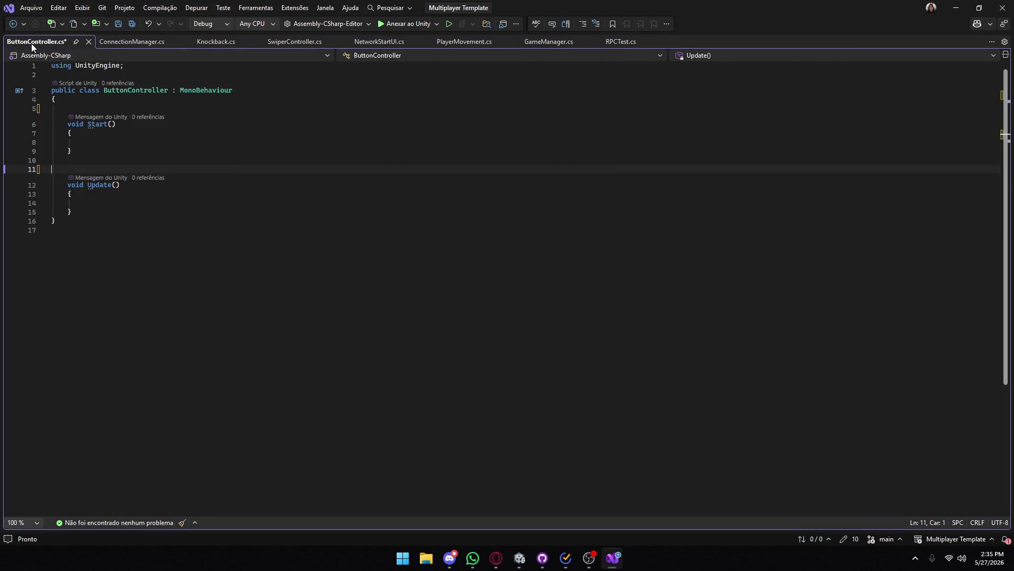
click(182, 93)
key(Delete)
key(Delete)
key(Delete)
key(BackSpace)
text(Network)
key(Tab)
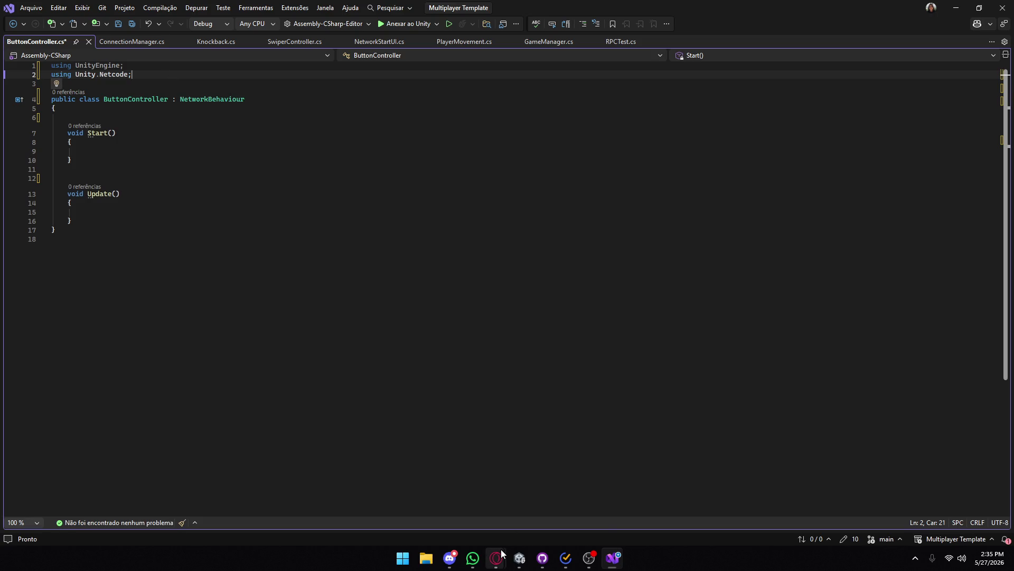
mouse_move(501, 553)
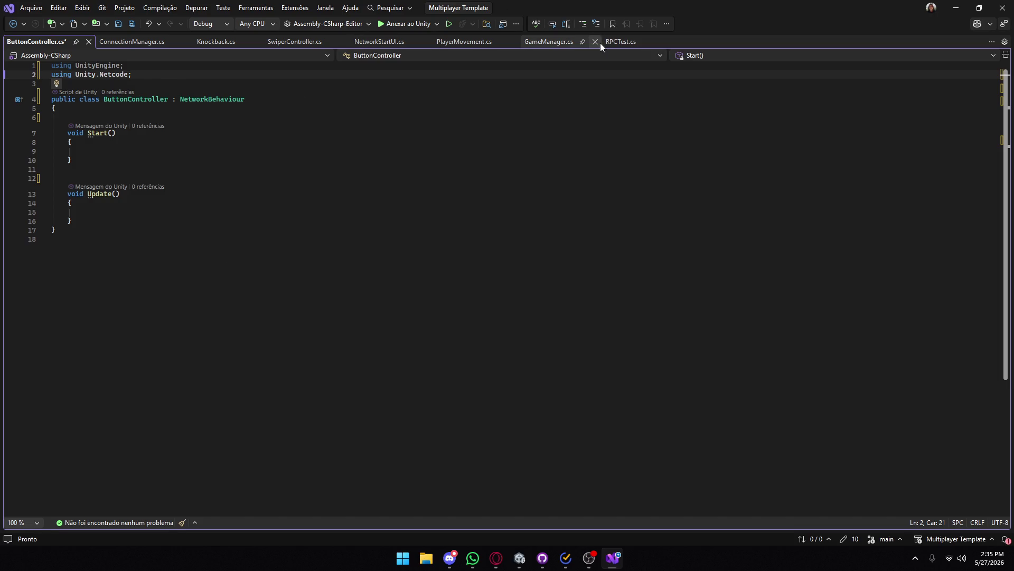
- Delete the empty Start and Update methods, leaving blank lines in the class
drag(79, 158, 51, 118)
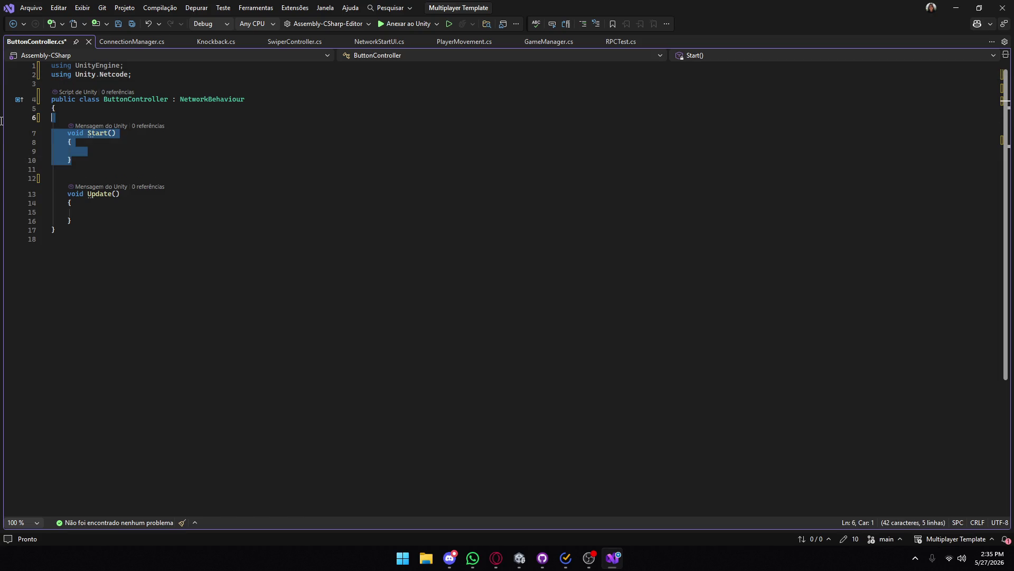
key(Delete)
drag(74, 182, 52, 127)
key(Delete)
key(Delete)
key(Delete)
key(Tab)
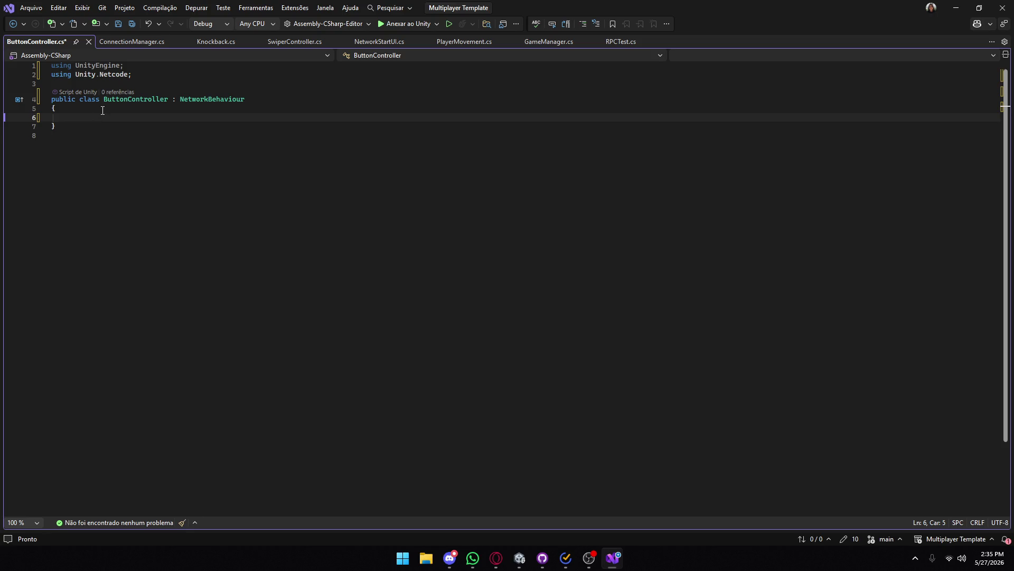
key(Return)
key(Return)
key(Up)
key(Up)
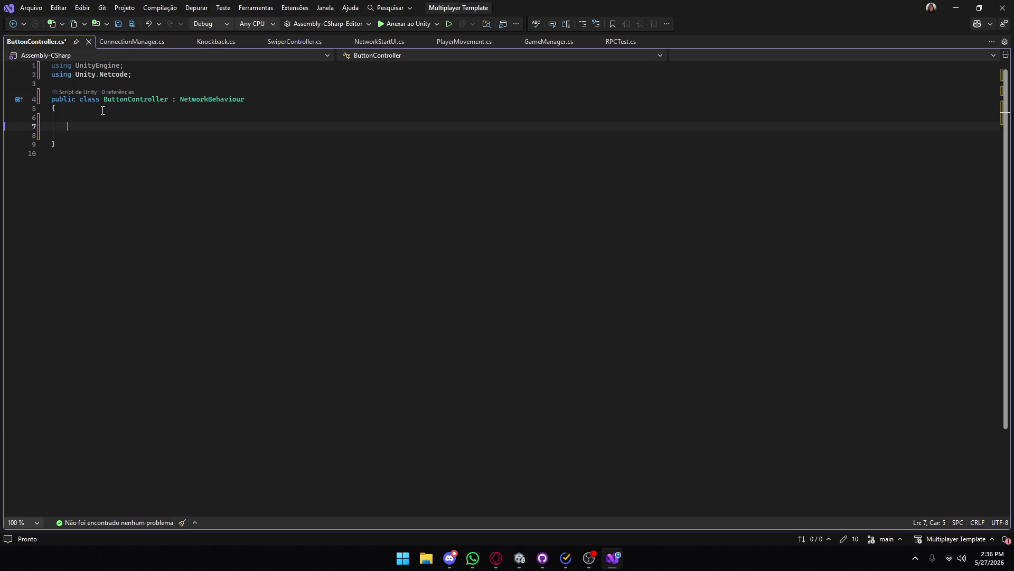
- Add a [SerializeField] GameObject field named bombPrefab
text([SerializeField])
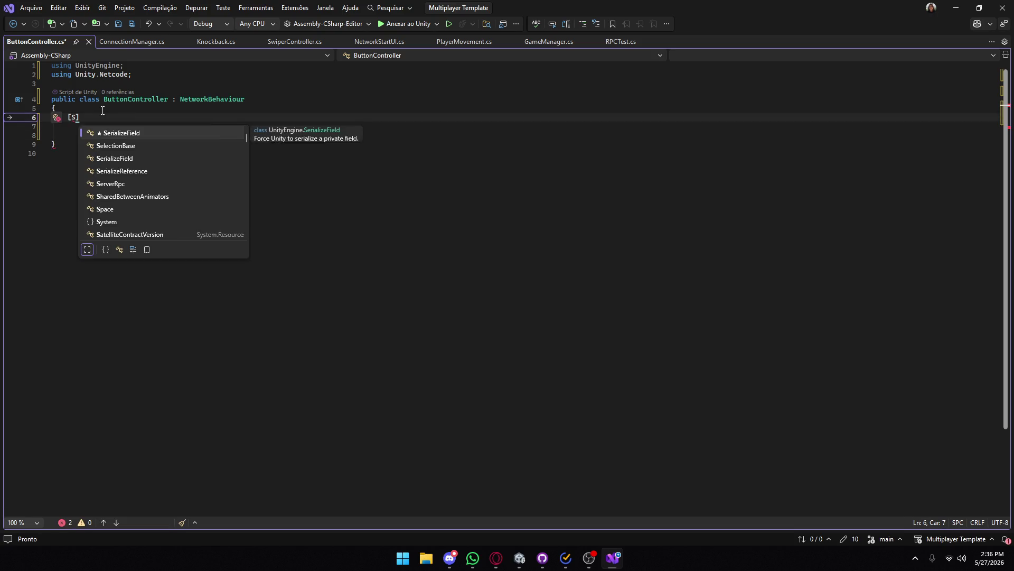
key(Tab)
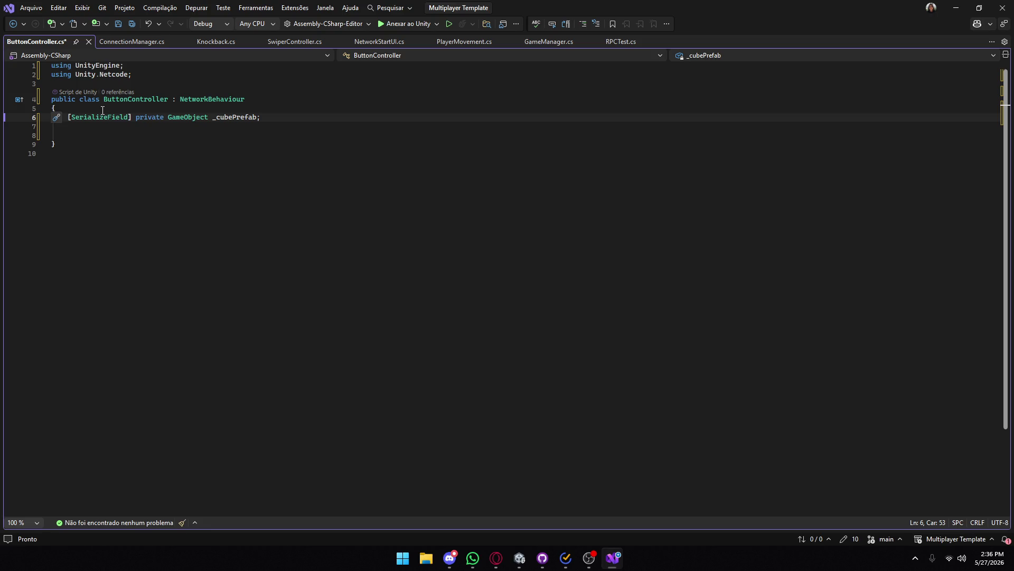
drag(233, 117, 213, 118)
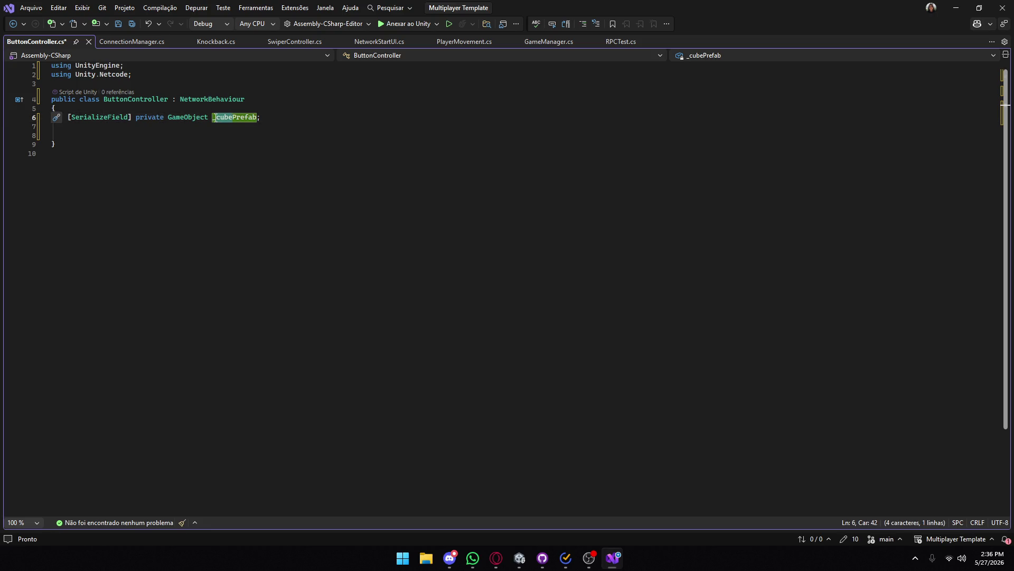
text(bomb)
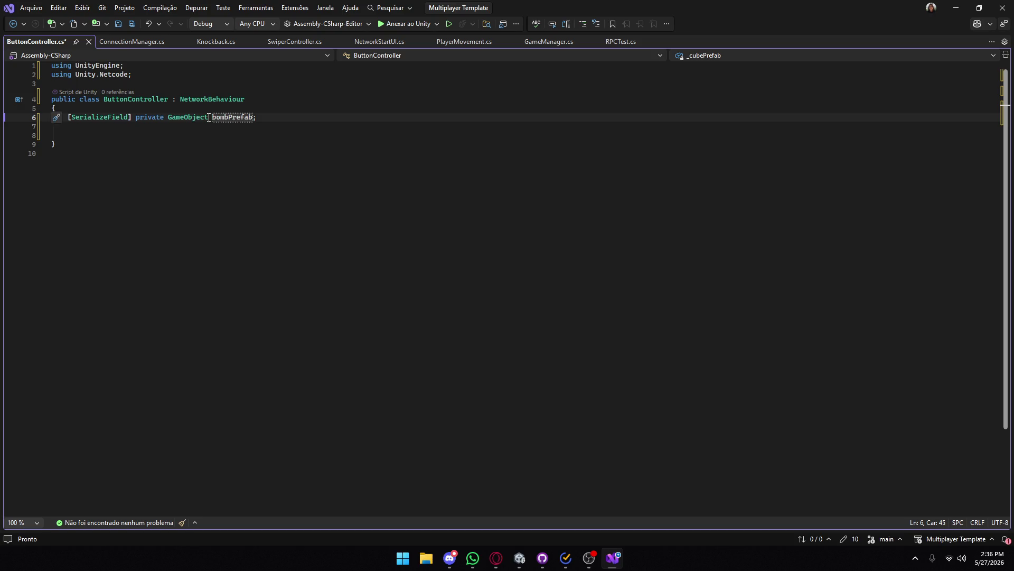
- Add OnTriggerEnter that calls SpawnBombServerRpc when other has the 'Player' tag
click(118, 132)
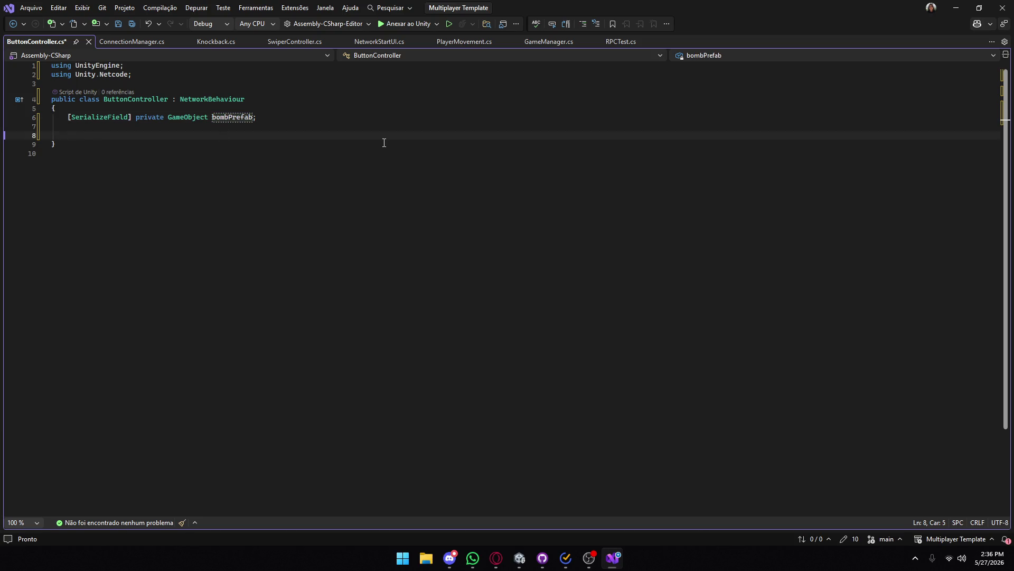
text(ontri)
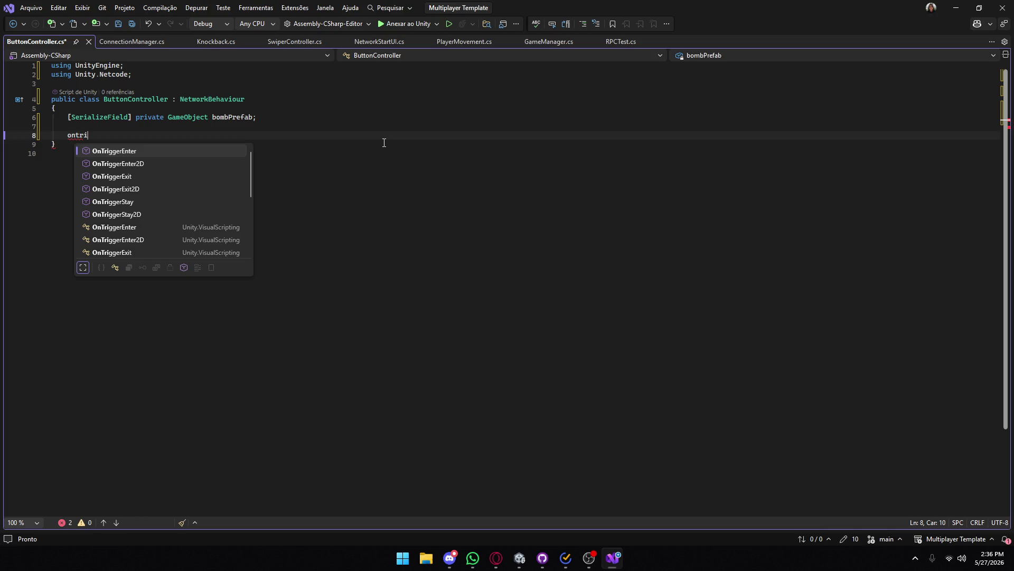
key(Tab)
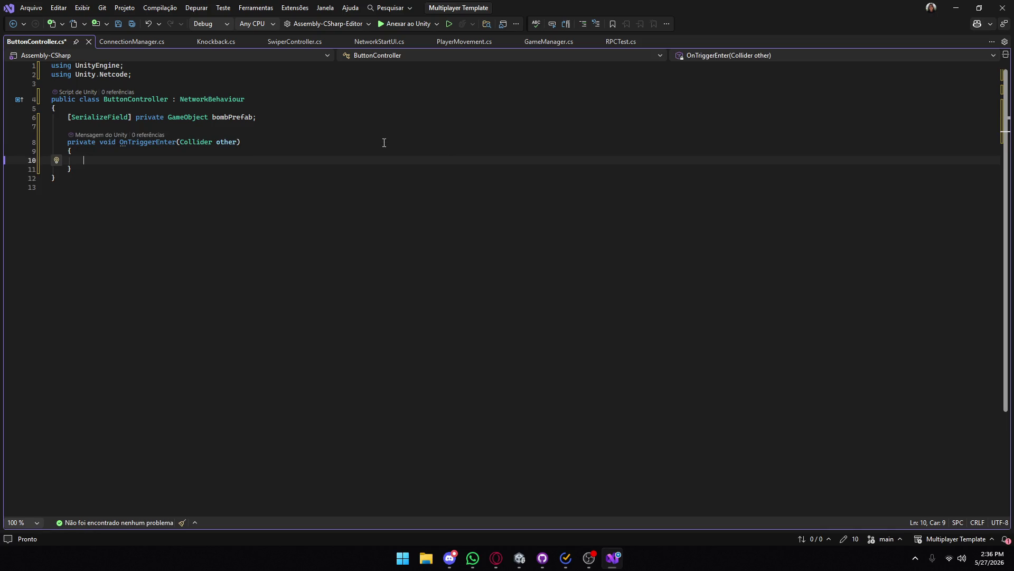
text(if()
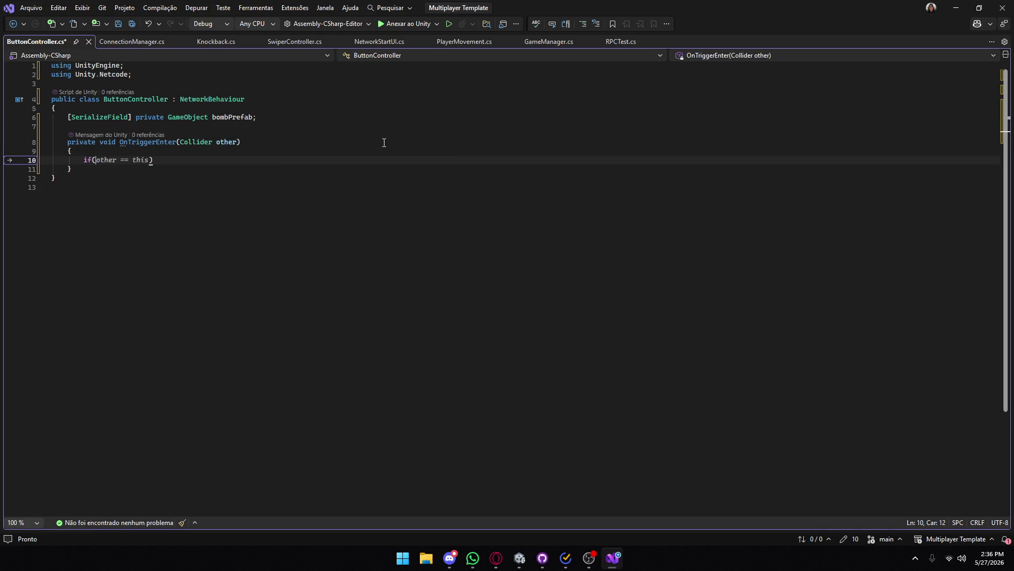
text(other.)
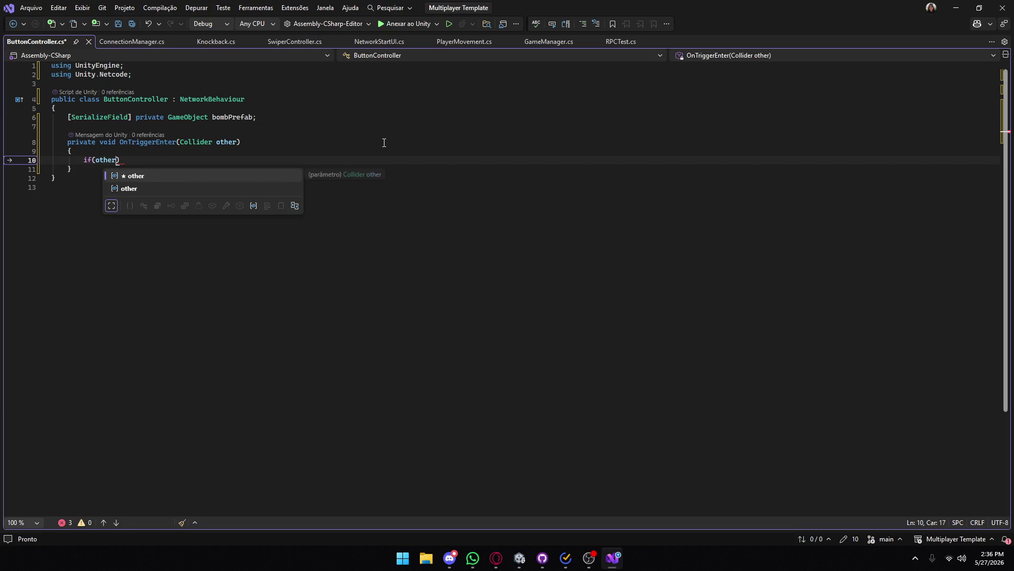
text(CompareTag()
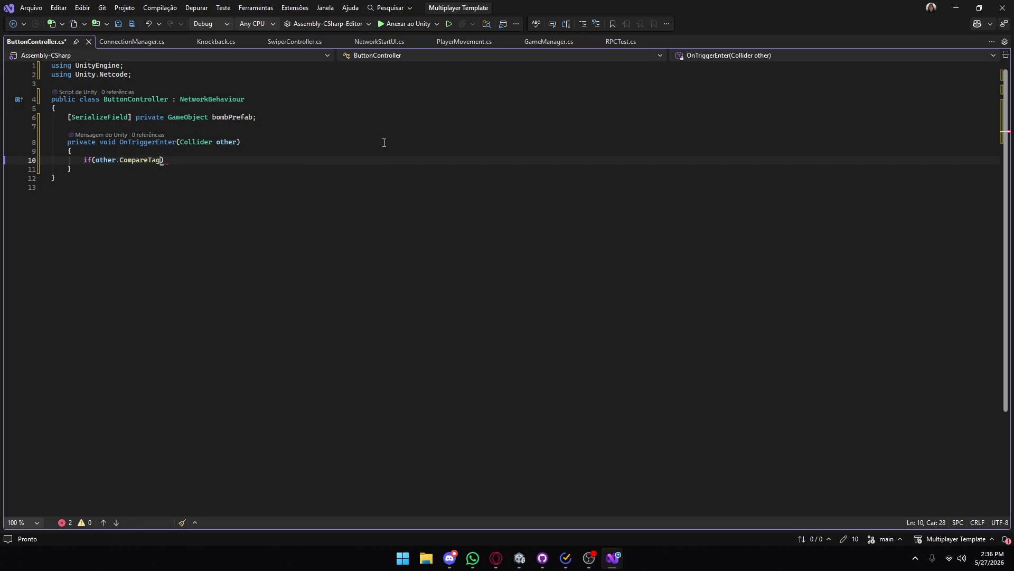
text("Player)
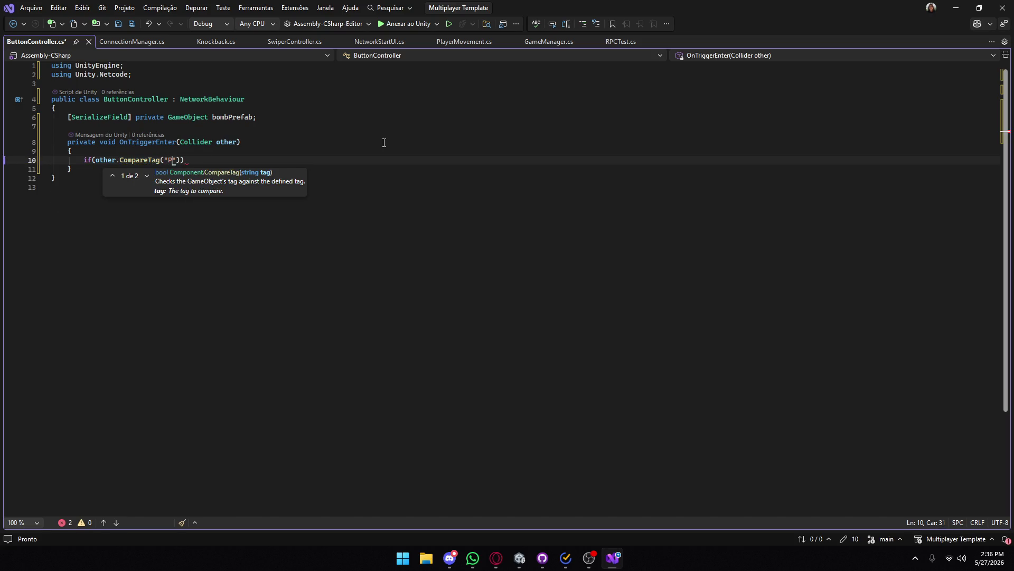
text(")))
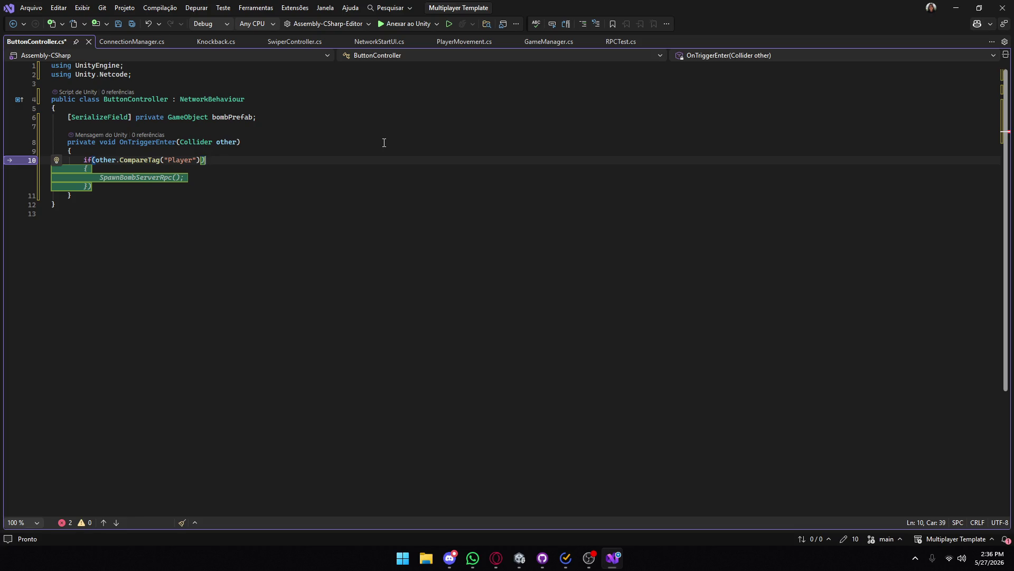
key(Tab)
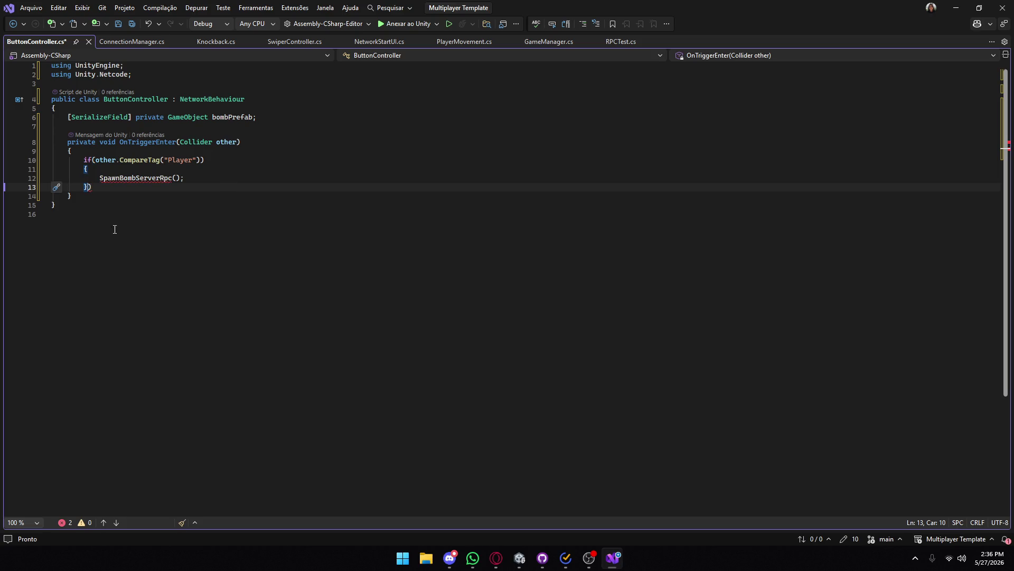
key(Down)
key(Return)
key(Return)
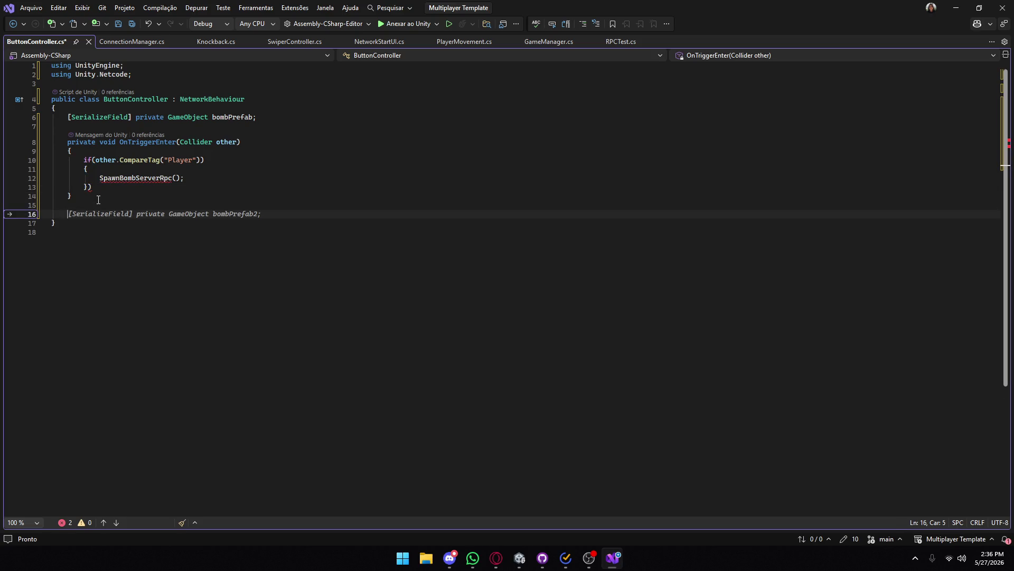
click(104, 187)
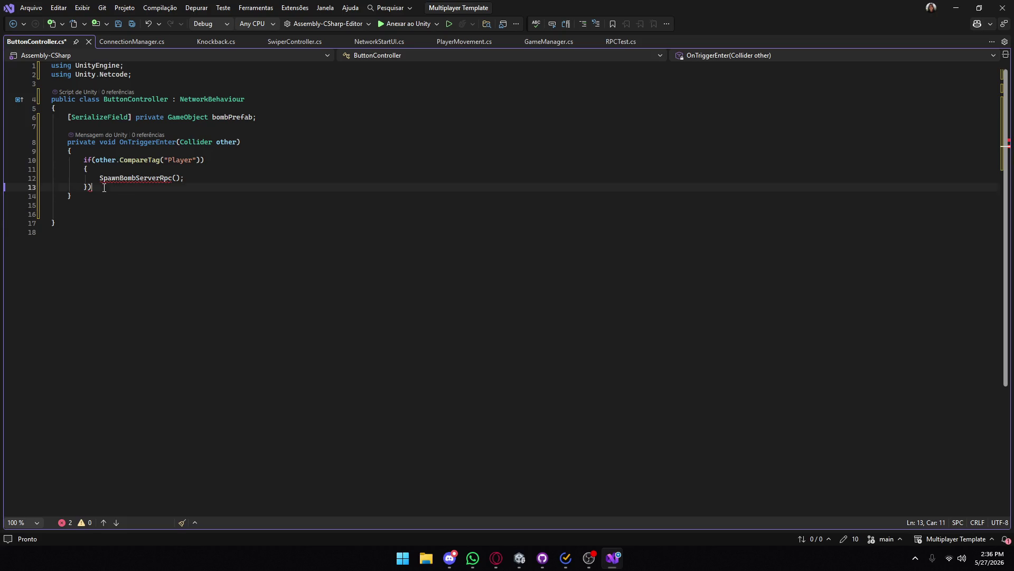
key(BackSpace)
- Declare a [ServerRpc] SpawnBombServerRpc() with a braced body, then view RPCTest.cs
click(108, 215)
key(Tab)
text([ServerRpc)
key(Return)
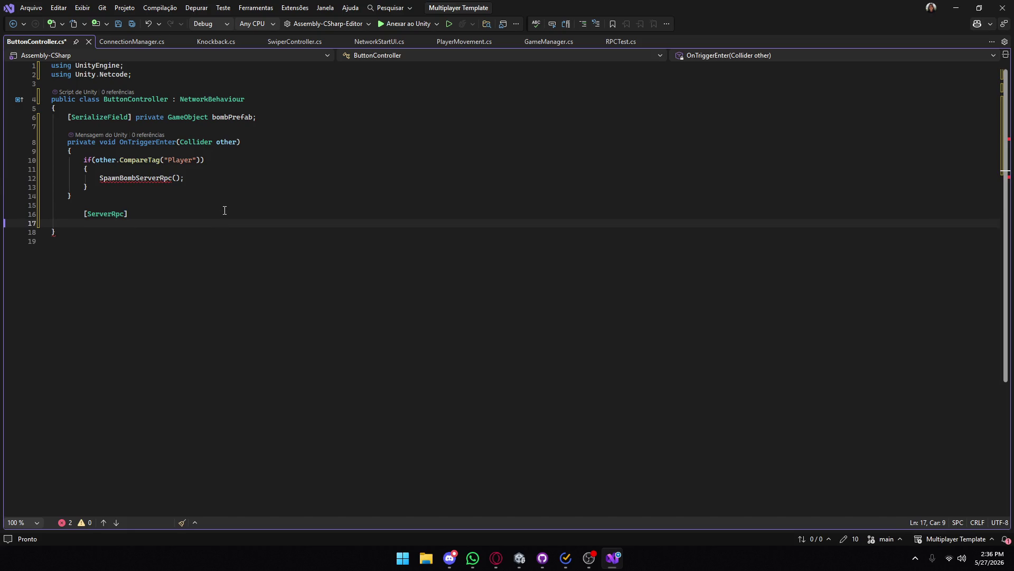
text(S)
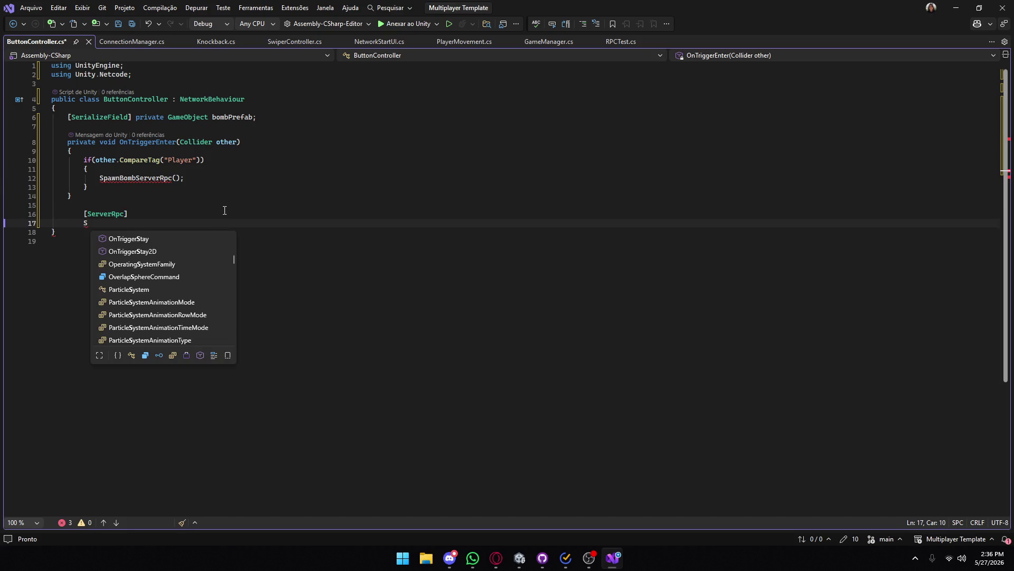
text(pawn)
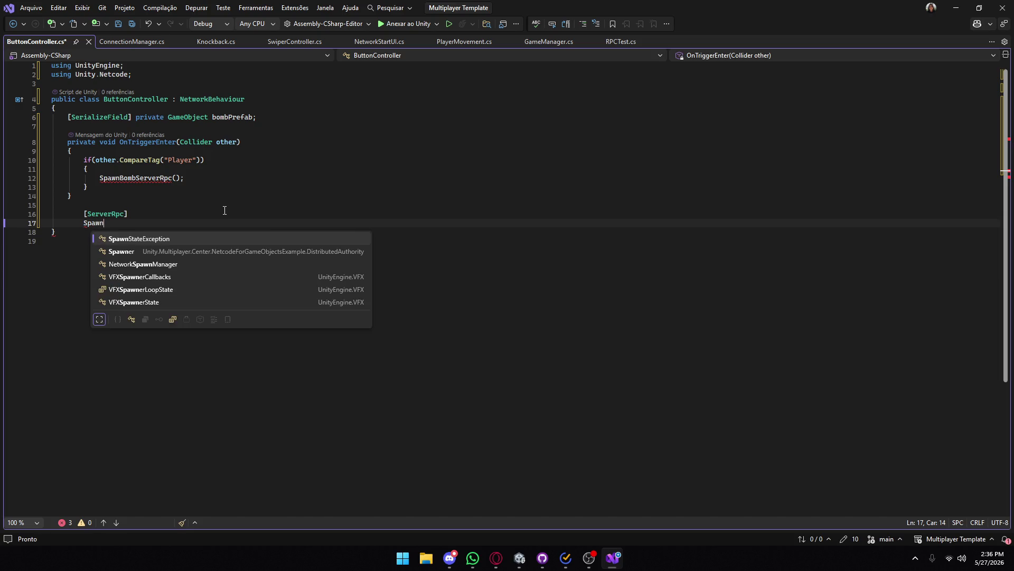
text(Bomb)
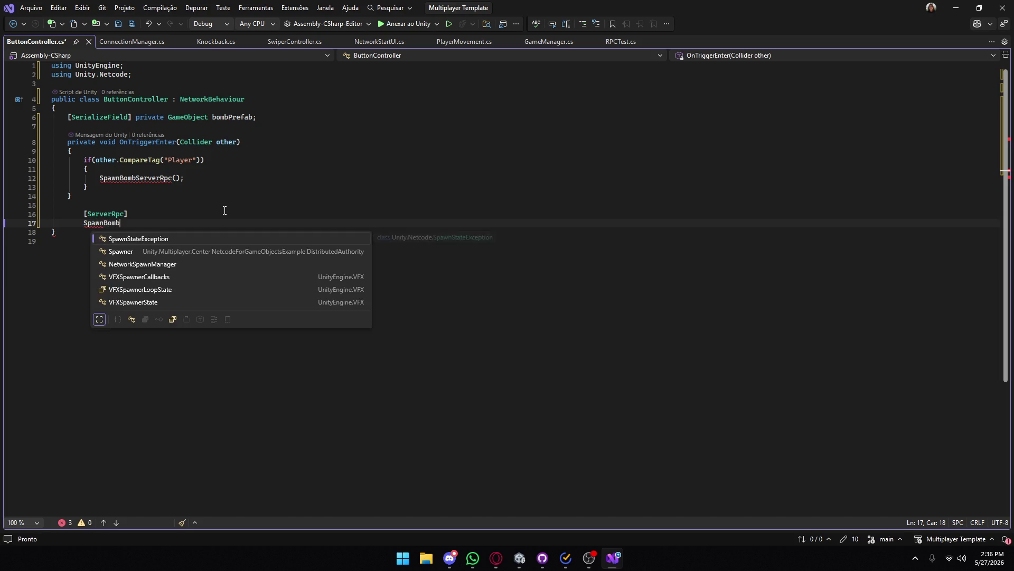
text(ServerRpc())
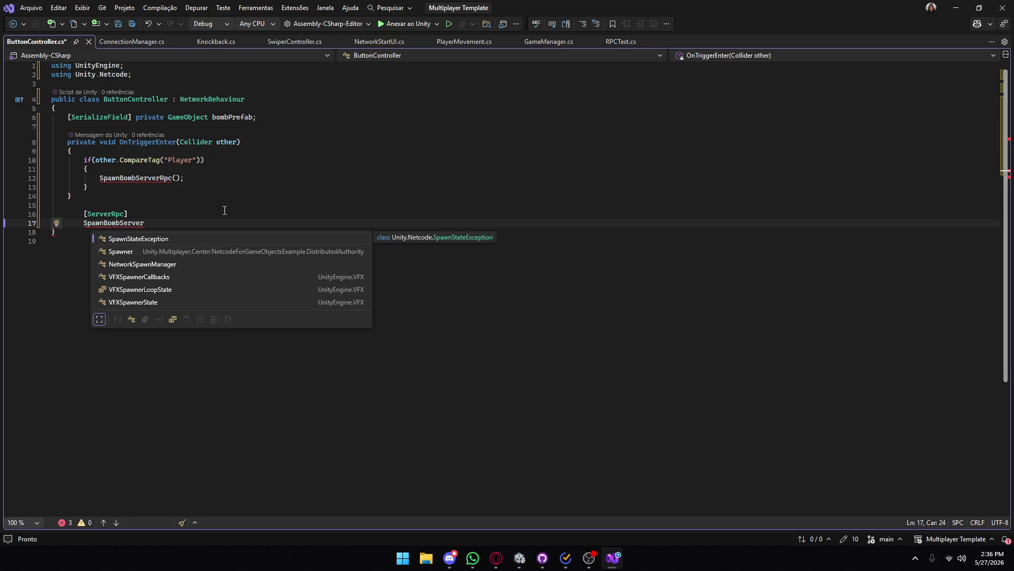
key(Return)
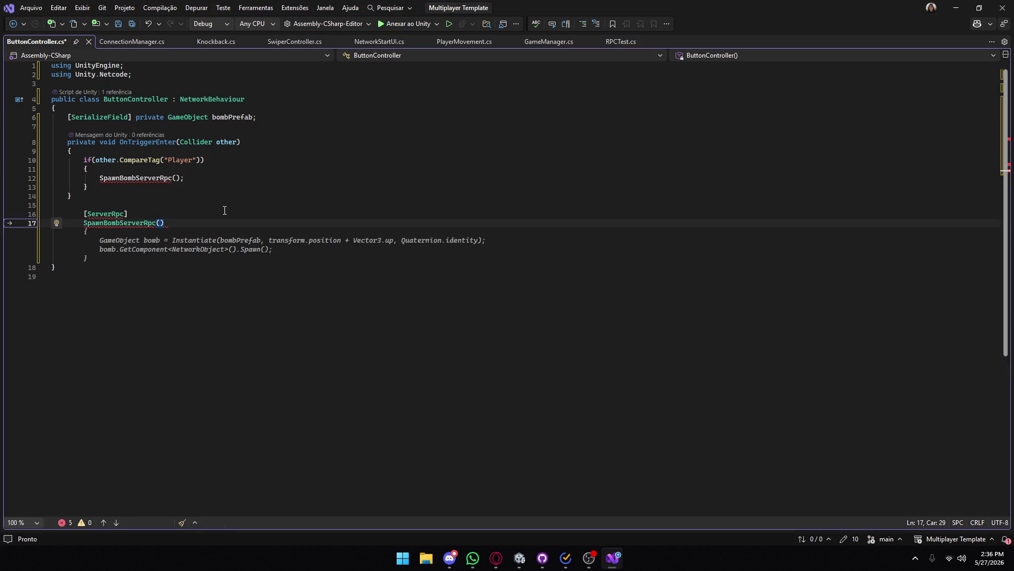
text({)
key(Return)
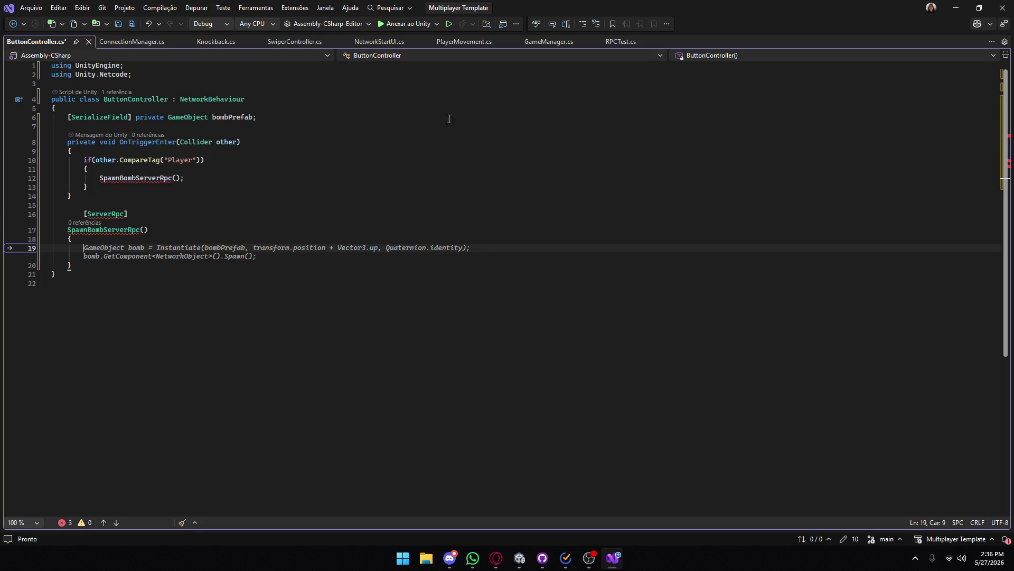
click(617, 44)
click(99, 207)
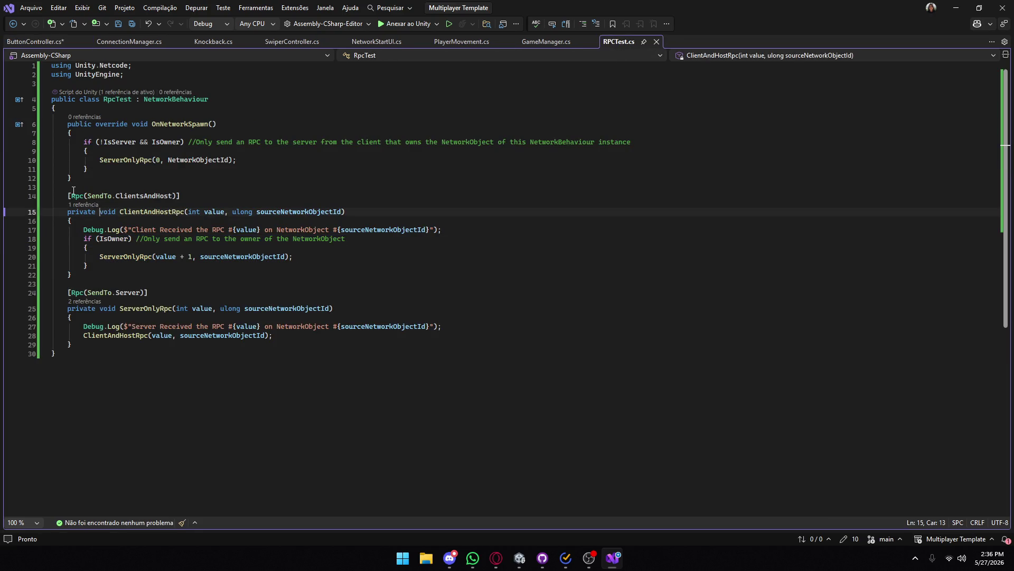
- Referring to RPCTest's Rpc attribute, give SpawnBombServerRpc a void return type
drag(71, 194, 189, 197)
key(ctrl+Tab)
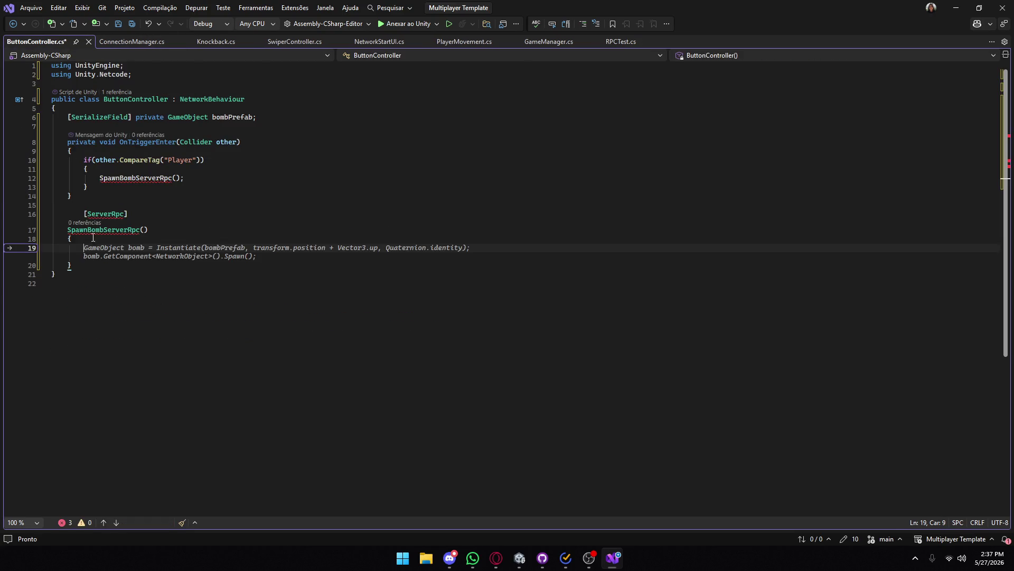
click(68, 231)
text(void)
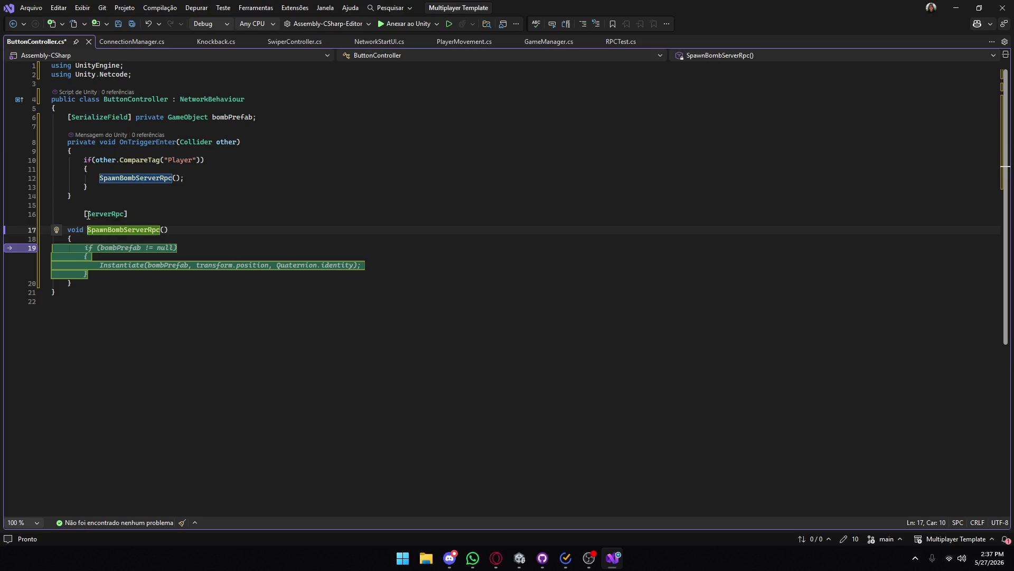
- Replace [ServerRpc] with [Rpc(SendTo.Server)] on SpawnBombServerRpc
click(135, 214)
key(shift+Home)
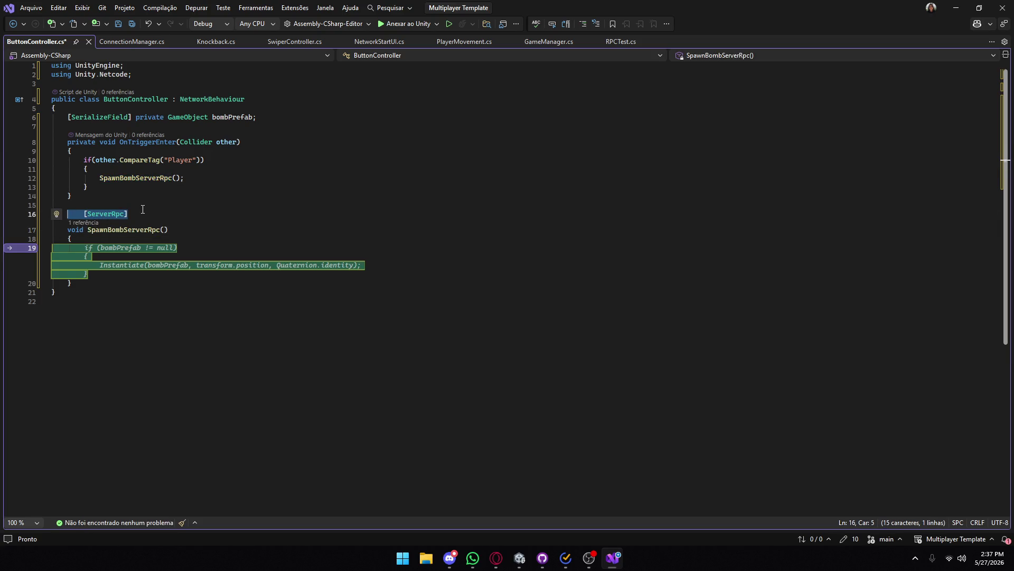
text([)
text(Rpc)
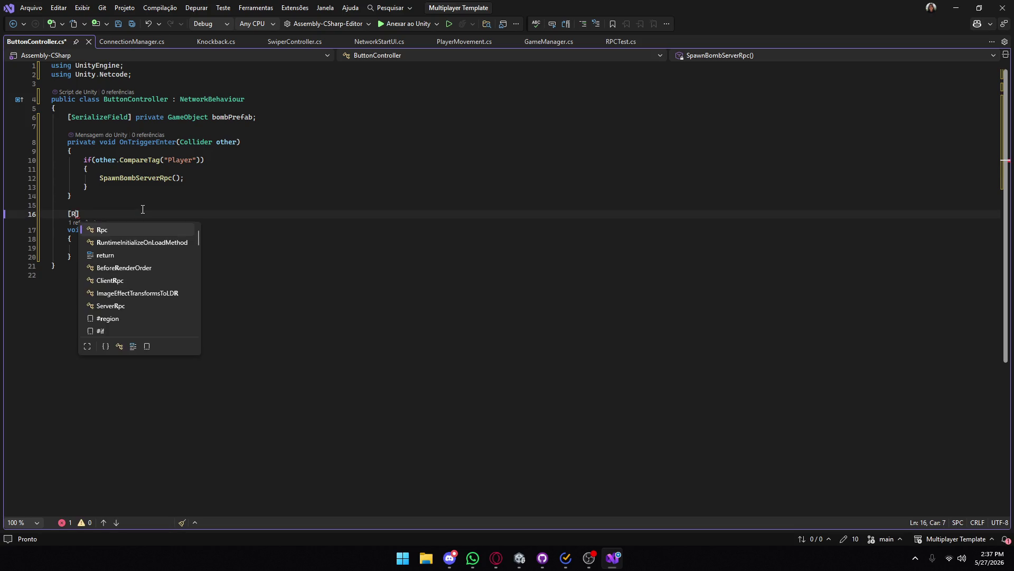
text((SendTo)
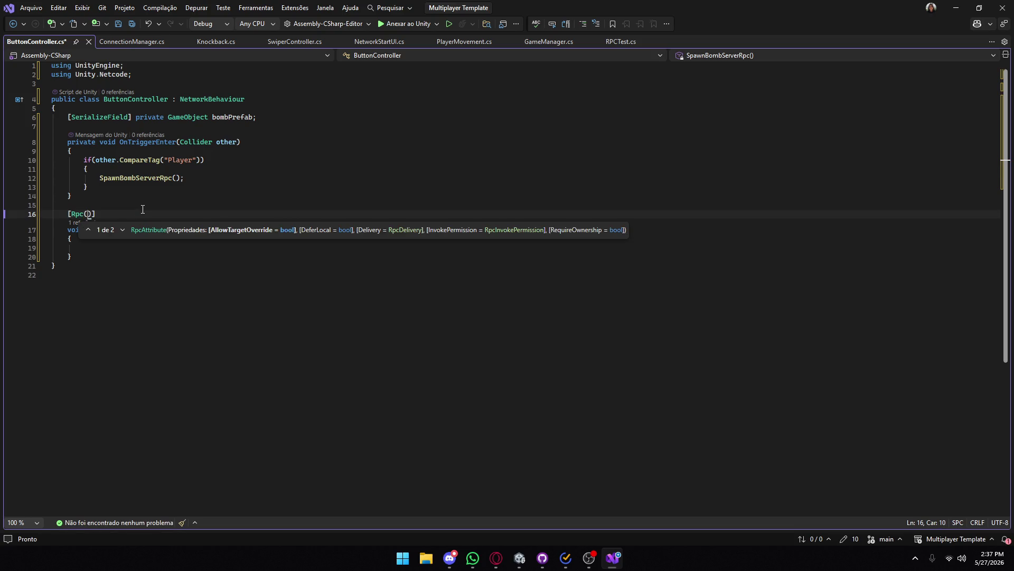
text(.)
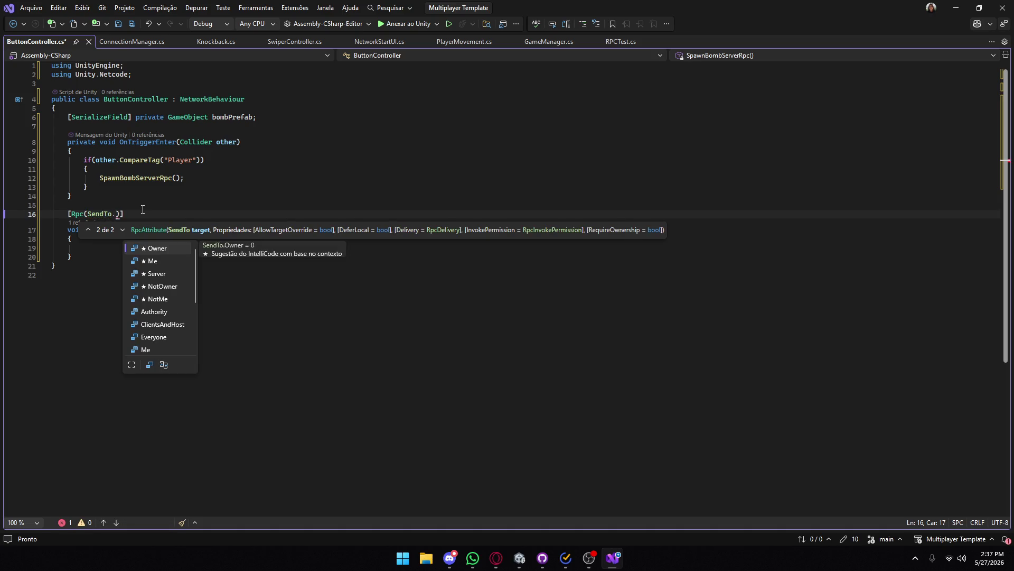
key(Down)
key(Down)
key(Tab)
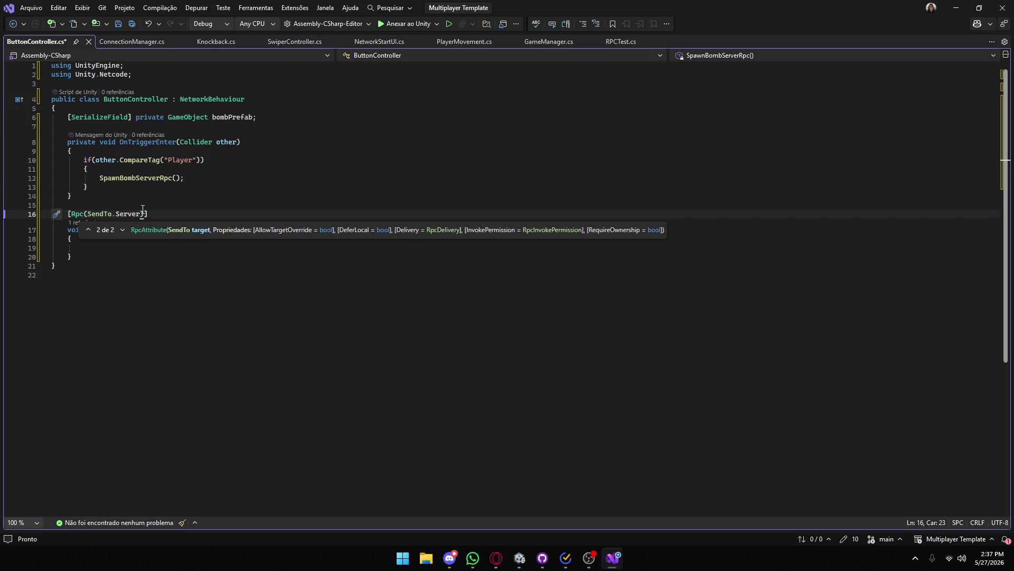
click(106, 248)
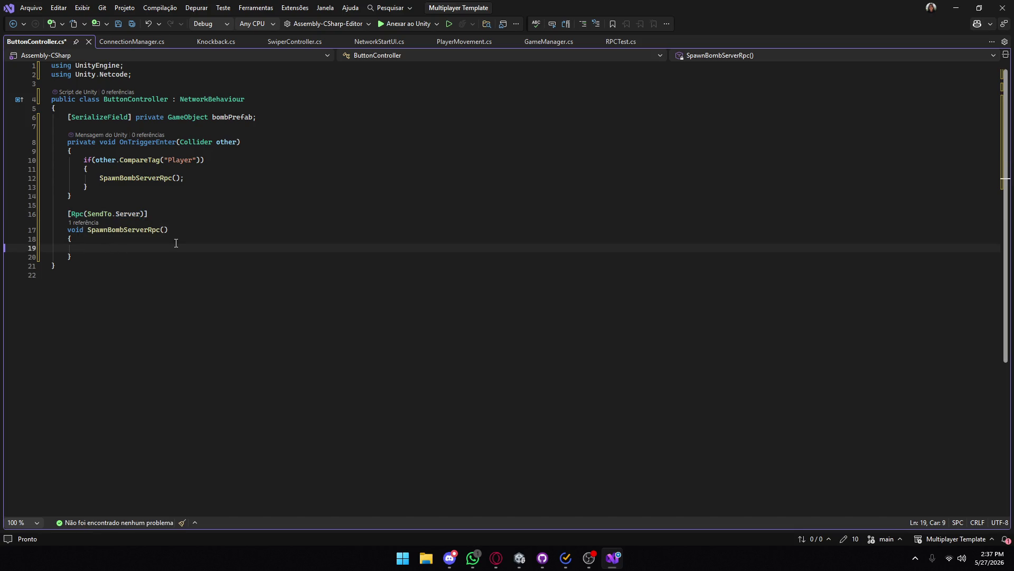
mouse_move(138, 212)
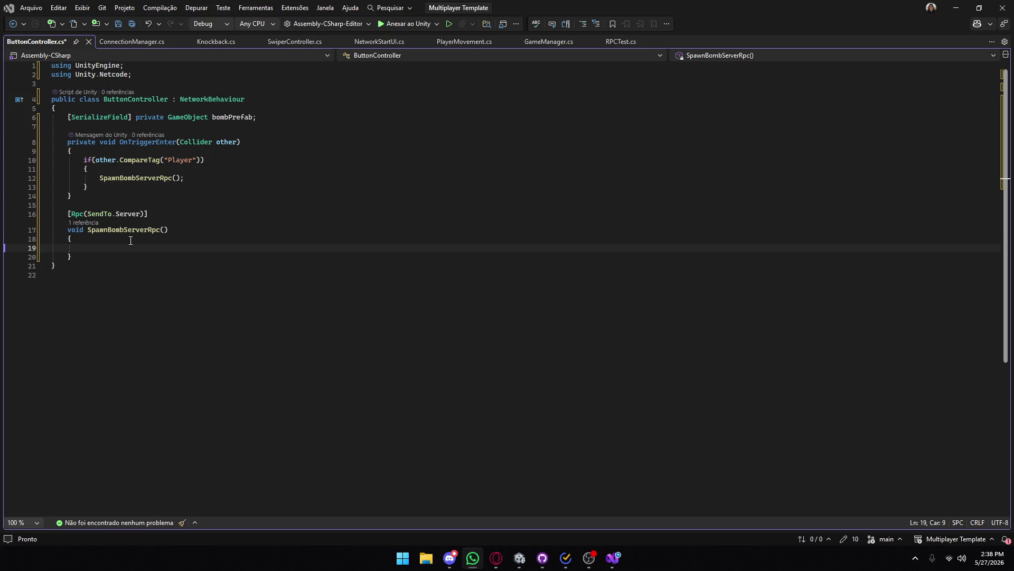
click(116, 247)
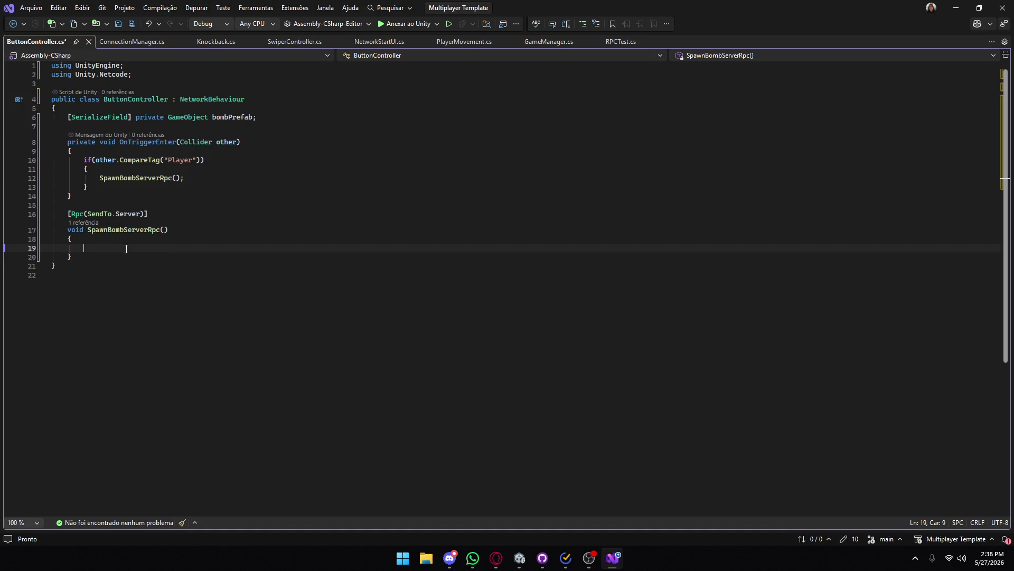
click(621, 41)
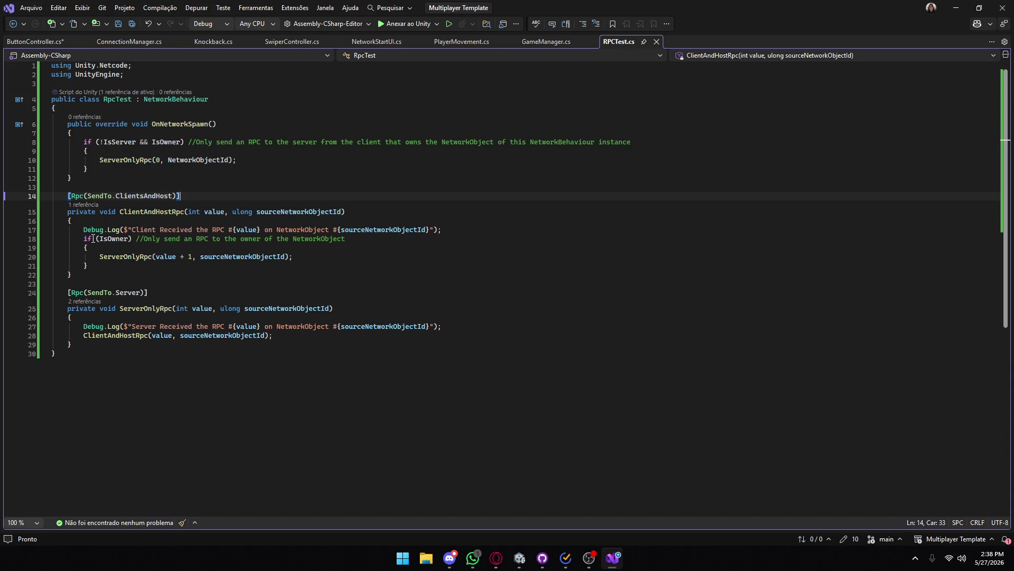
- Study ServerOnlyRpc's parameters in RPCTest, then give SpawnBombServerRpc a 'ulong objectID' parameter
click(125, 308)
click(286, 308)
click(341, 304)
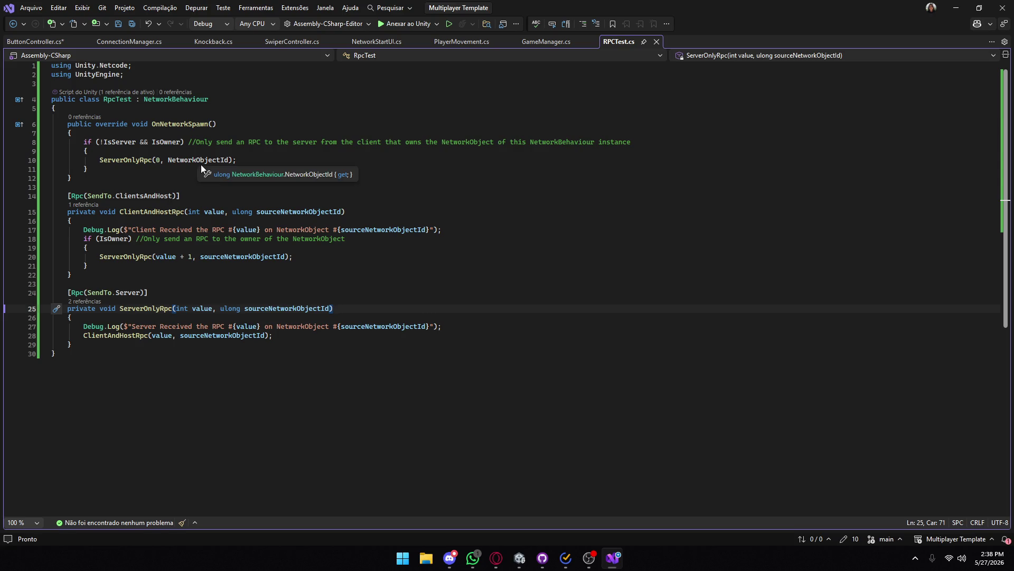
click(39, 42)
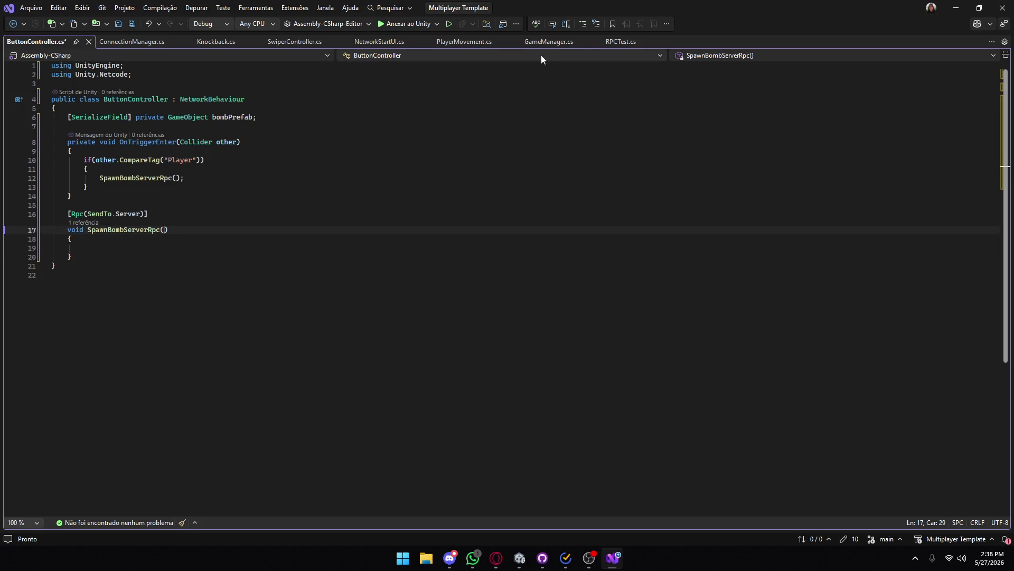
click(611, 42)
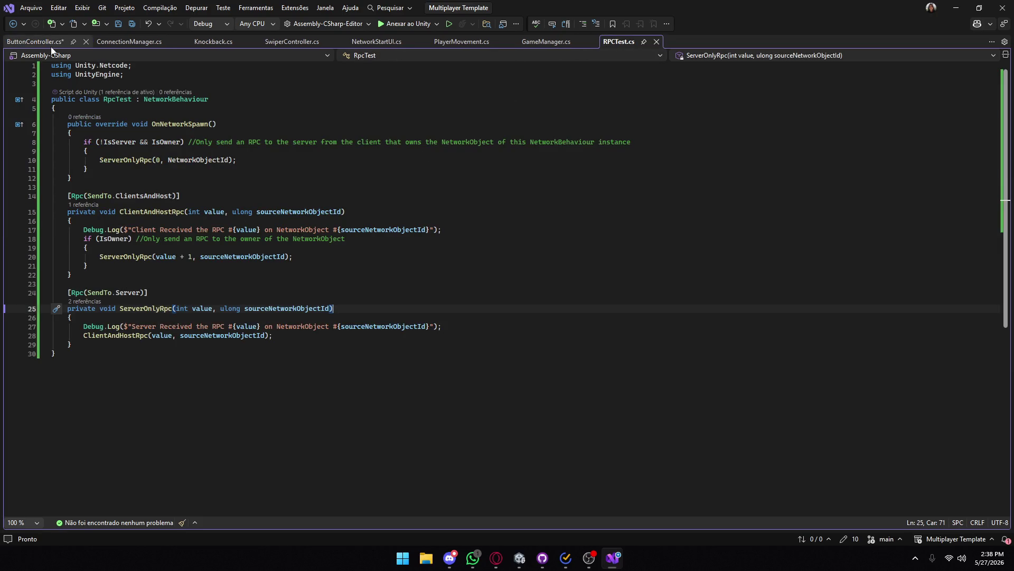
click(35, 41)
text(ulong )
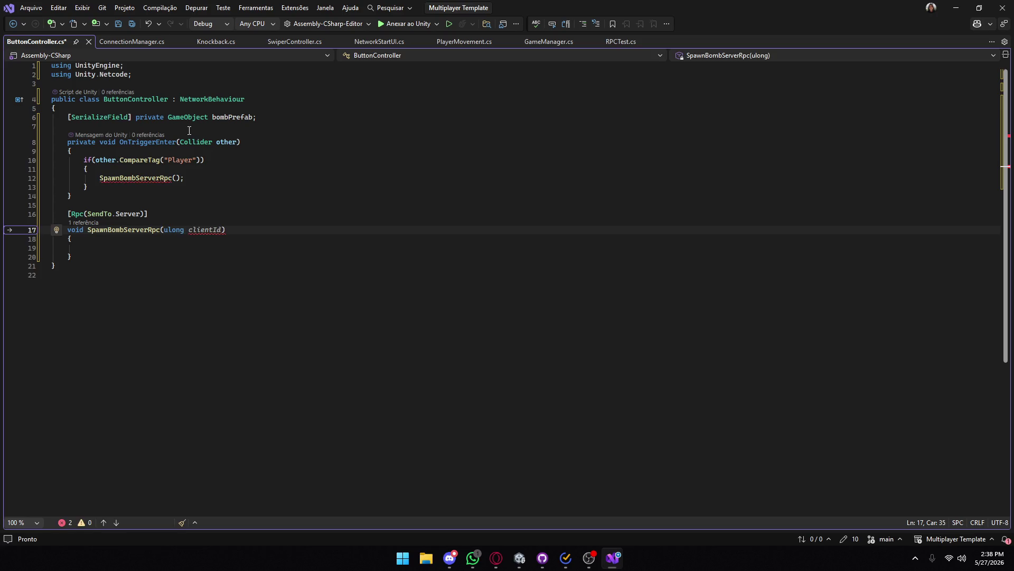
text(object)
text(ID)
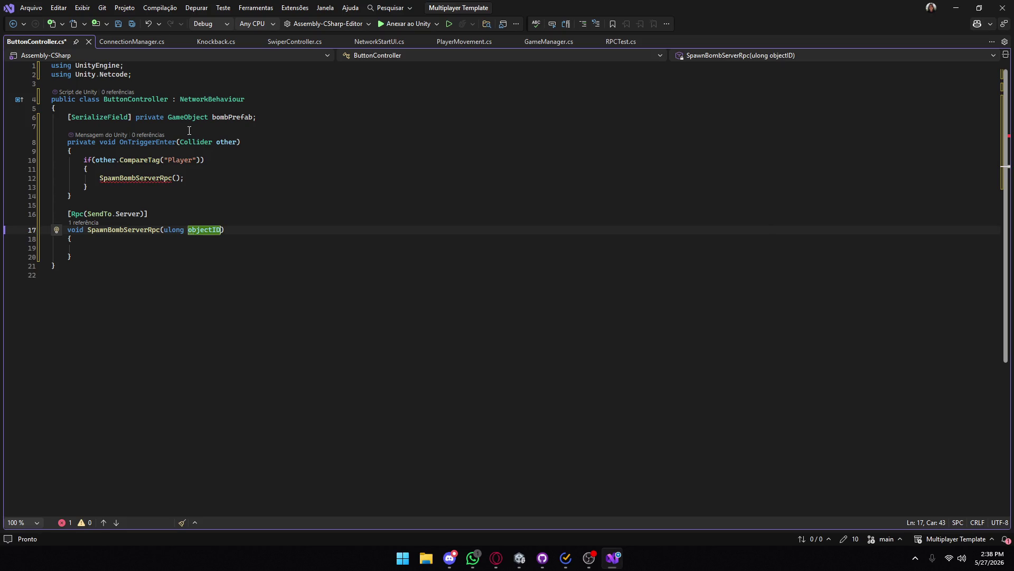
- Pass bombPrefab's NetworkObjectId in the OnTriggerEnter SpawnBombServerRpc call, then return to Unity
click(177, 177)
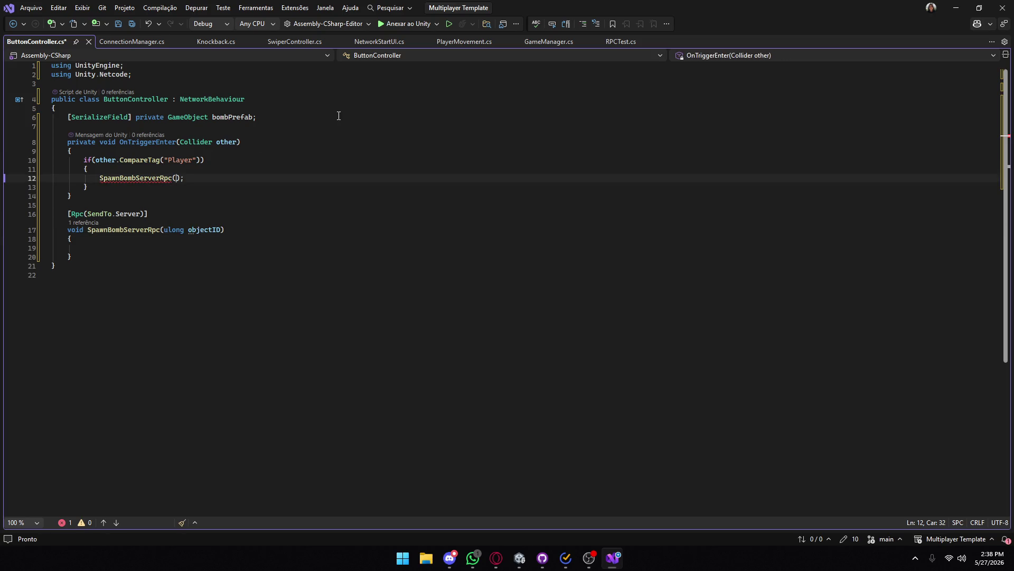
text(bomb)
key(Tab)
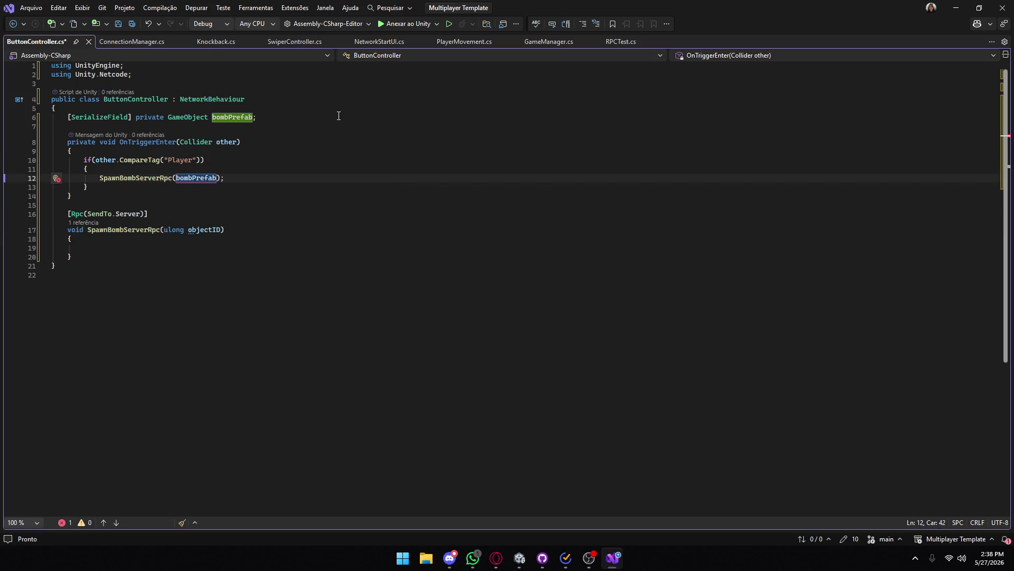
key(BackSpace)
key(BackSpace)
key(BackSpace)
click(194, 130)
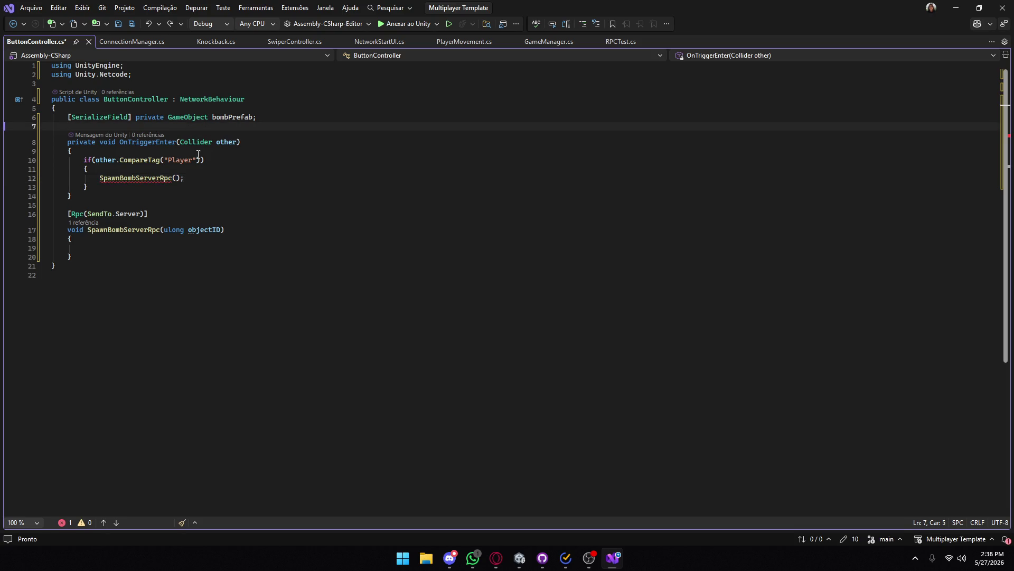
click(177, 179)
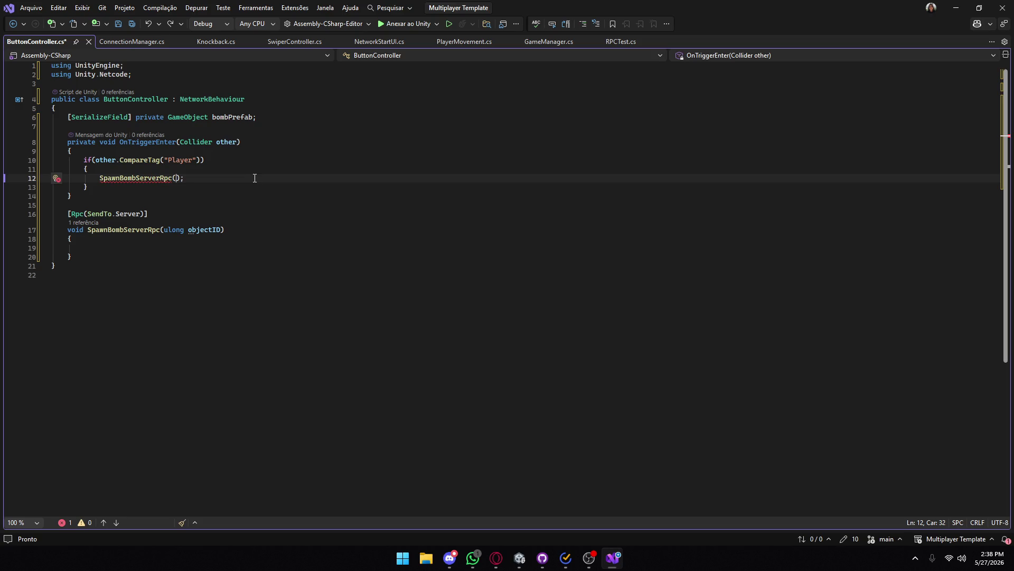
text(bomb)
key(Tab)
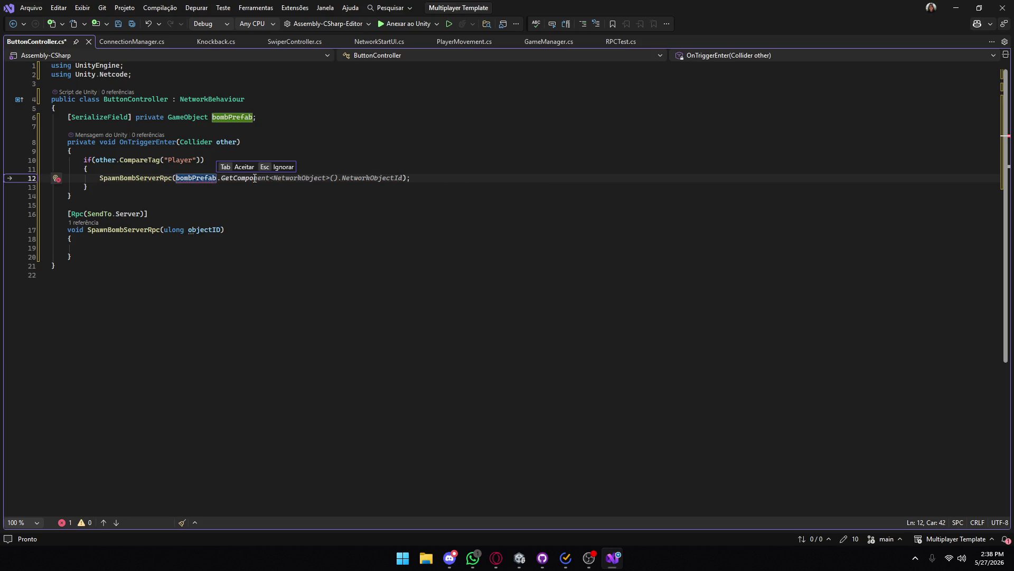
key(Tab)
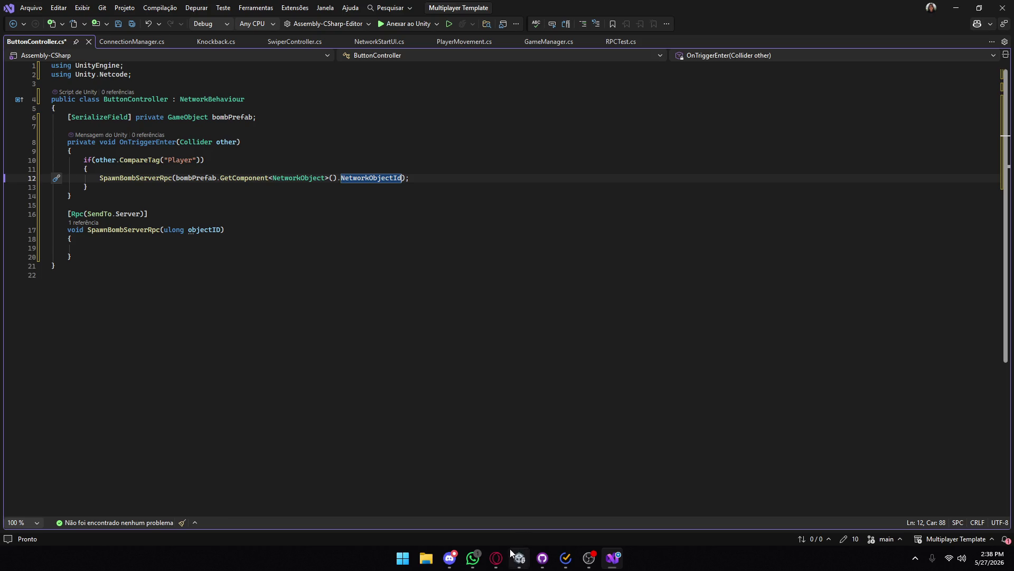
click(520, 558)
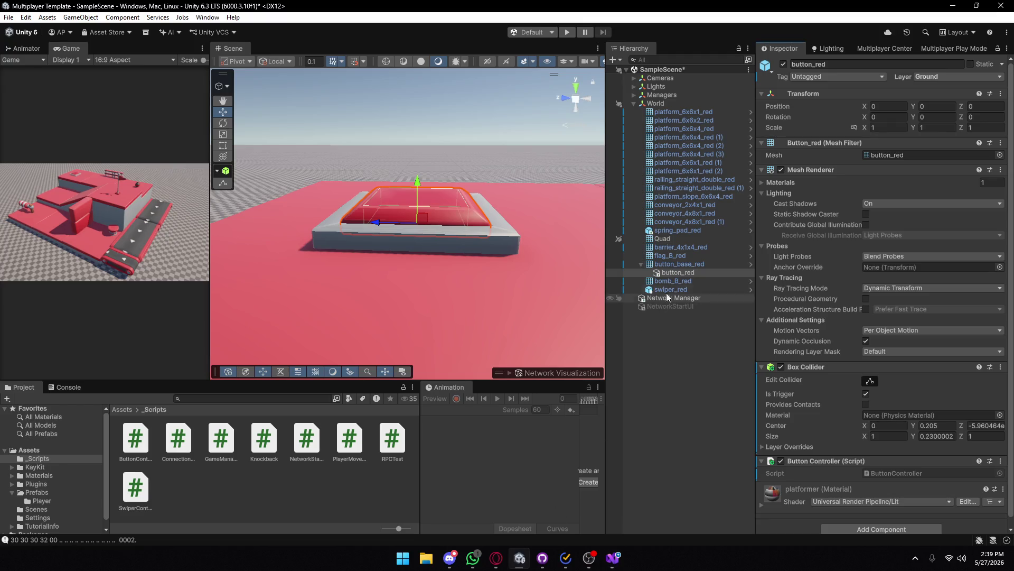
- Add a Network Object component to bomb_B_red via a 'net' search, then search again
scroll(368, 235, up, 10)
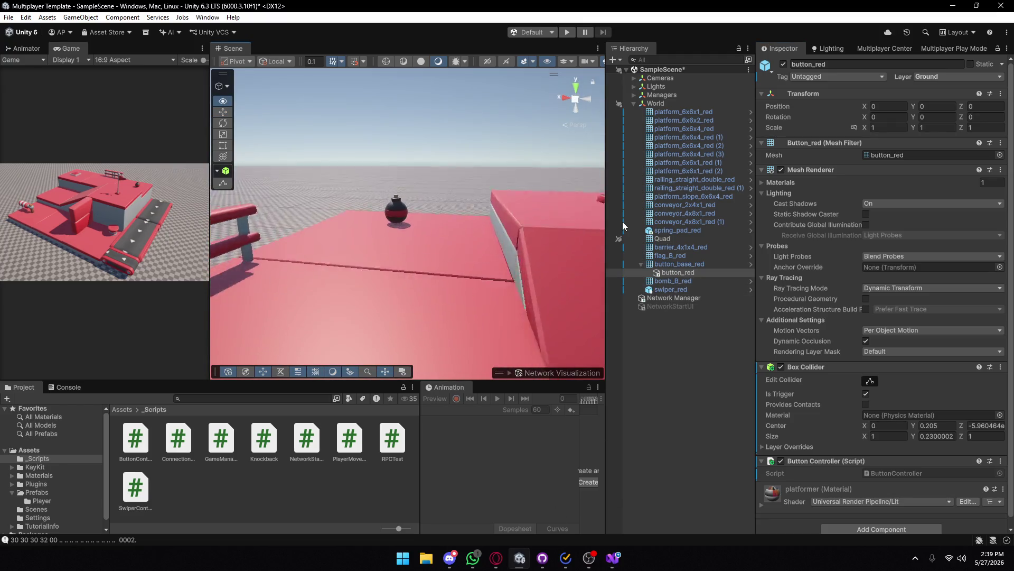
click(392, 218)
scroll(791, 319, down, 1)
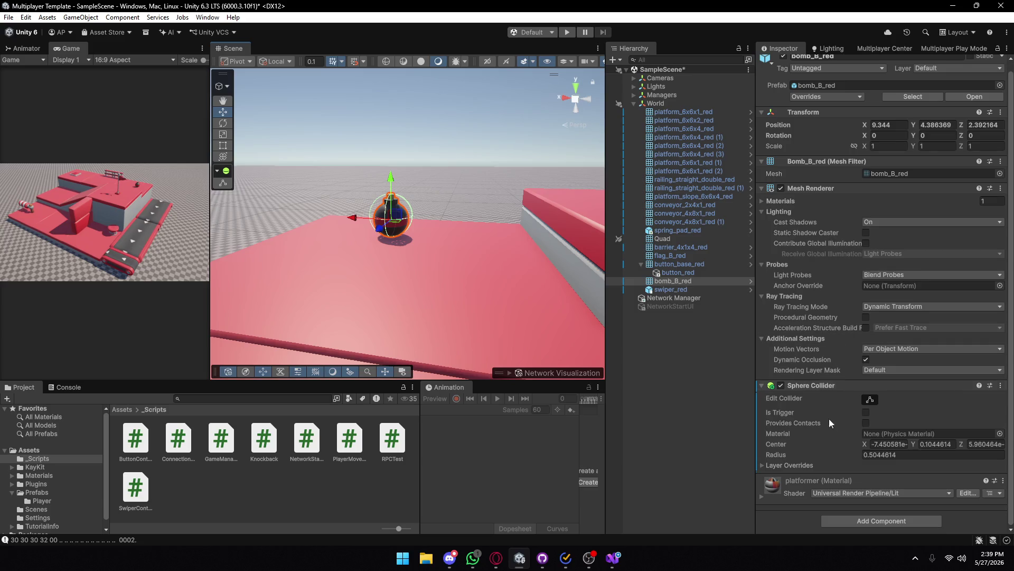
click(860, 523)
text(net)
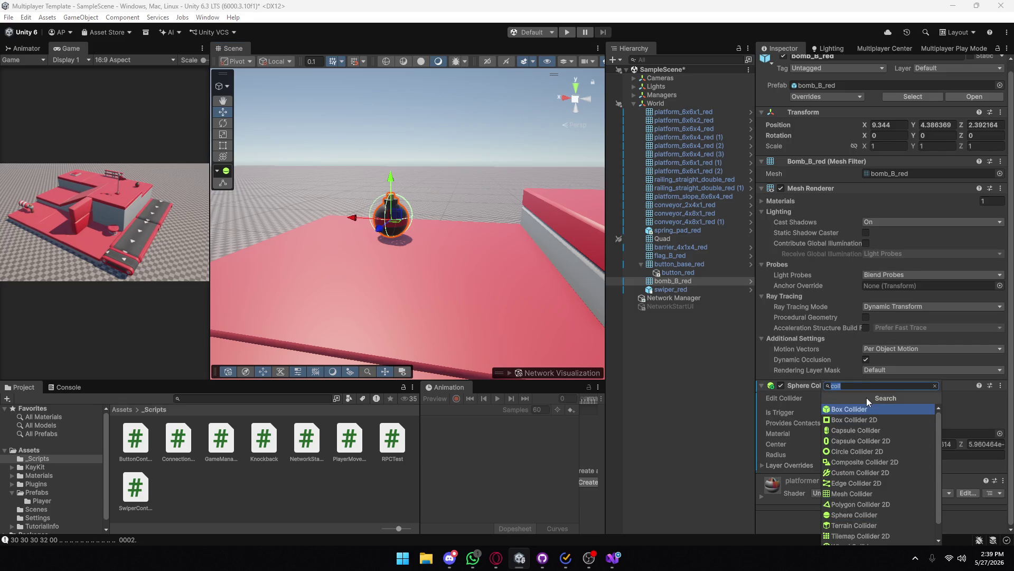
key(Down)
key(Down)
key(Return)
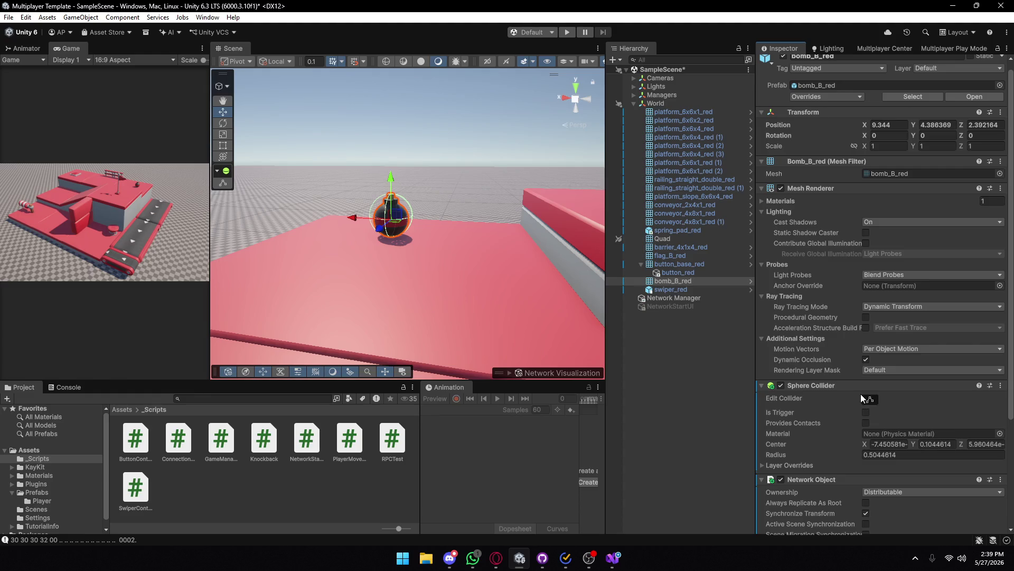
scroll(861, 394, down, 3)
click(872, 520)
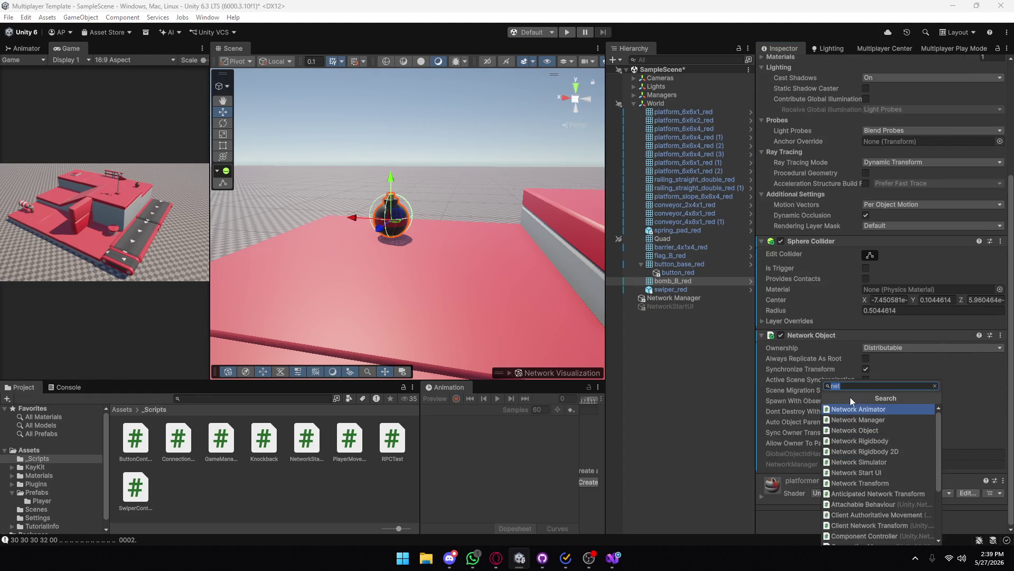